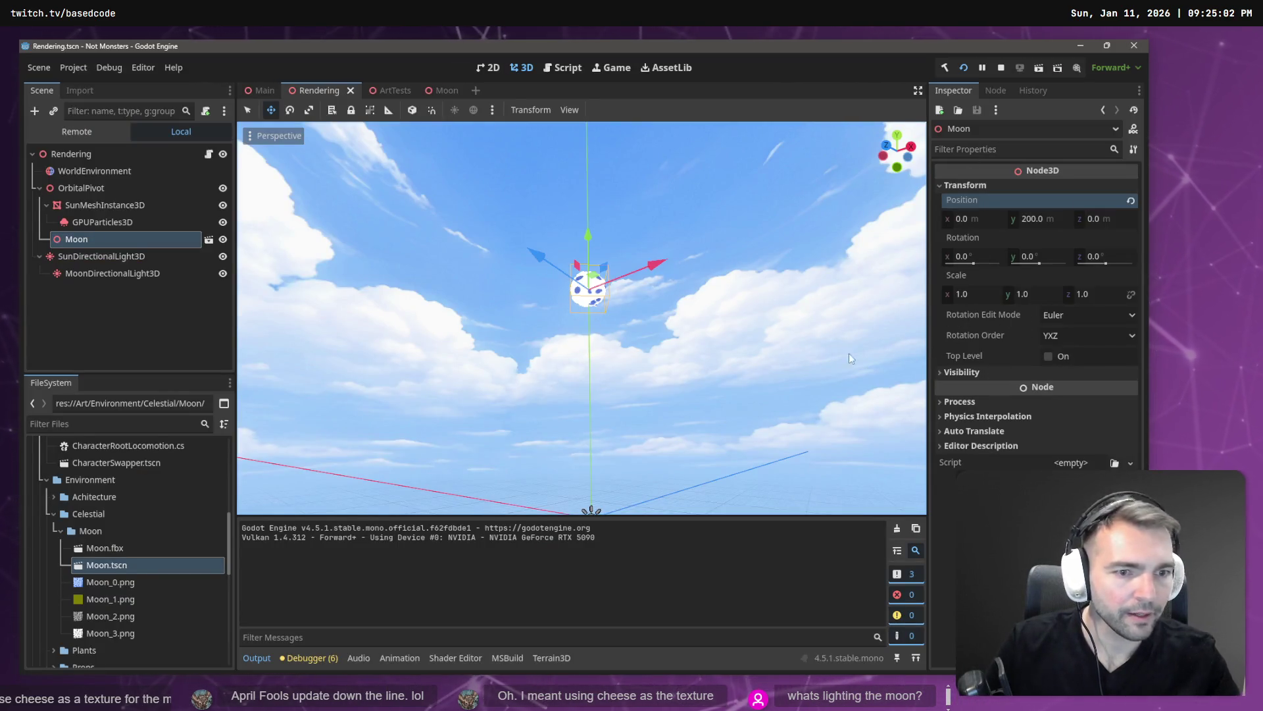
Open Moon.tscn from the Rendering scene and review its material's albedo, roughness and emission settings
click(222, 239)
click(223, 239)
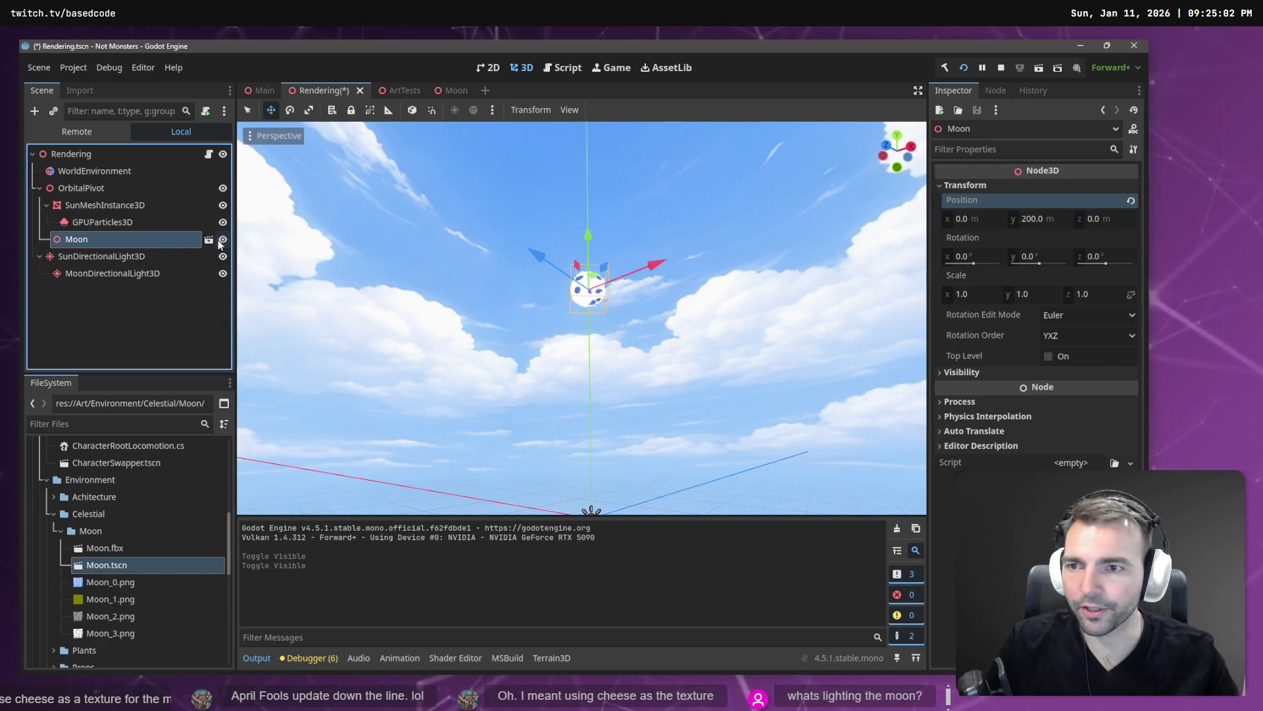
click(209, 239)
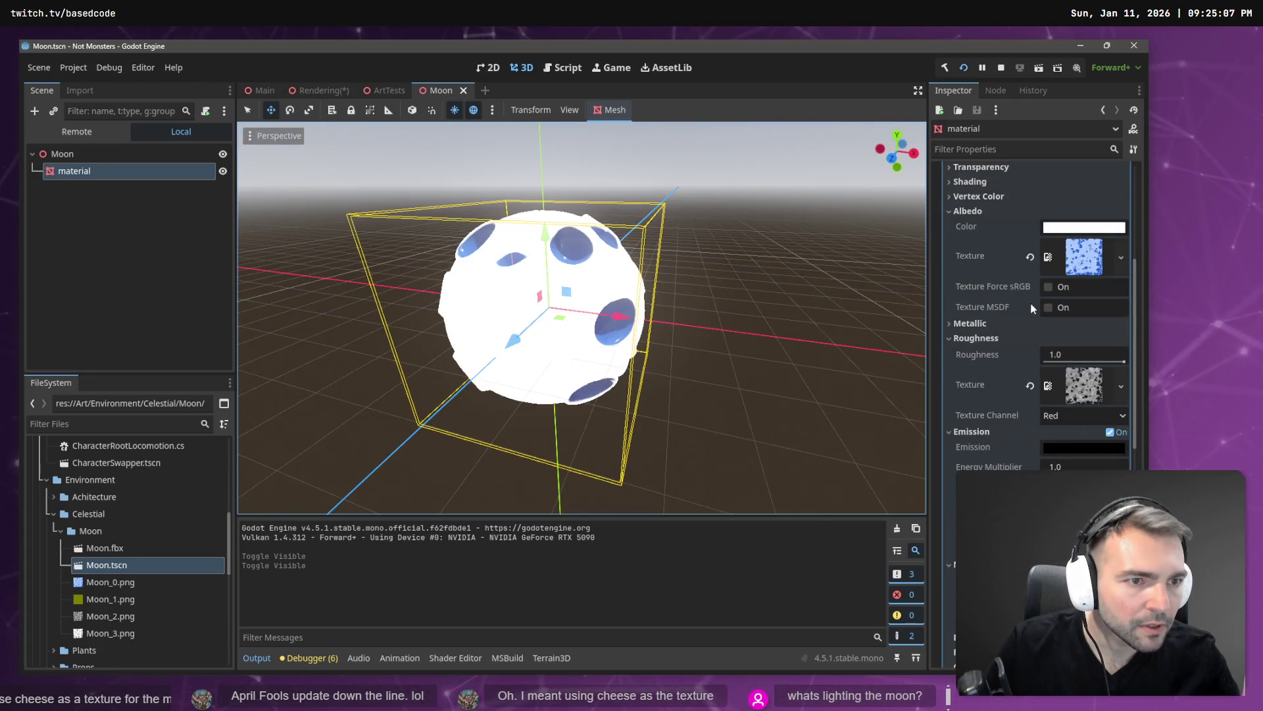
scroll(1031, 308, up, 5)
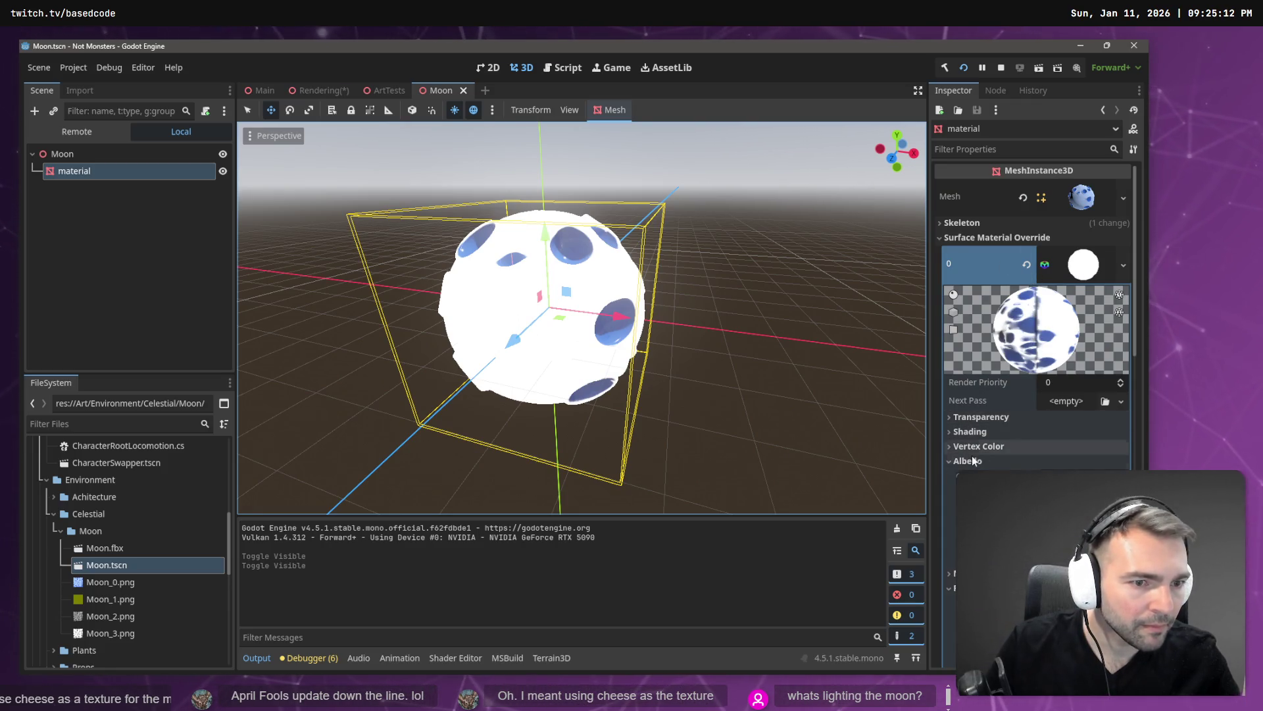
scroll(1072, 418, down, 2)
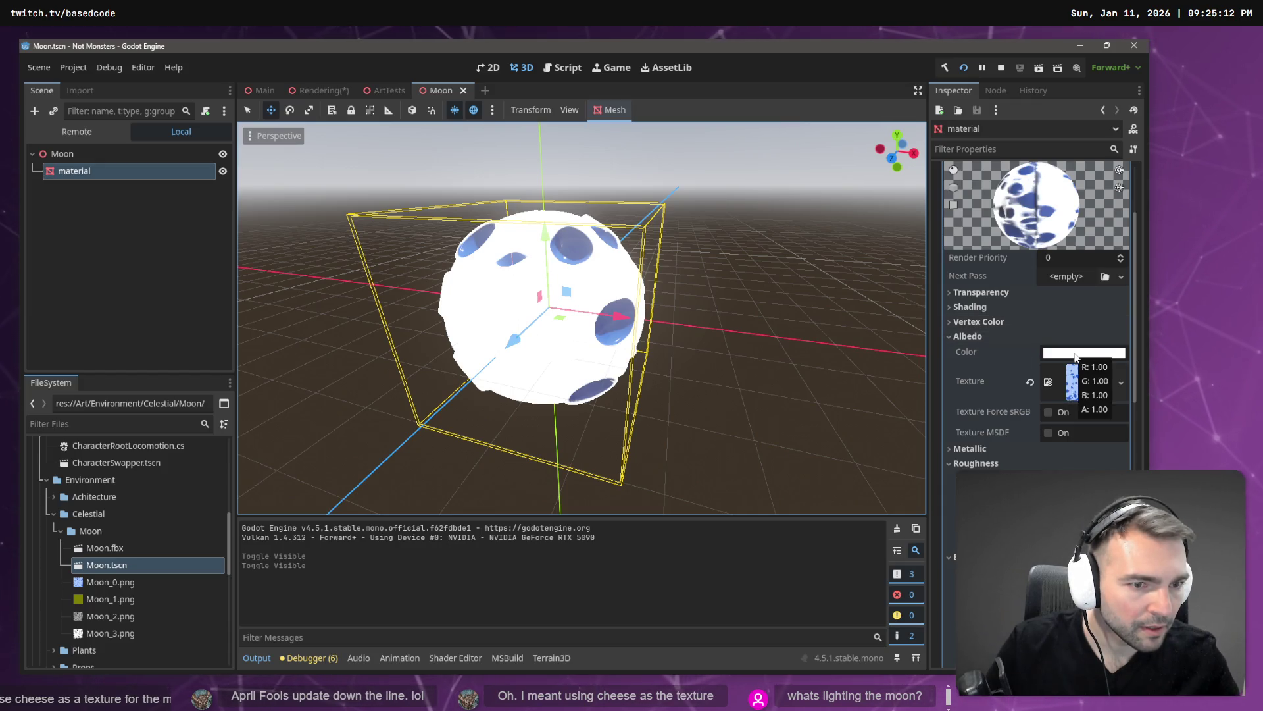
scroll(1046, 358, down, 2)
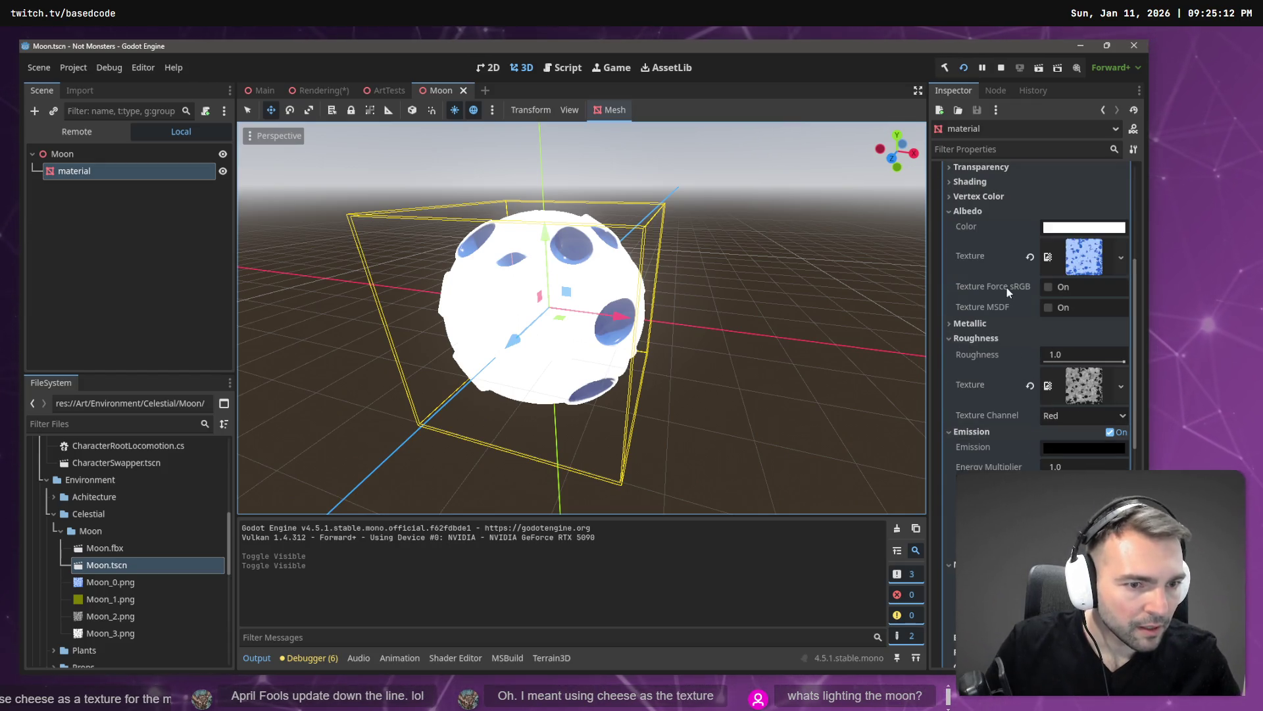
scroll(1100, 432, down, 2)
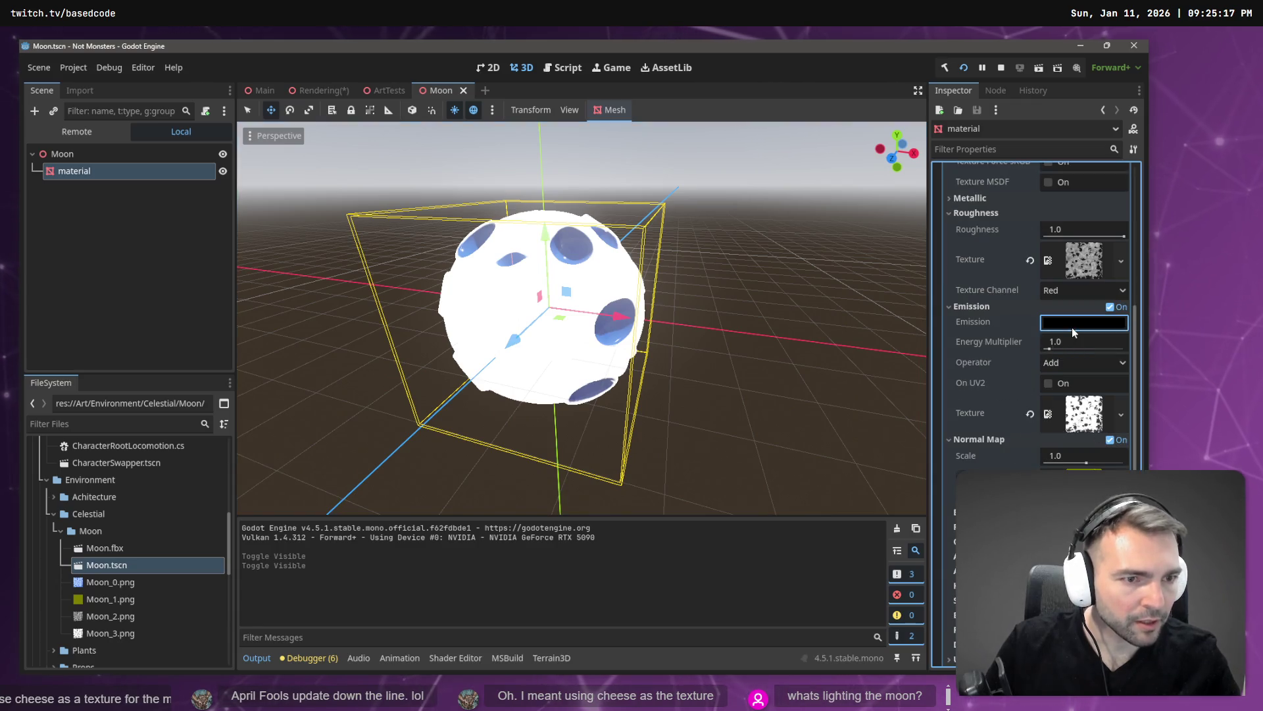
Set the moon material's emission colour to full white
click(1072, 327)
drag(1134, 361, 1133, 336)
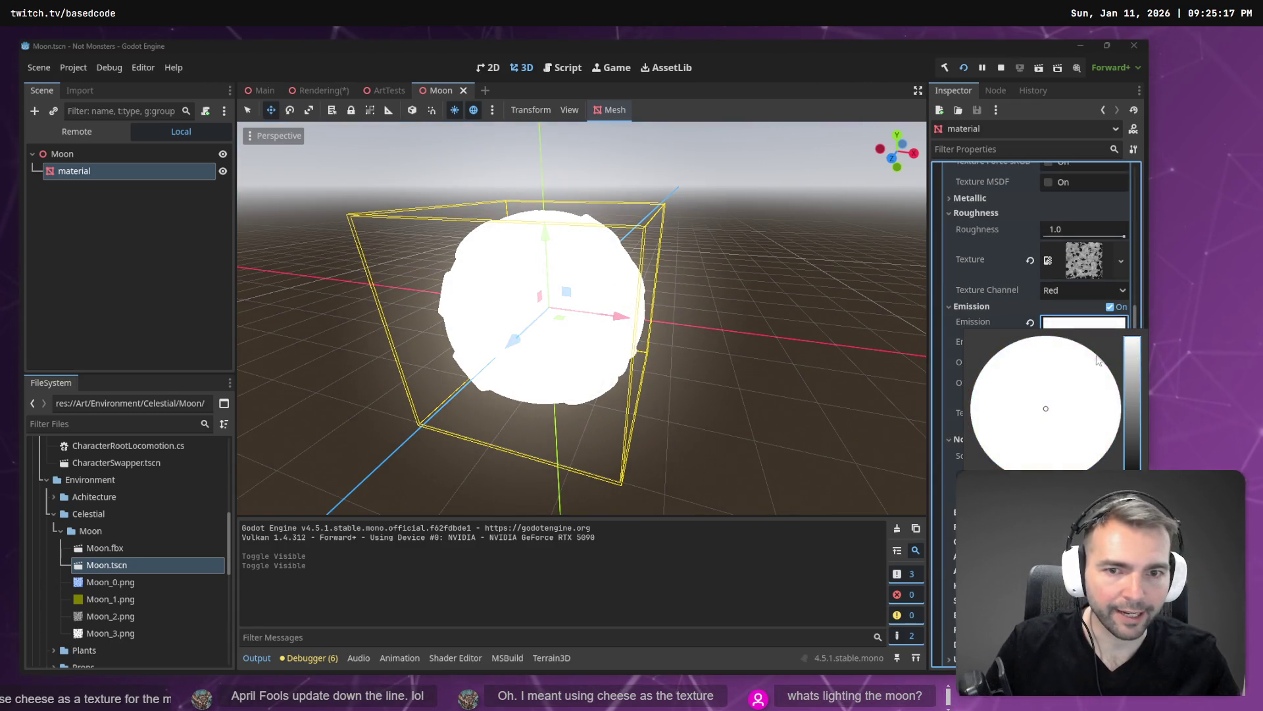
click(929, 345)
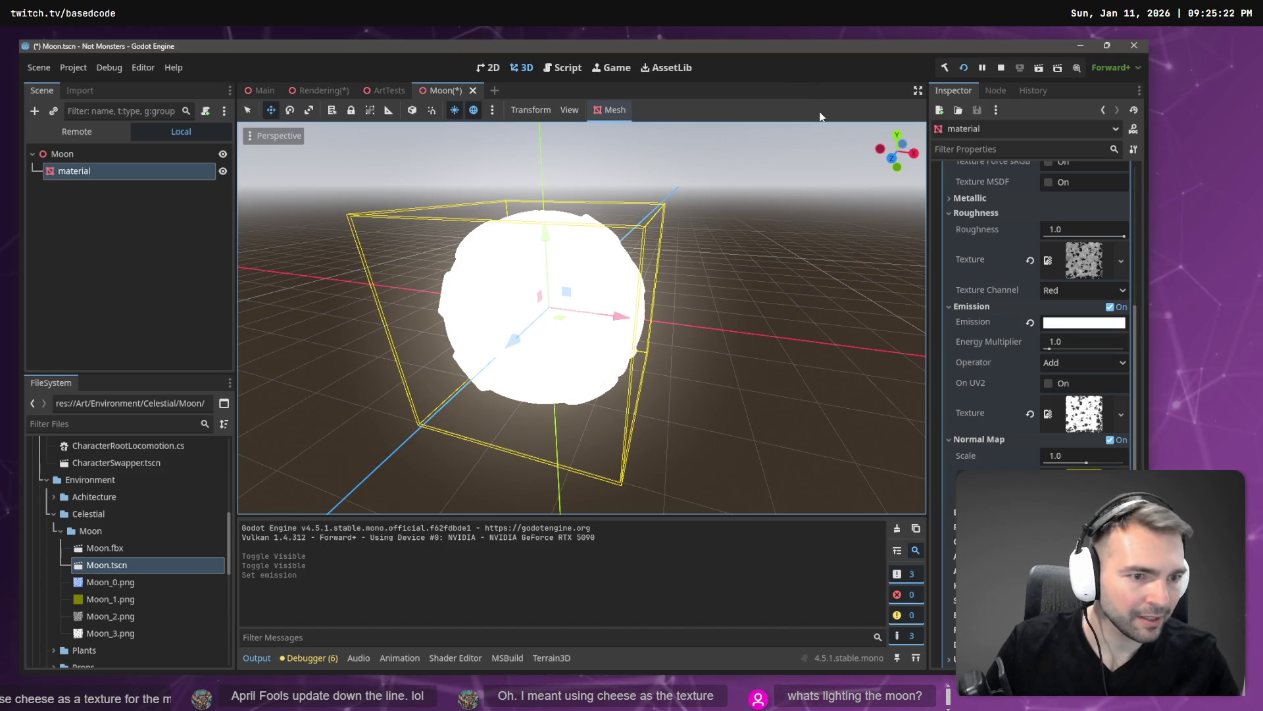
Set the emission operator to Multiply so the blue craters show, and save Moon.tscn
mouse_move(969, 387)
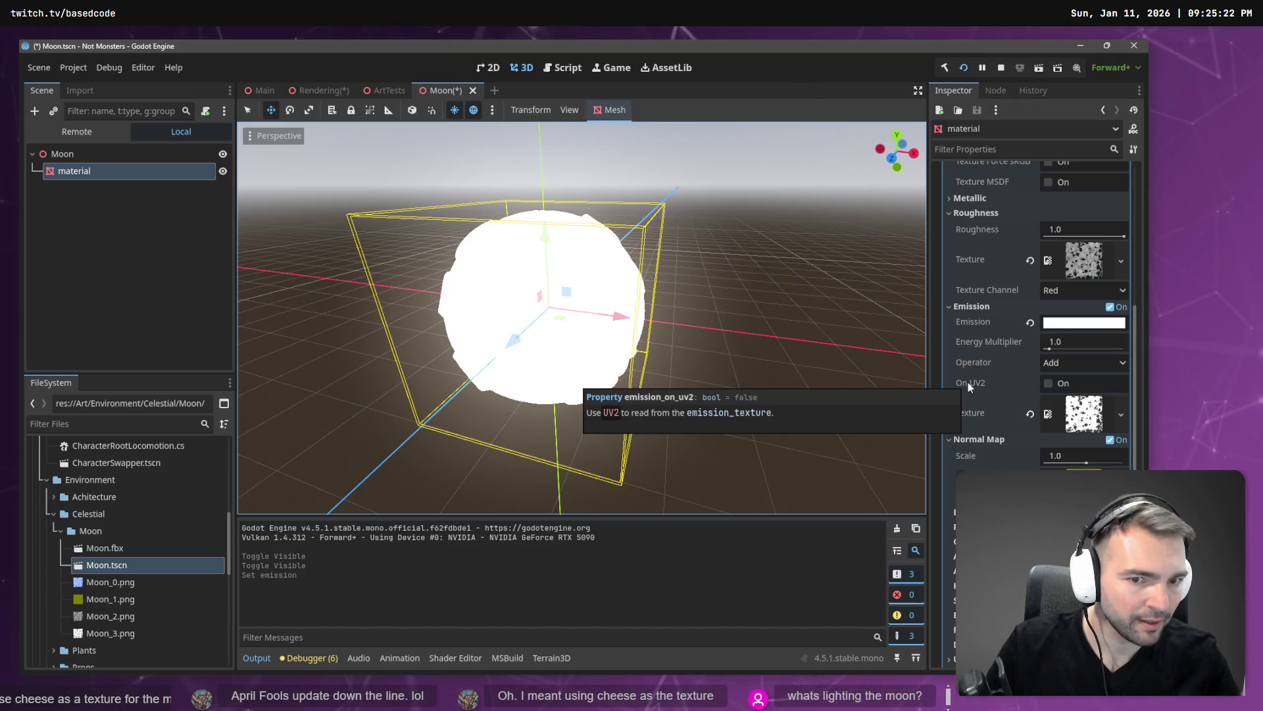
click(1078, 362)
click(1060, 400)
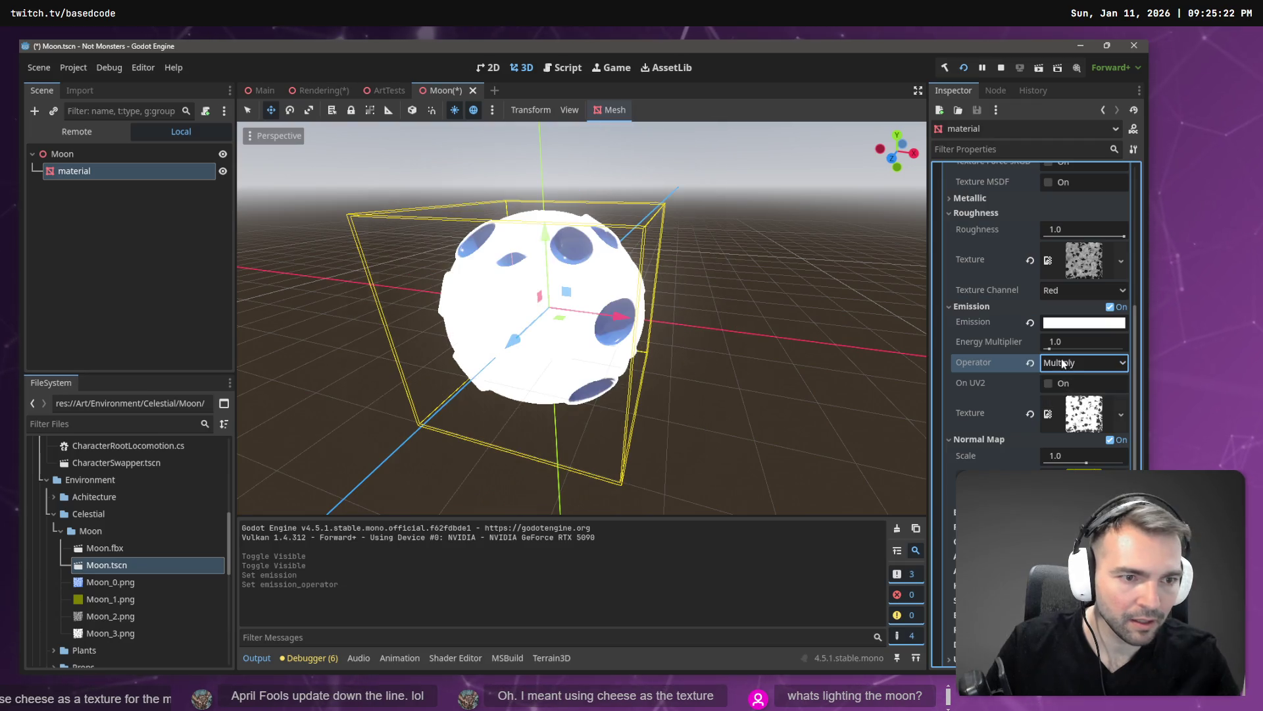
click(1069, 383)
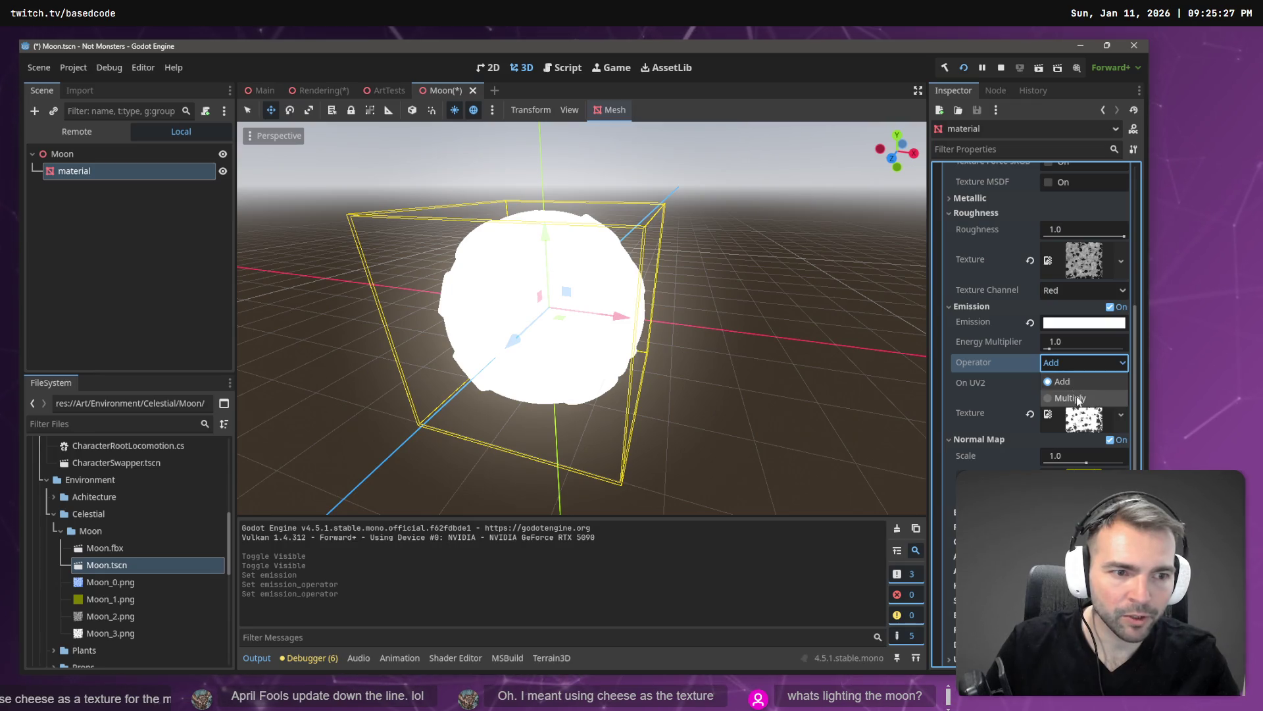
click(1072, 397)
key(ctrl+s)
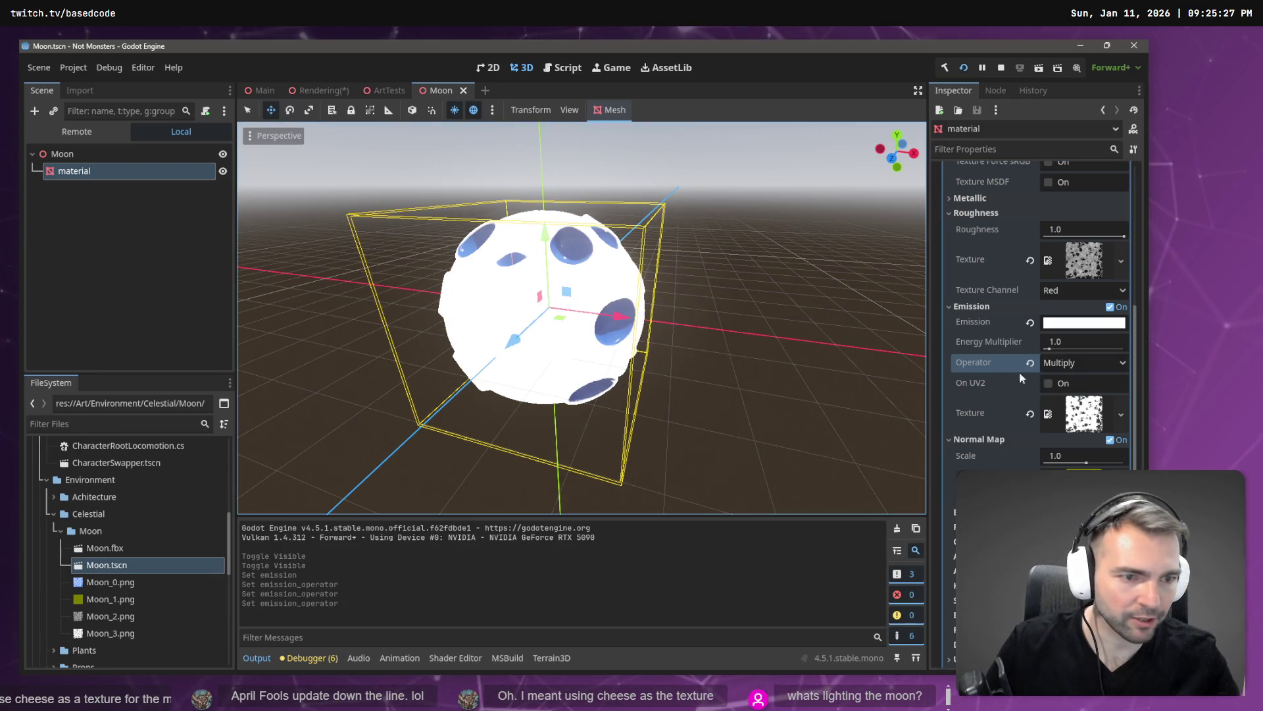
scroll(1031, 451, down, 2)
scroll(1032, 448, down, 2)
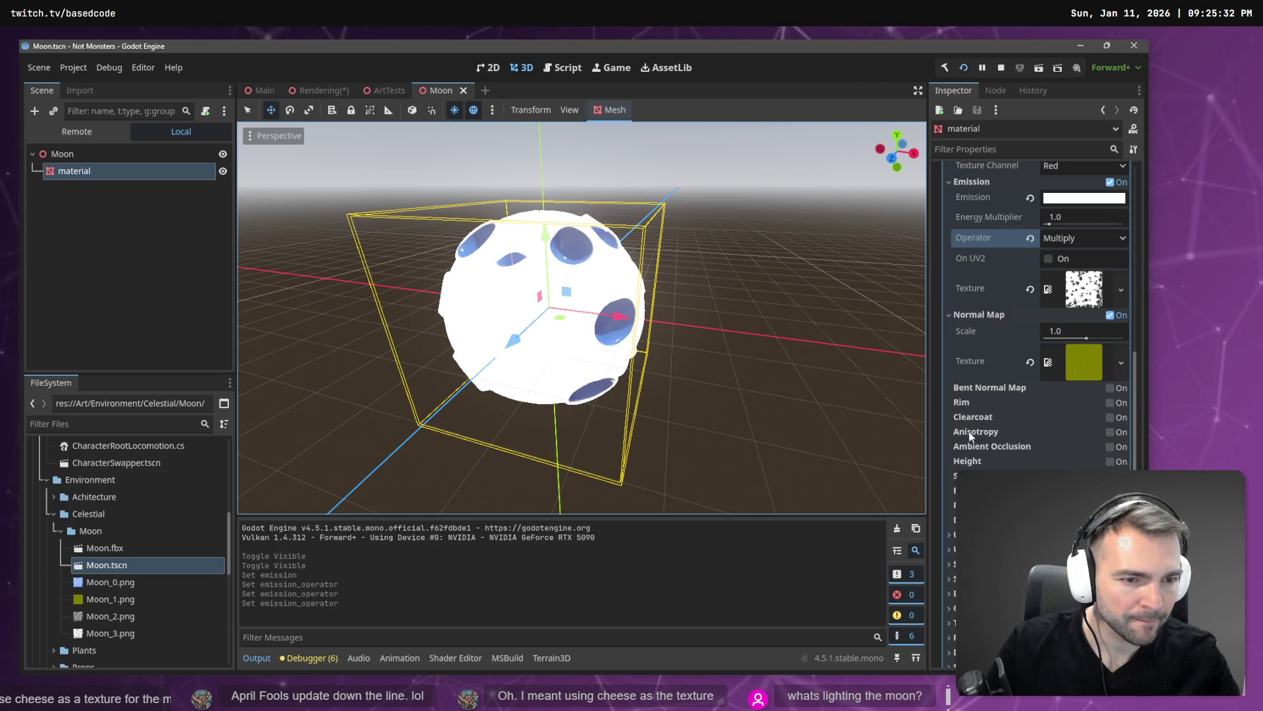
scroll(1009, 443, down, 2)
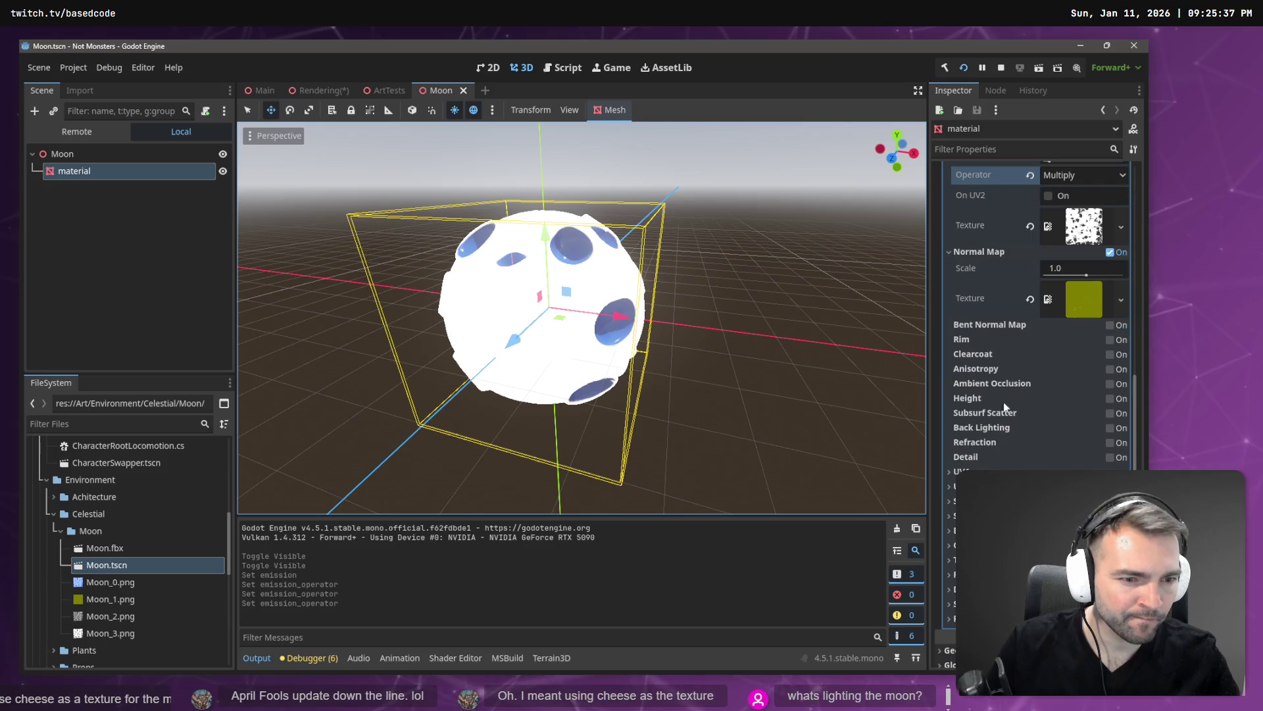
Enable Back Lighting on the moon material with a white backlight colour
click(1110, 427)
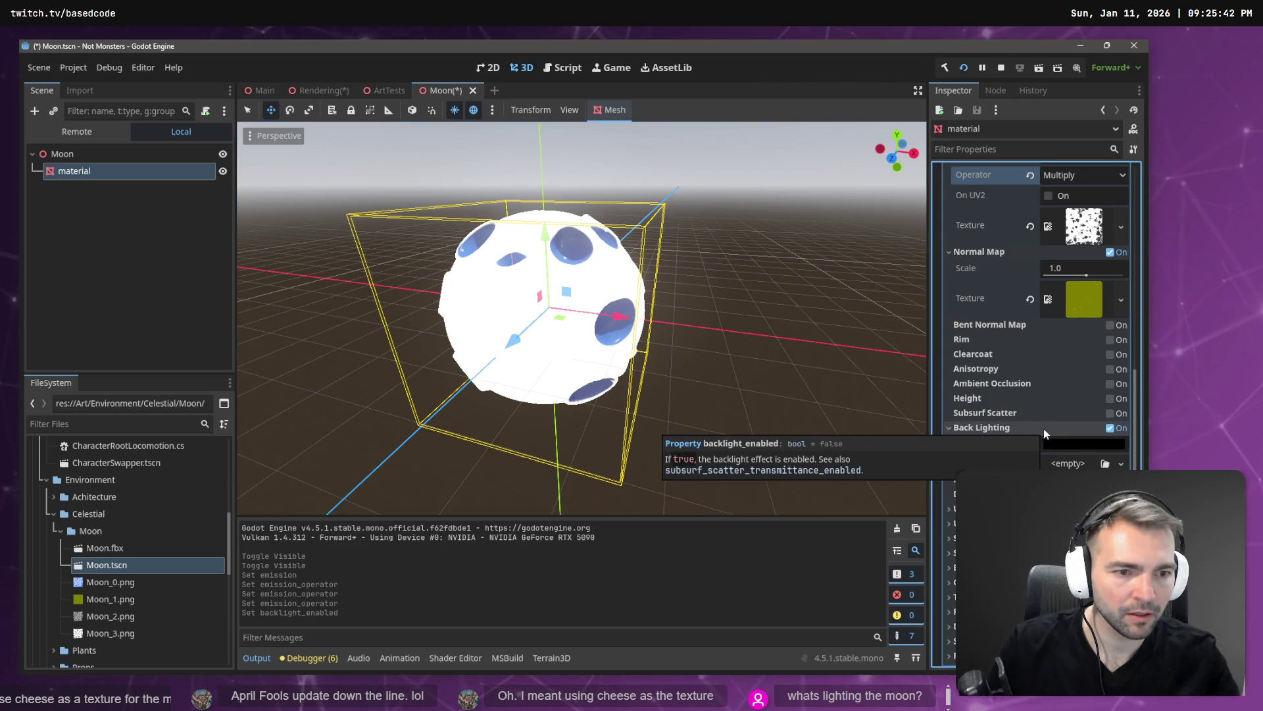
click(1071, 447)
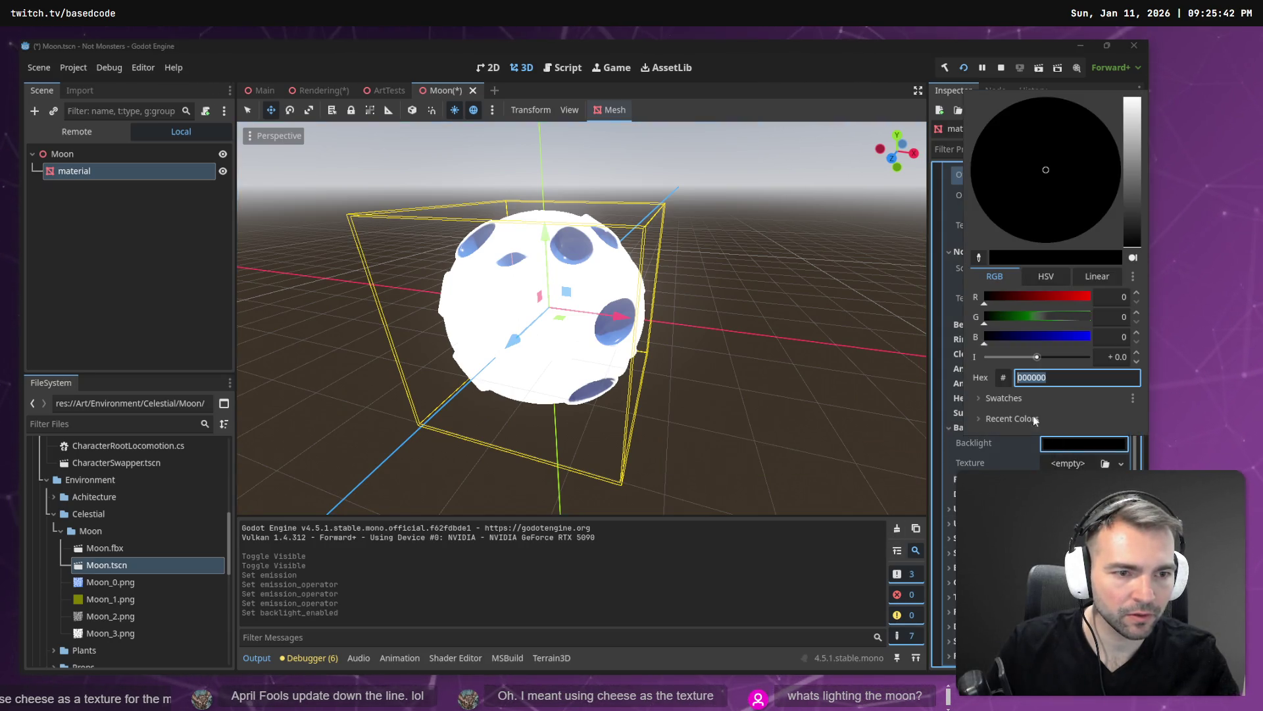
click(1136, 114)
mouse_move(1136, 113)
mouse_down()
mouse_move(1138, 223)
mouse_move(1118, 85)
mouse_up()
click(707, 240)
Save Moon.tscn and run the project with F5
key(ctrl+s)
drag(706, 226, 686, 220)
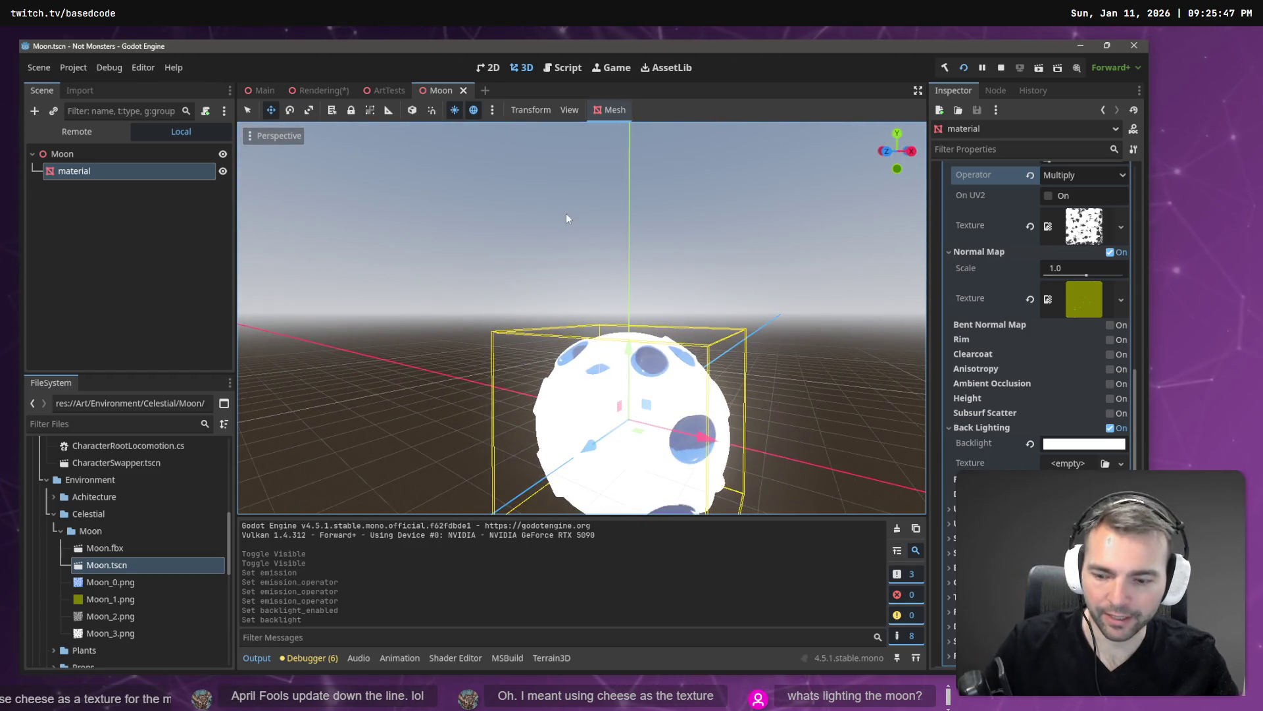
key(F5)
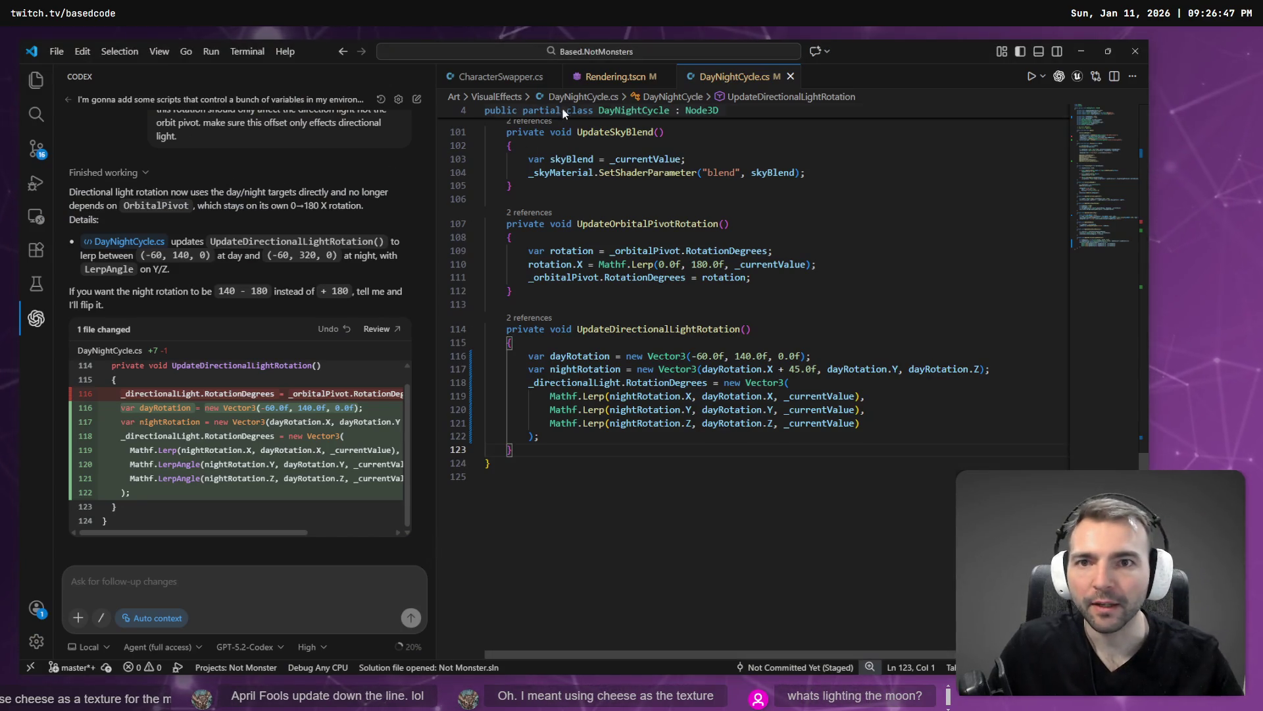
Show the Explorer file tree with Art/VisualEffects expanded, then close the running game window
click(512, 236)
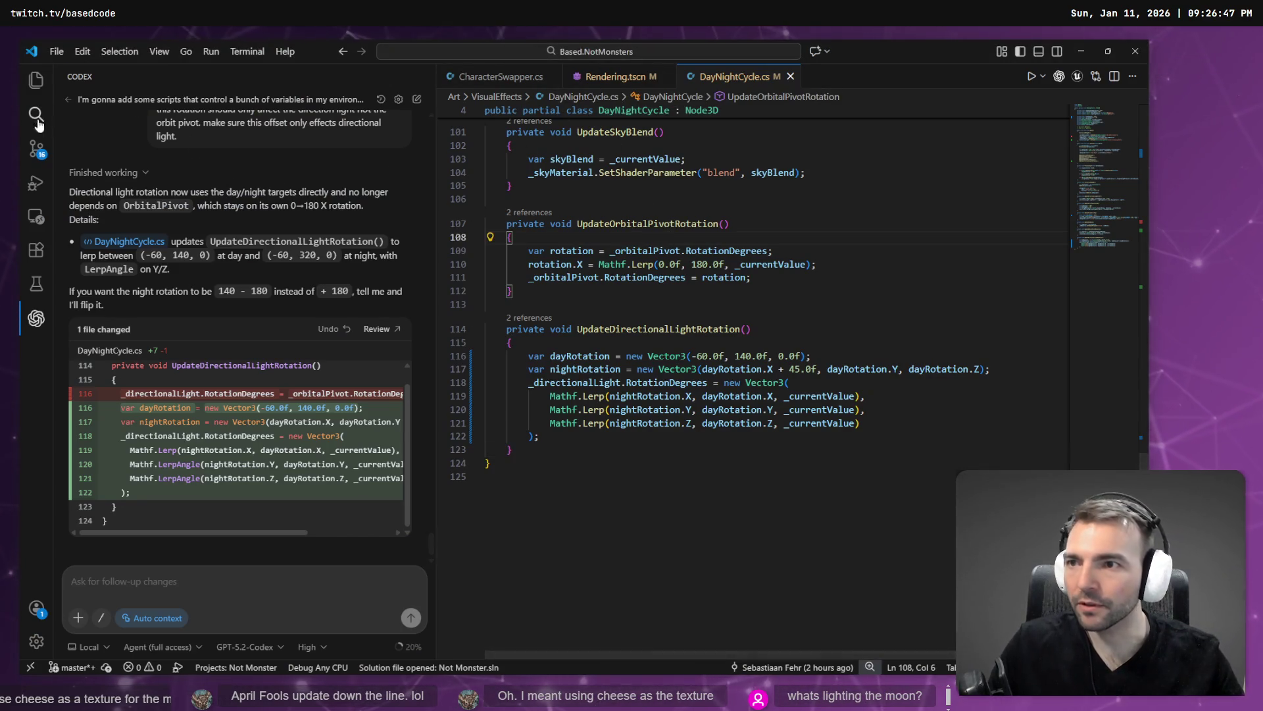
click(36, 80)
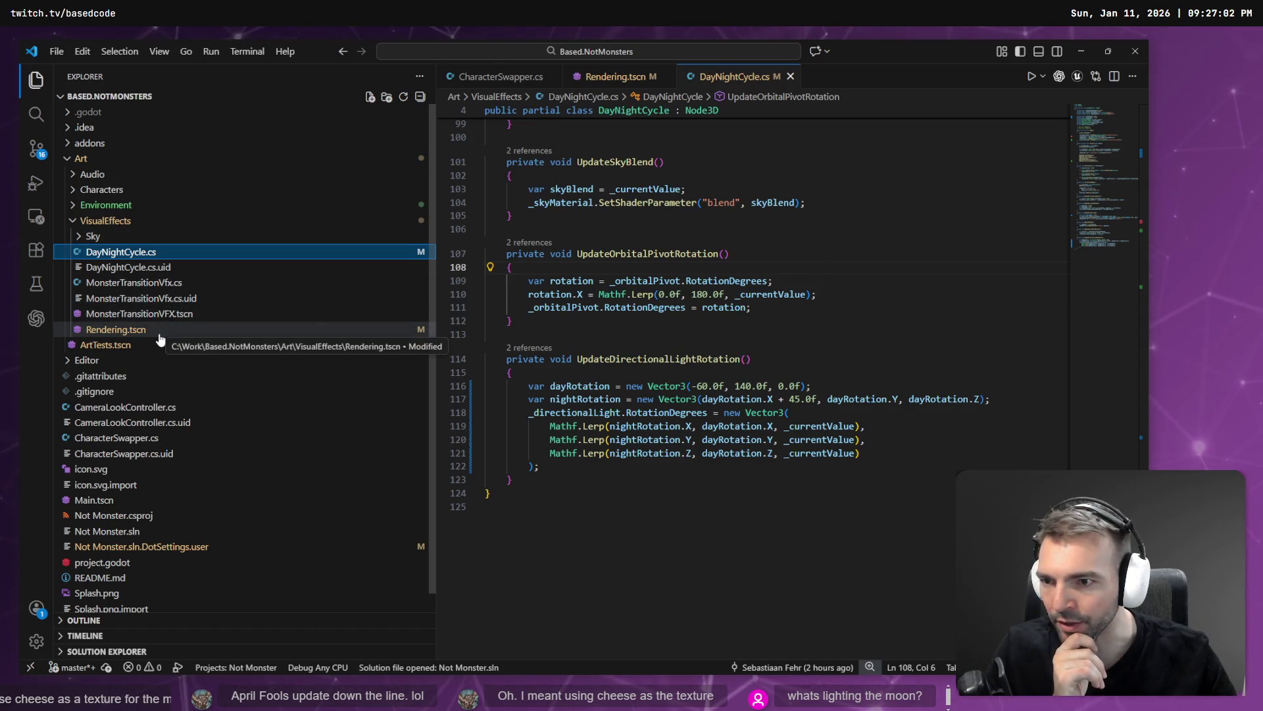
click(71, 223)
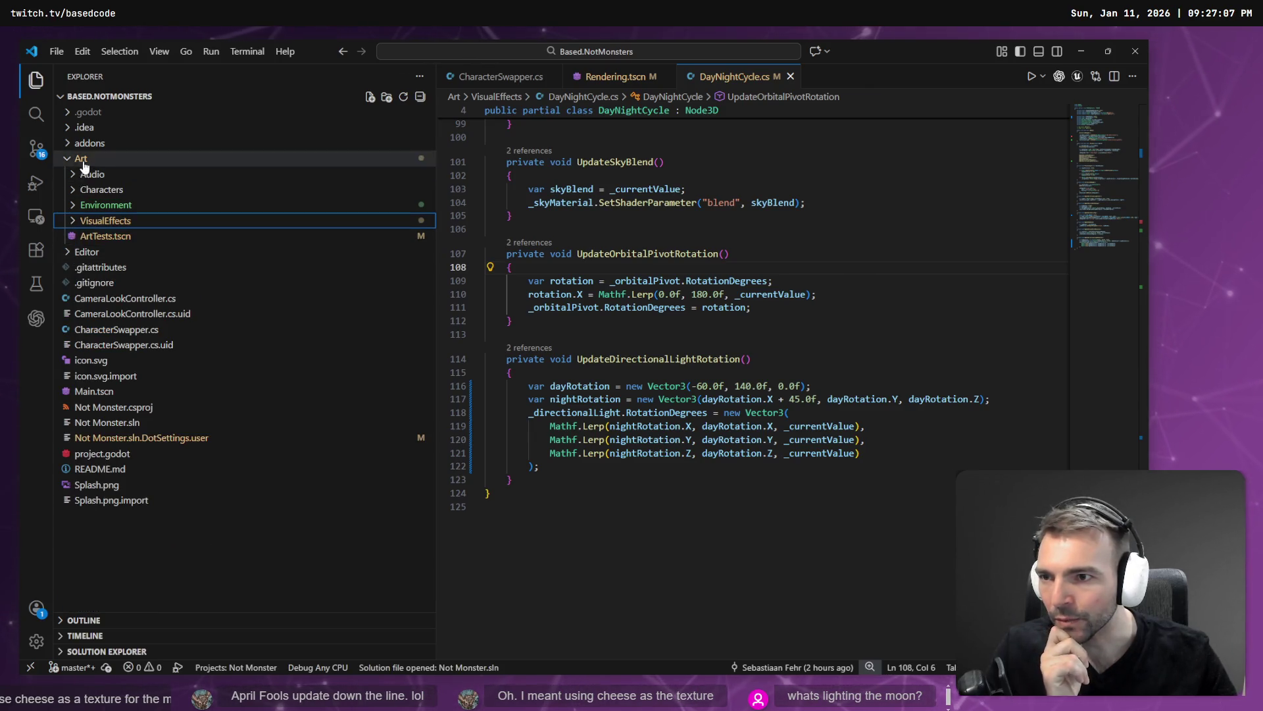
click(74, 225)
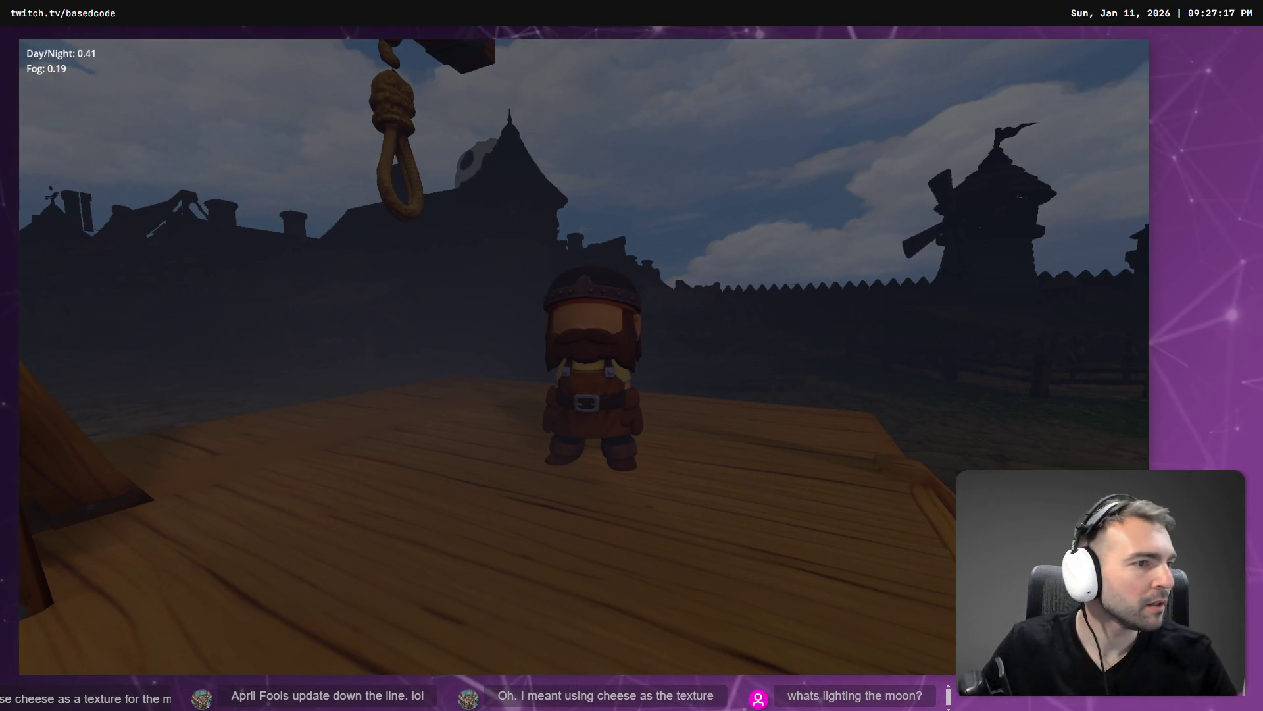
key(alt+F4)
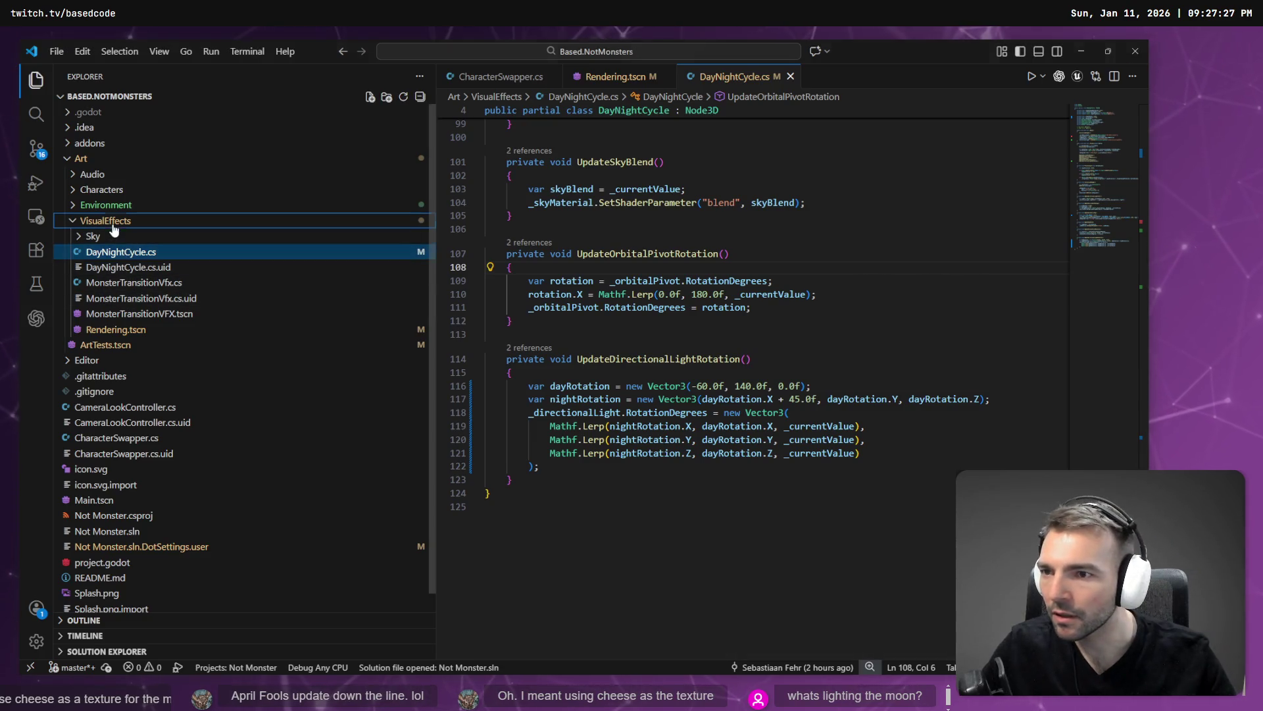
Open Sky/DayNightSkyBlend.gdshader and select all of its code
click(96, 236)
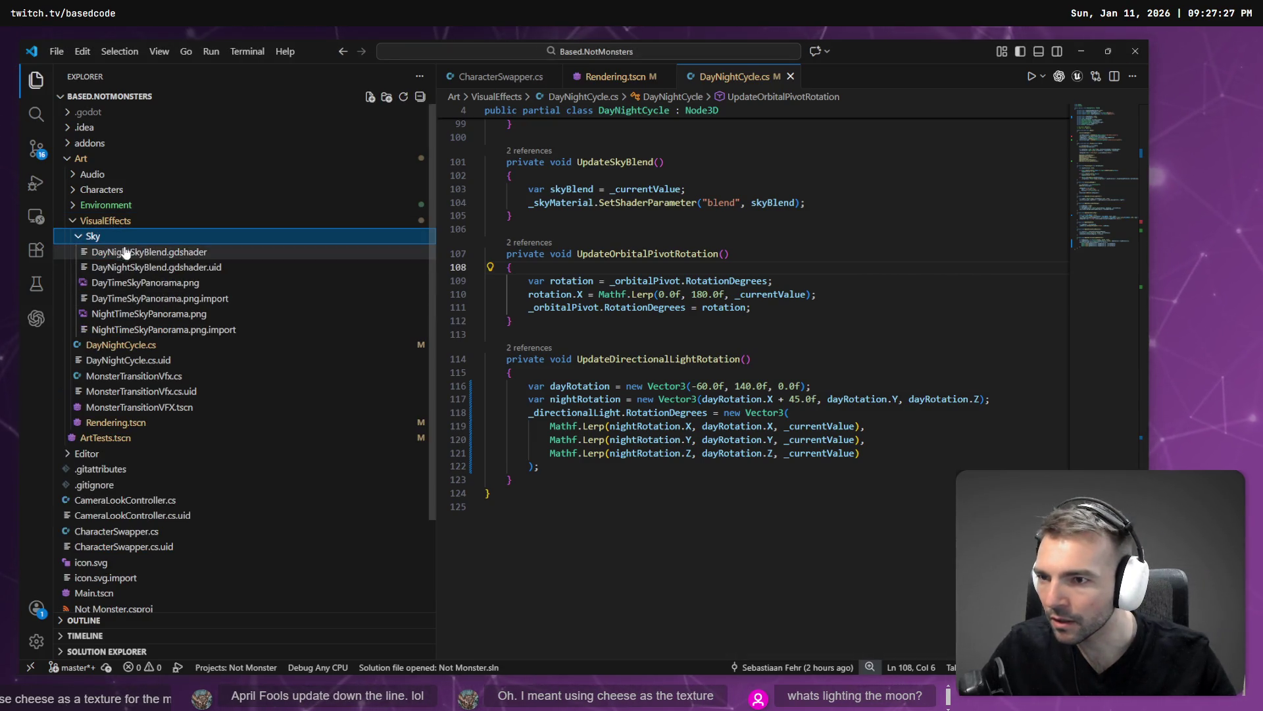
click(212, 257)
click(634, 325)
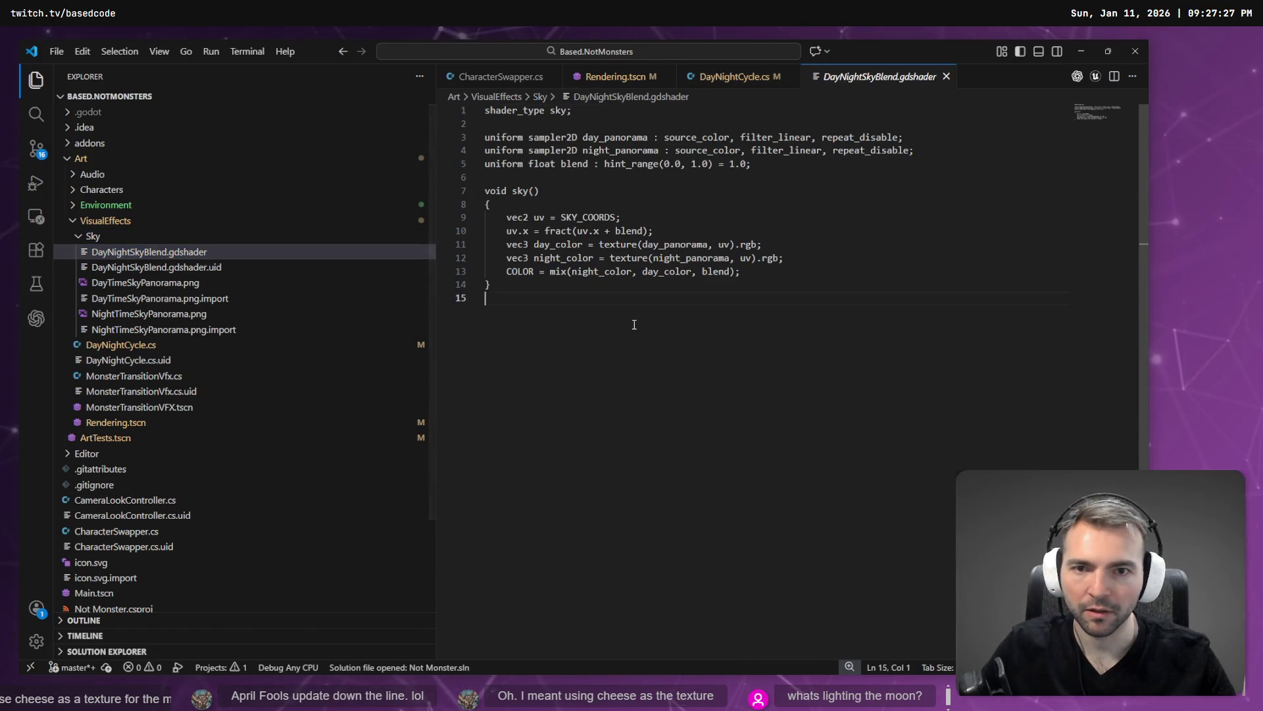
key(ctrl+a)
Add the selected shader code to the Codex thread and dictate a steeper-transition request
click(35, 320)
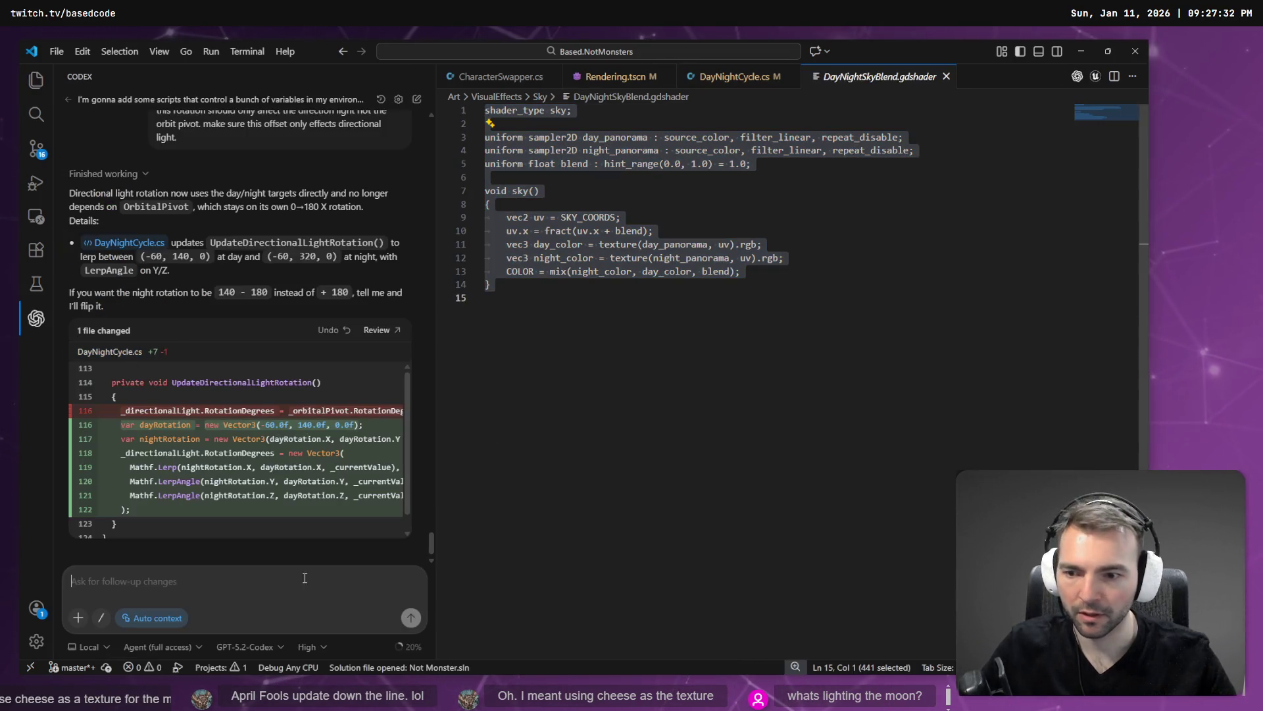
key(ctrl+1)
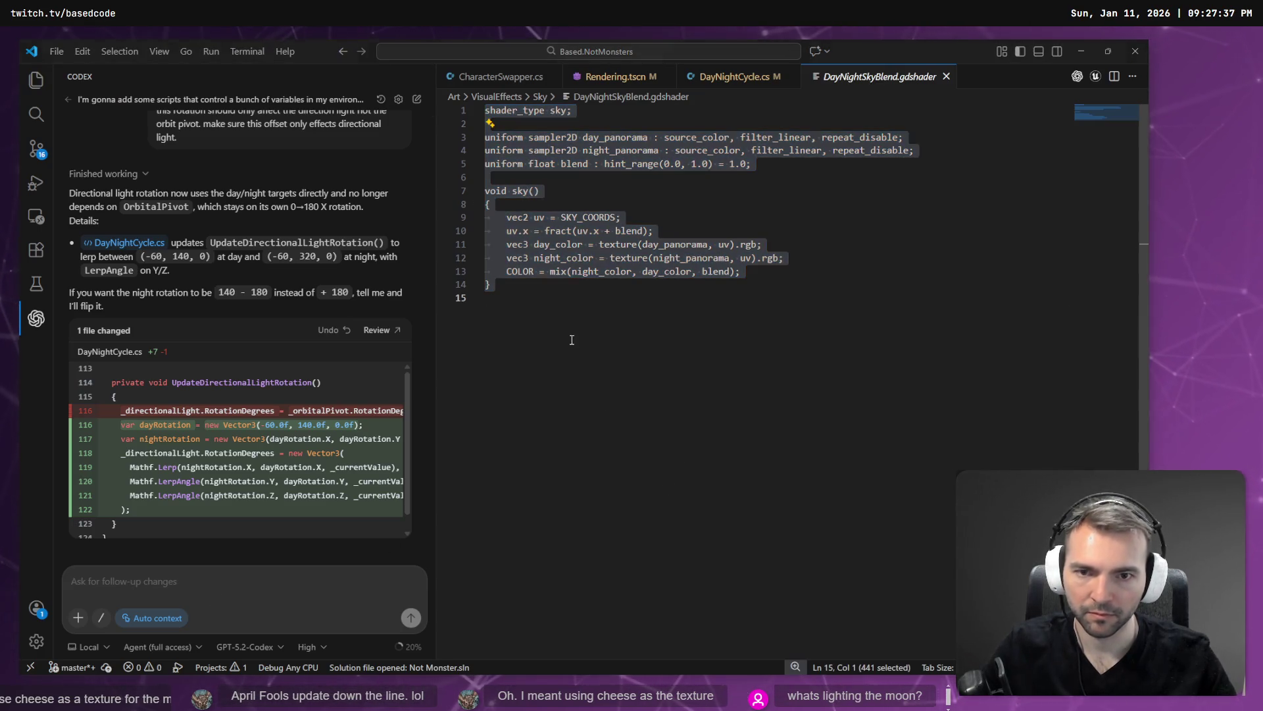
right_click(578, 270)
click(653, 488)
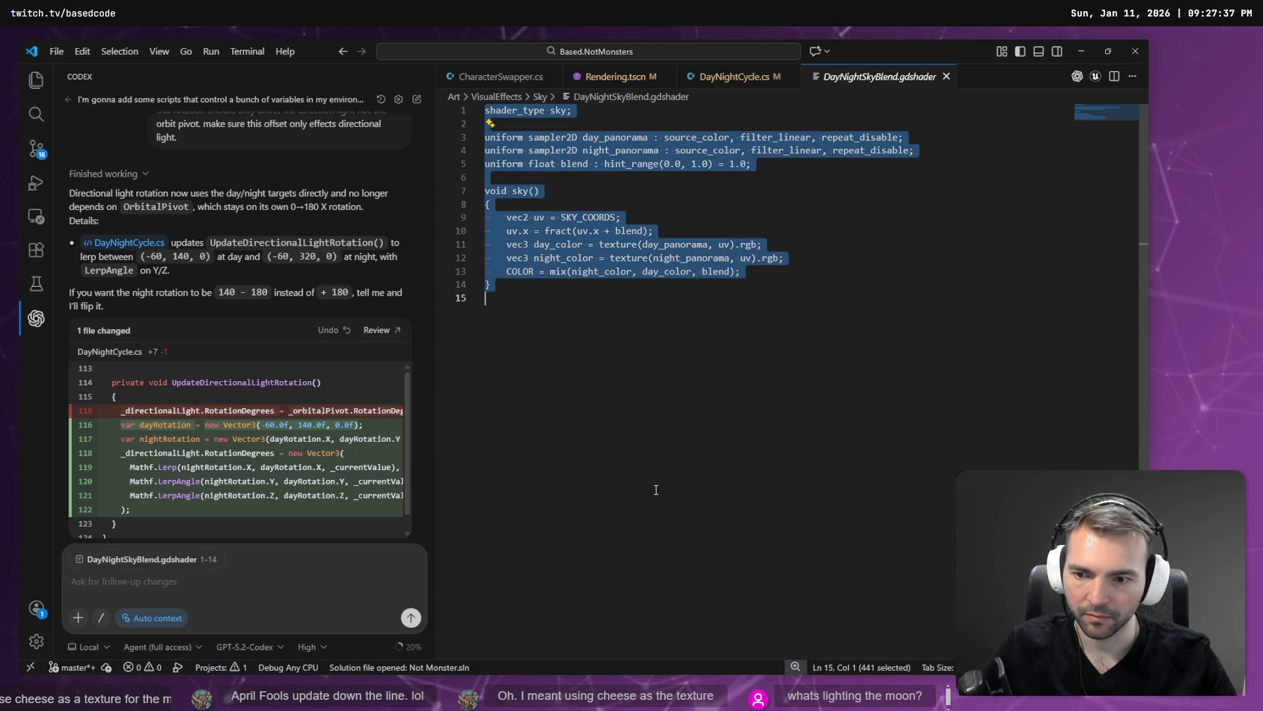
key(super+h)
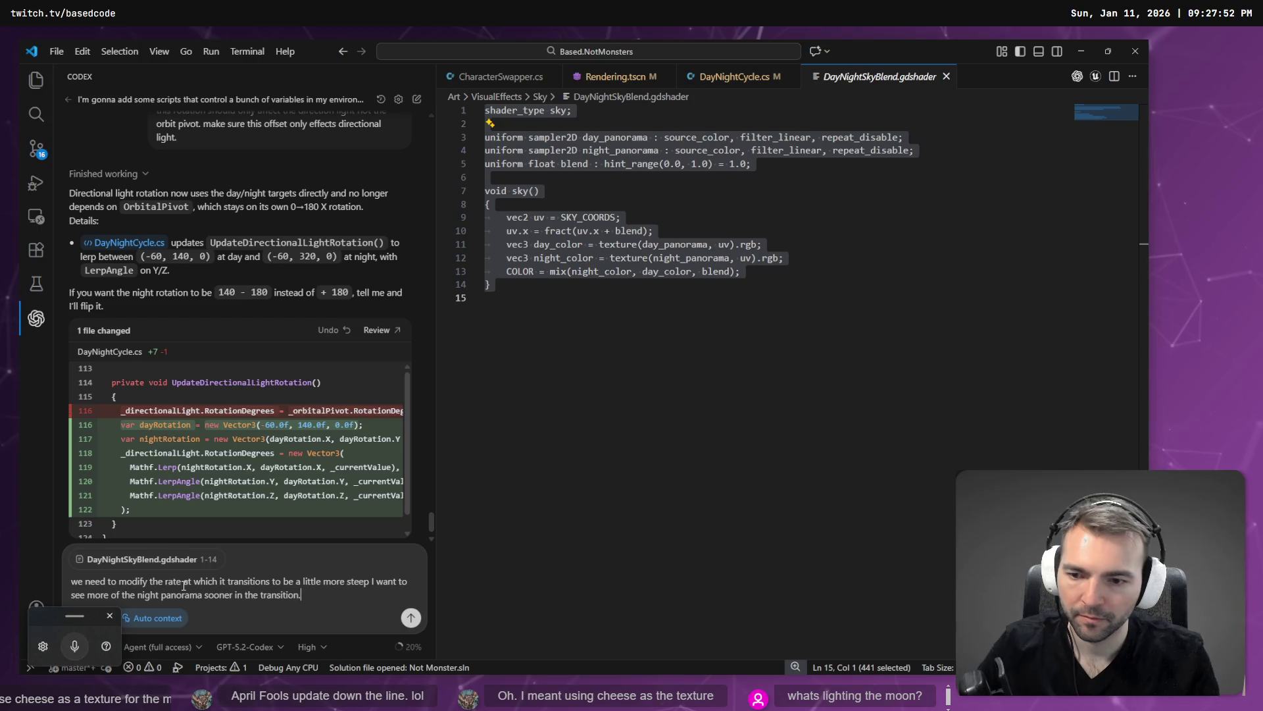
Send the Codex request and review its diff squaring the blend value in DayNightSkyBlend.gdshader
key(Return)
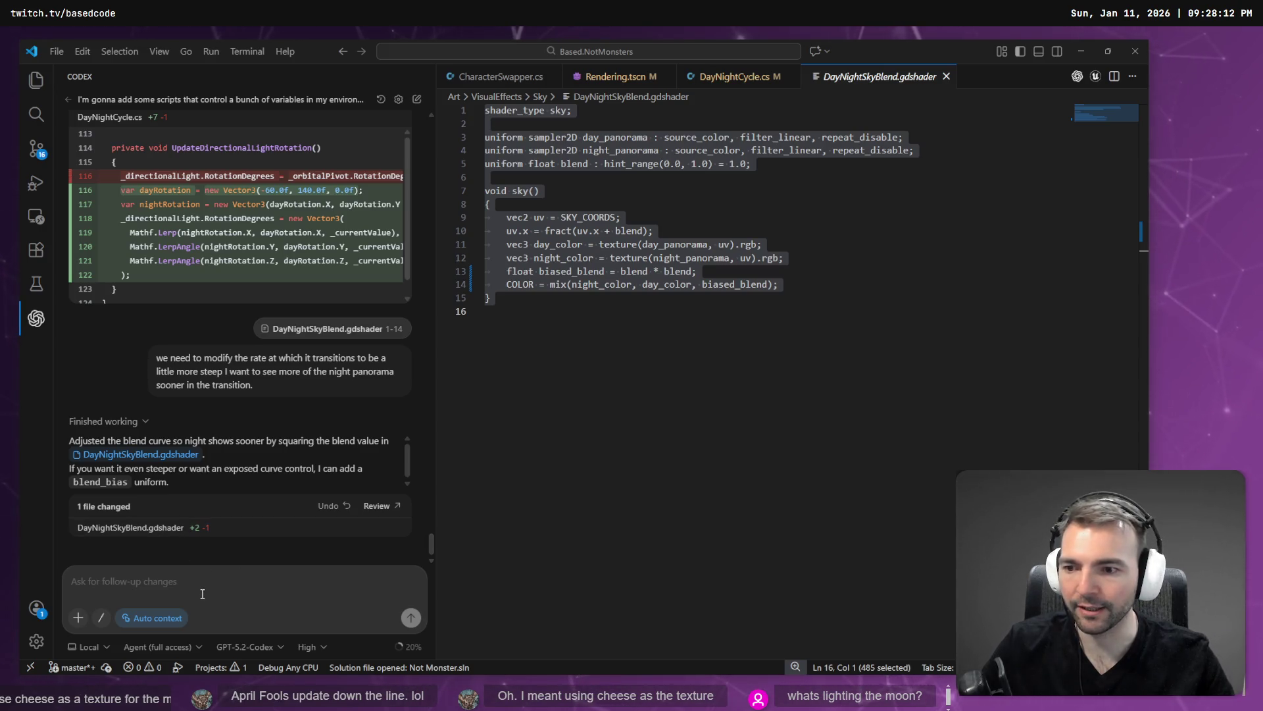
click(203, 593)
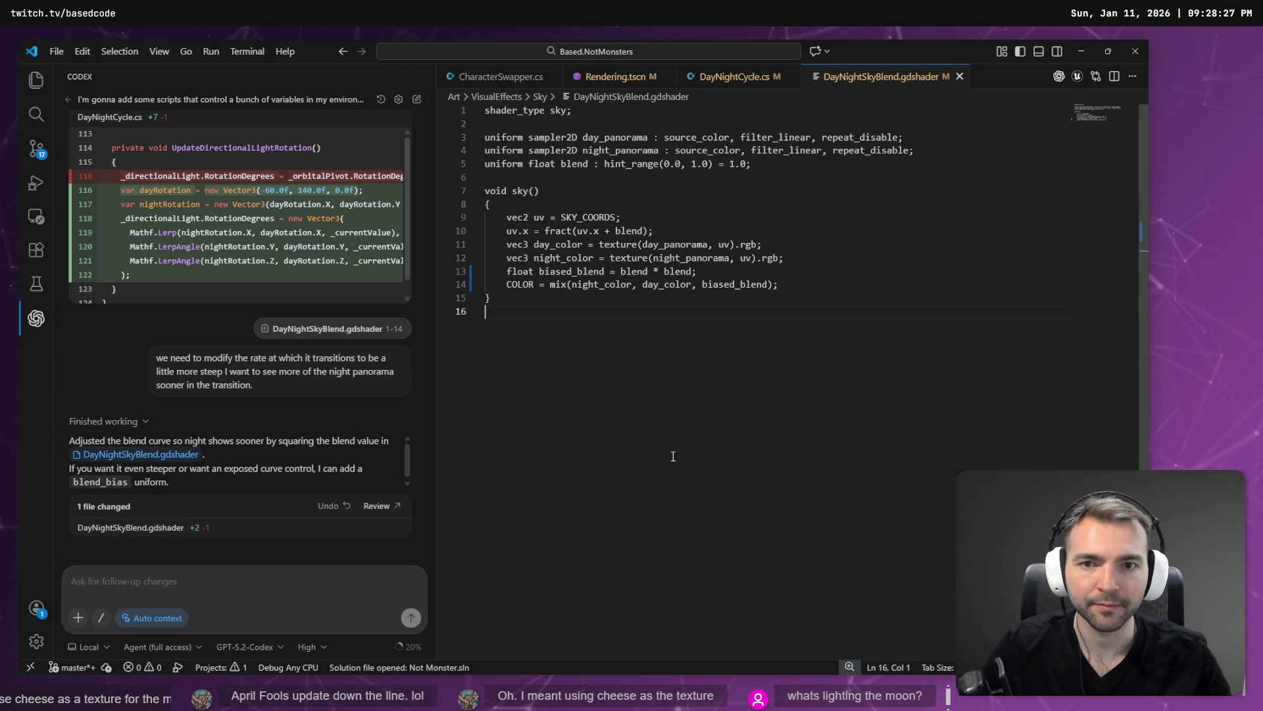
click(378, 515)
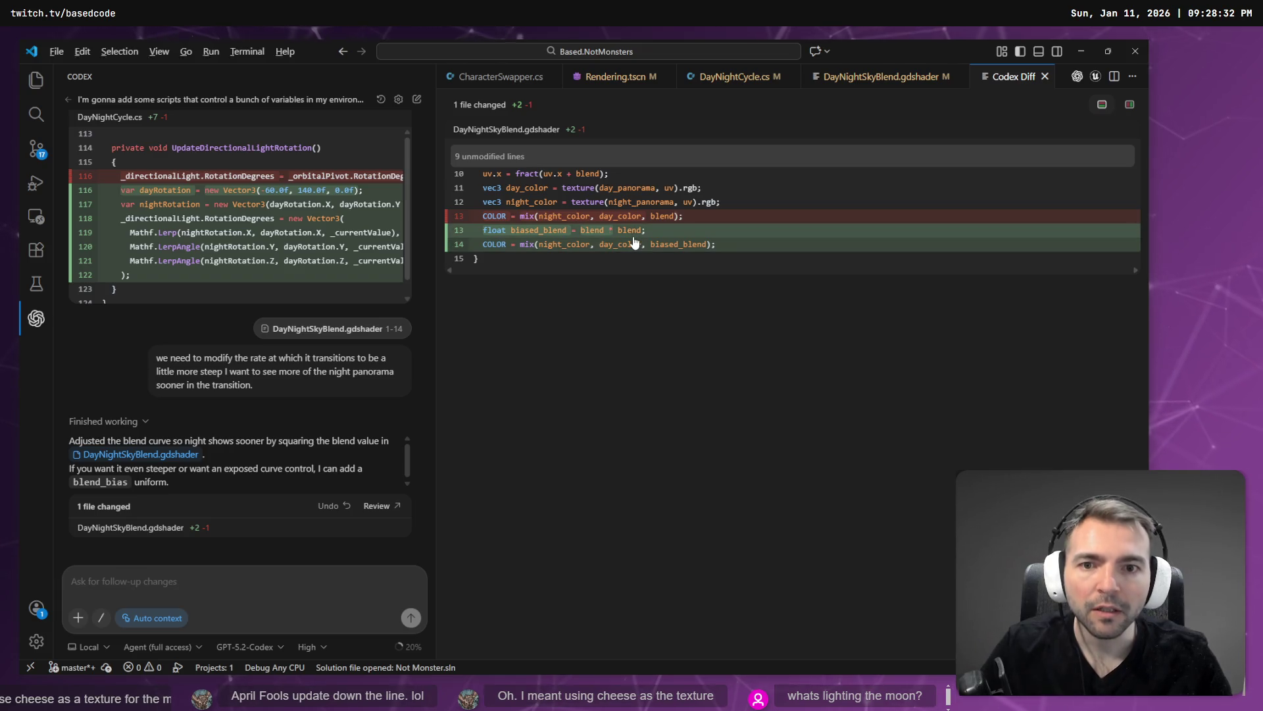
key(alt+Tab)
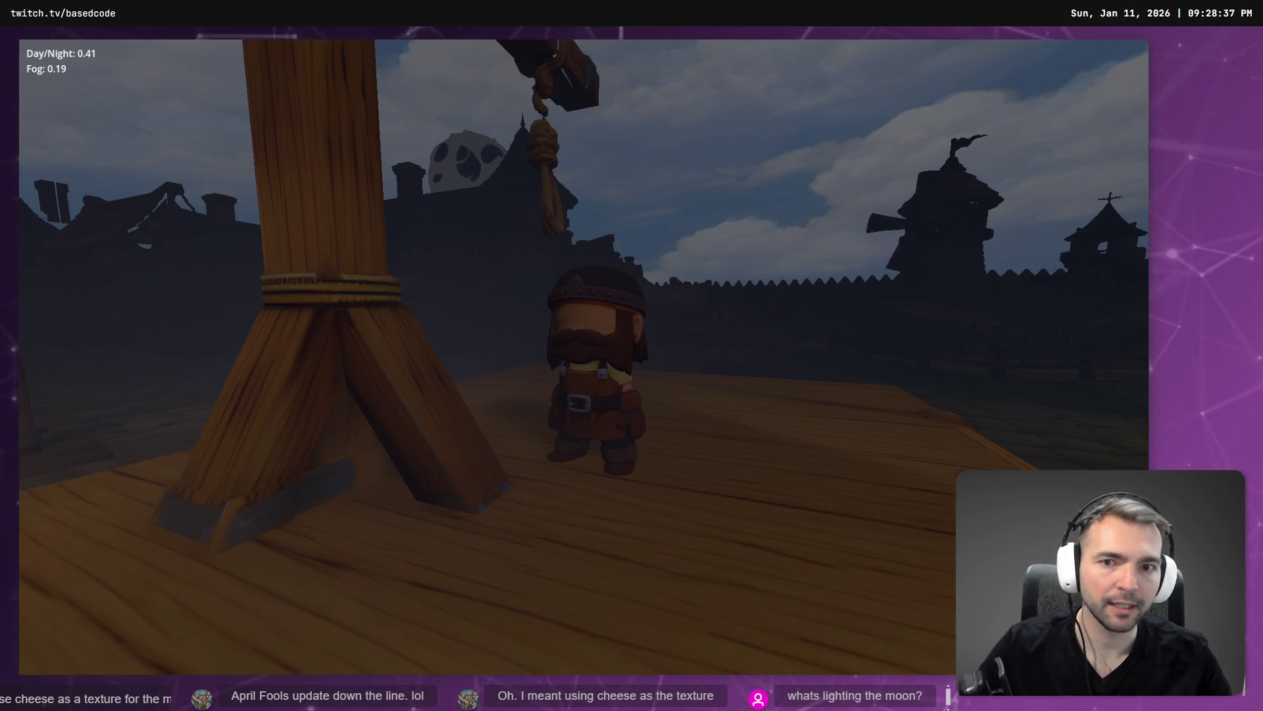
Rerun the game with the steeper sky blend, watch dusk reach Day/Night 0.12, then stop it
key(alt+Tab)
key(alt+Tab)
key(F5)
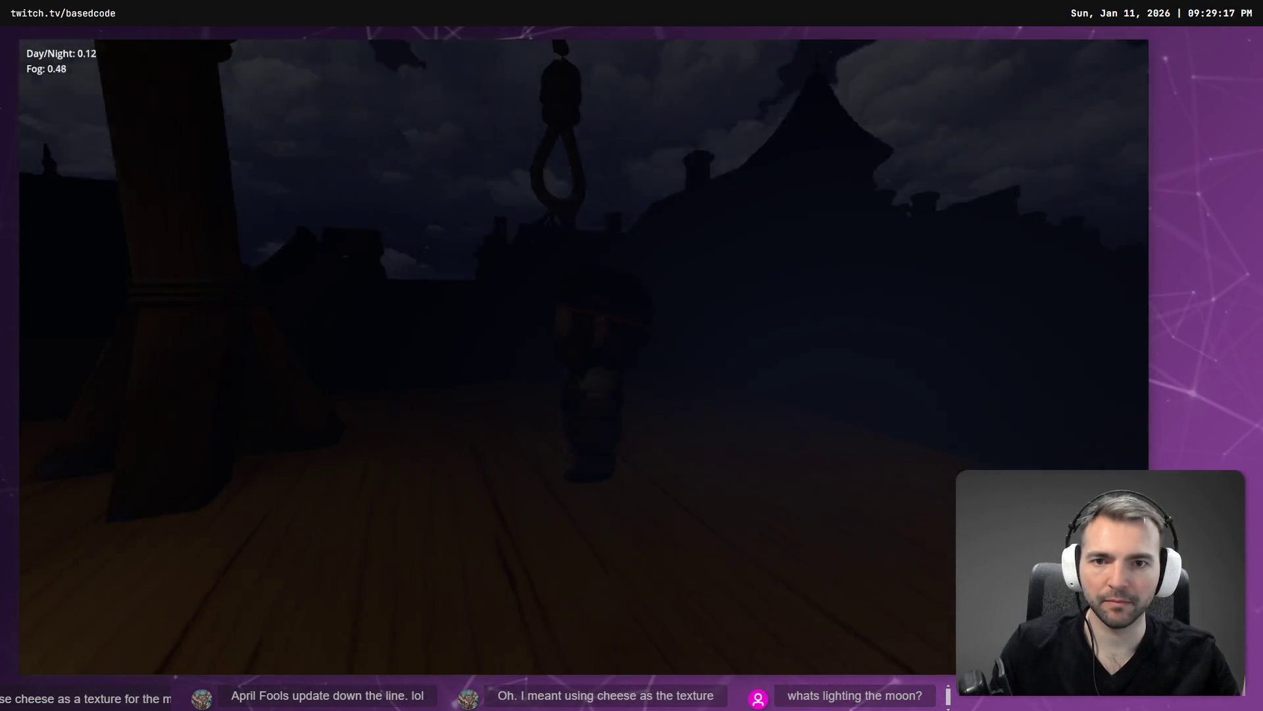
key(F8)
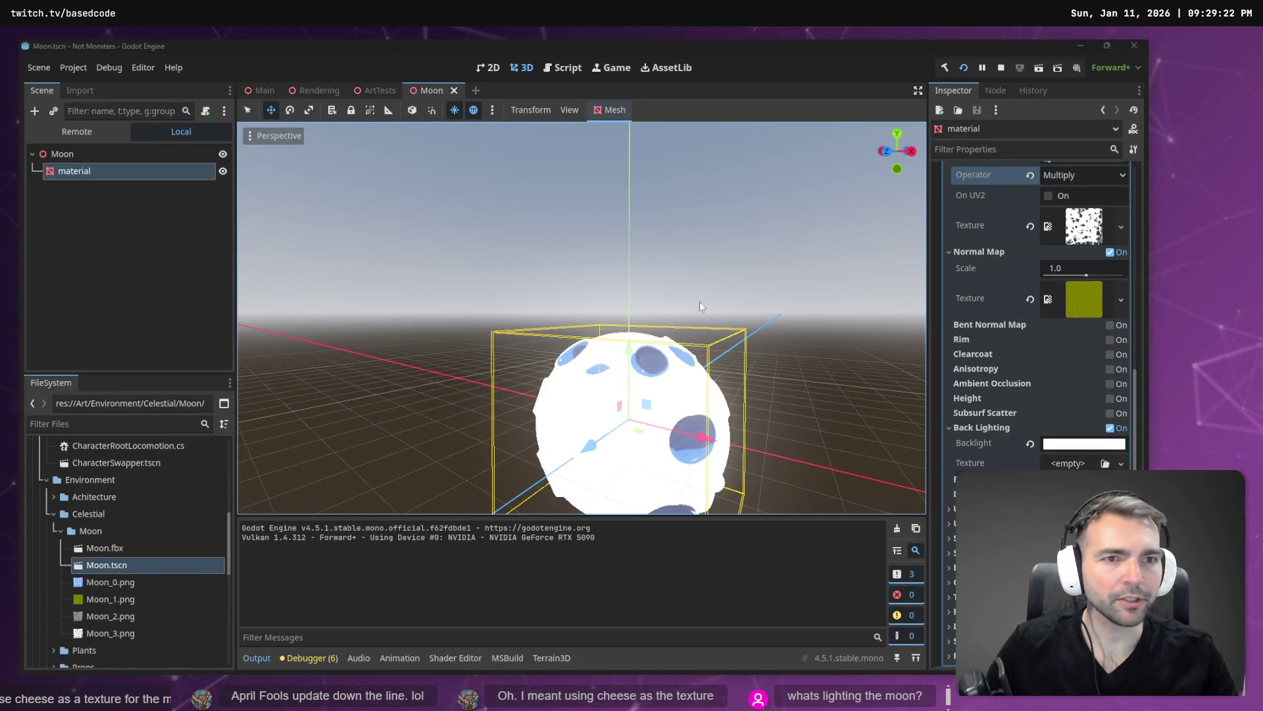
Run the game again to inspect the spotted moon, then scroll back to the moon material settings
click(963, 68)
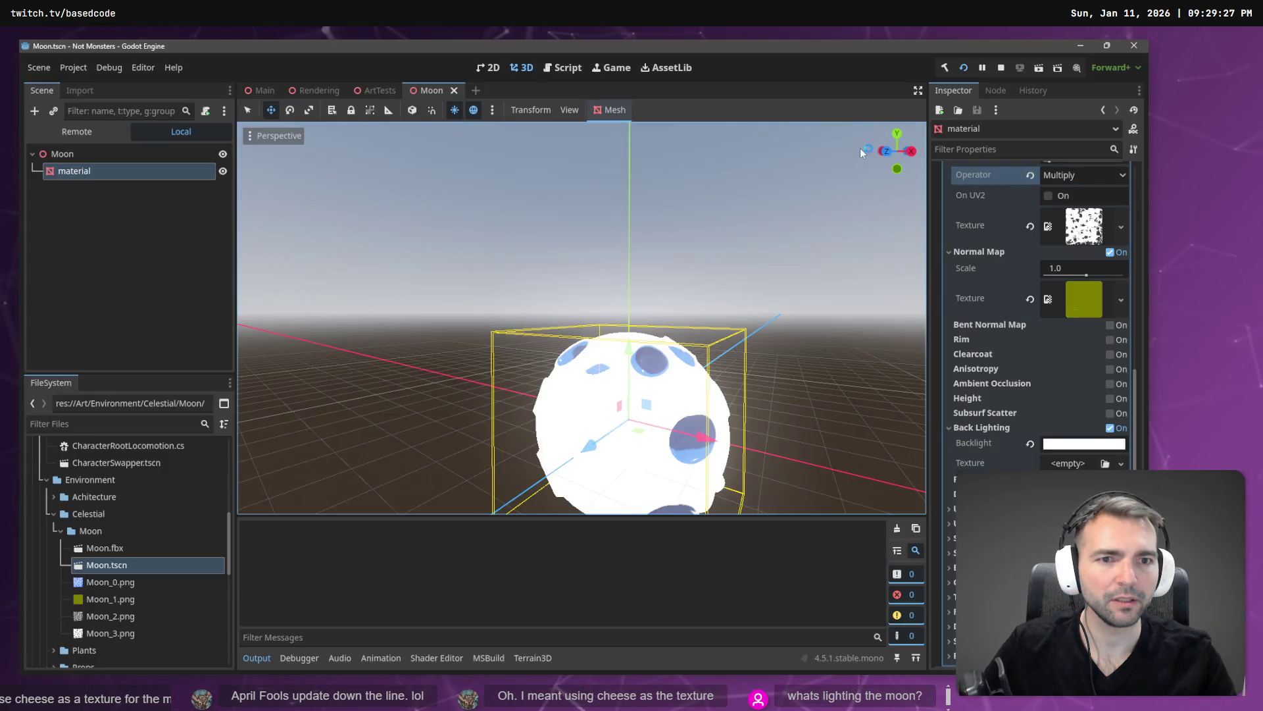
click(945, 68)
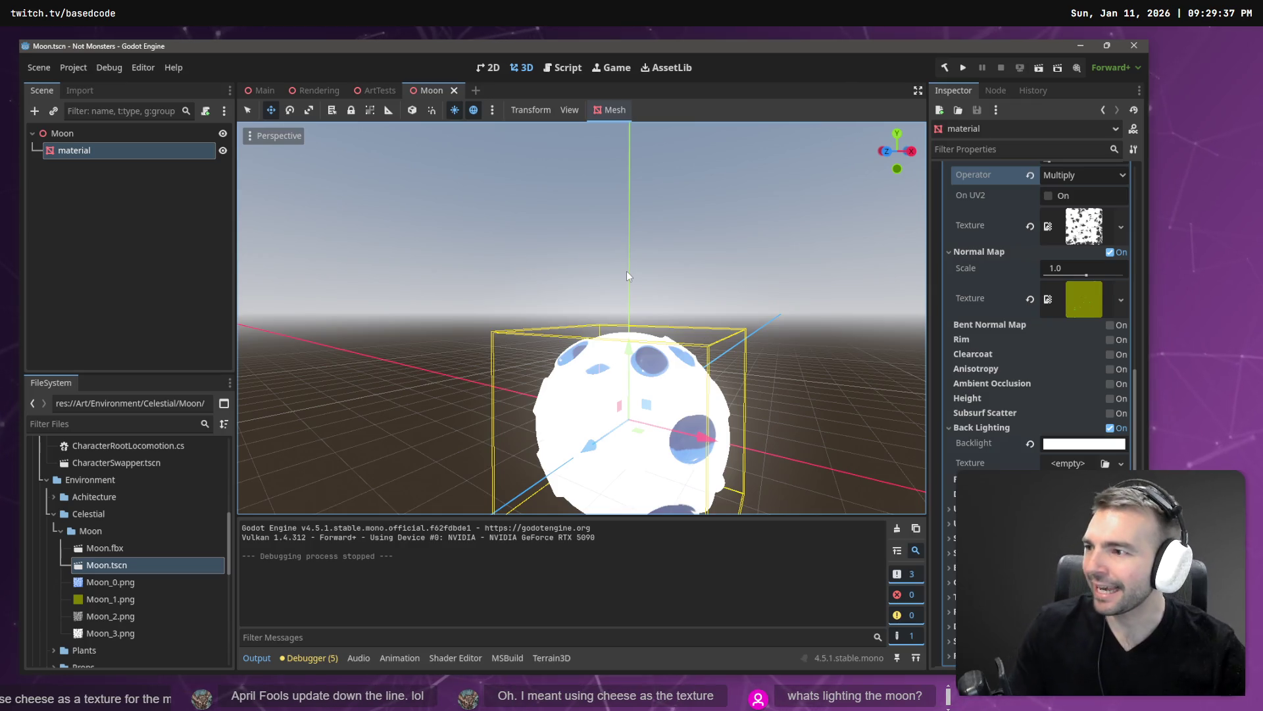
key(F5)
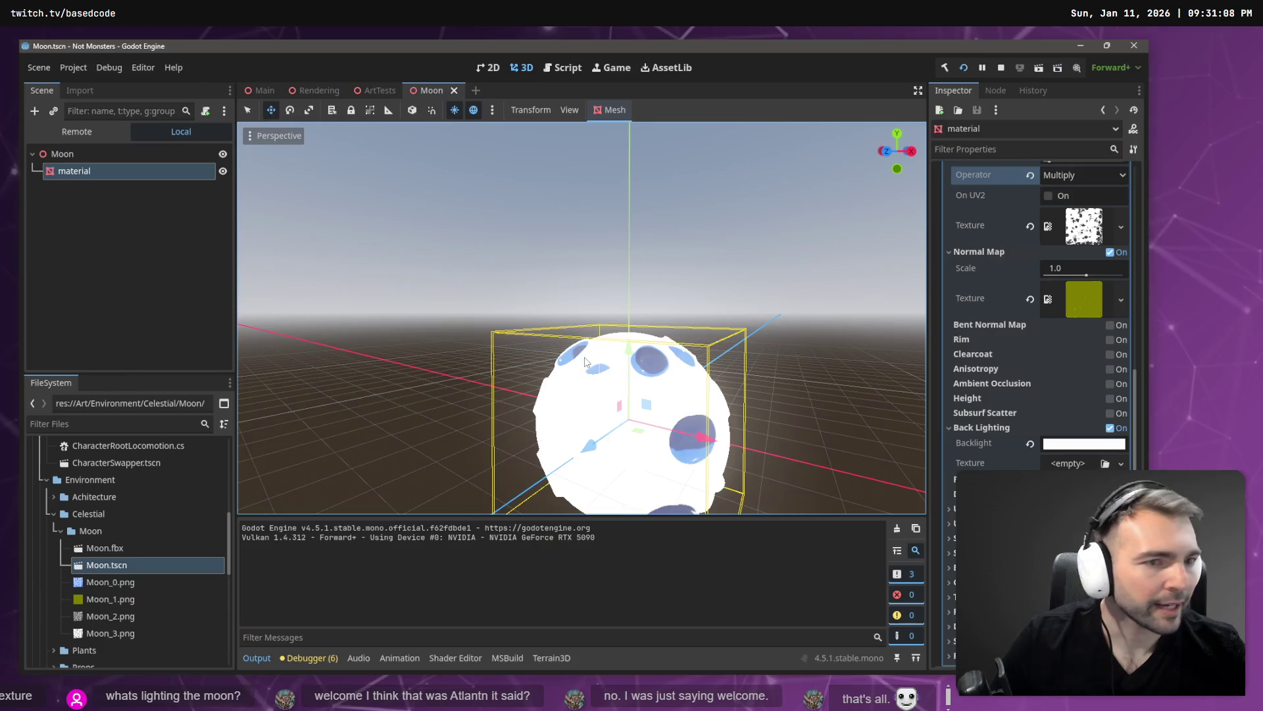
scroll(1061, 186, up, 10)
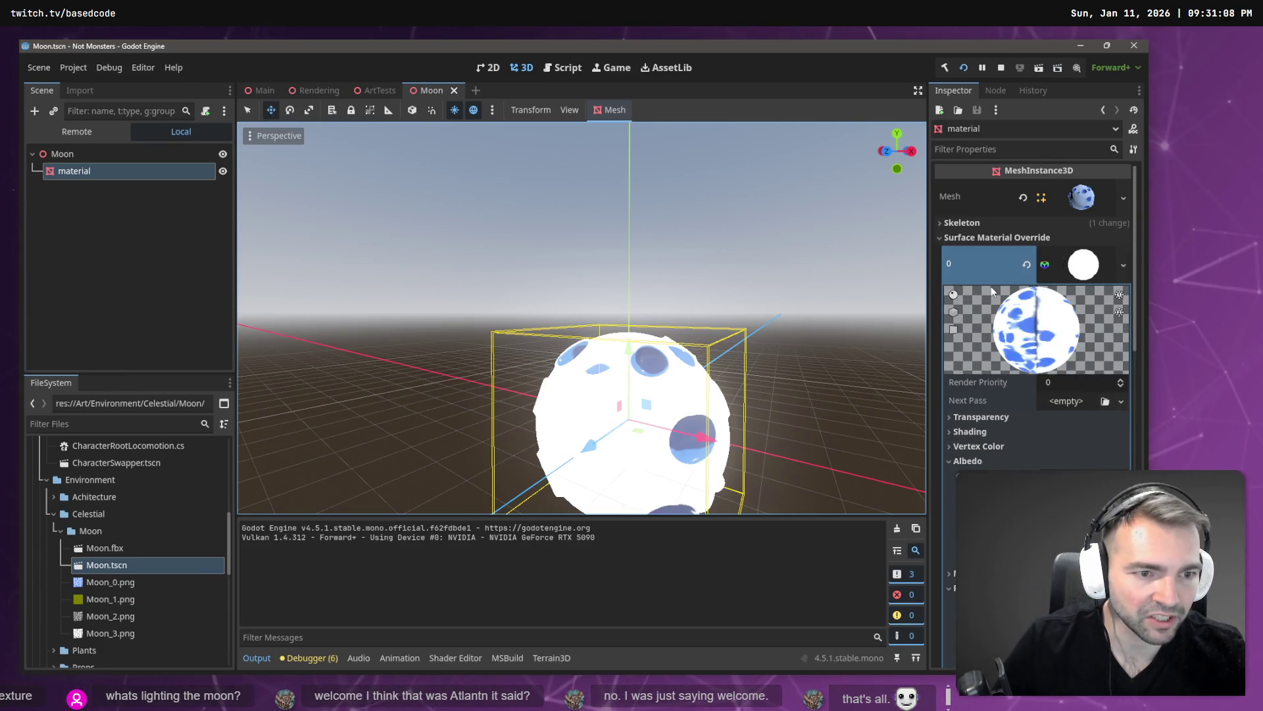
scroll(1044, 315, down, 3)
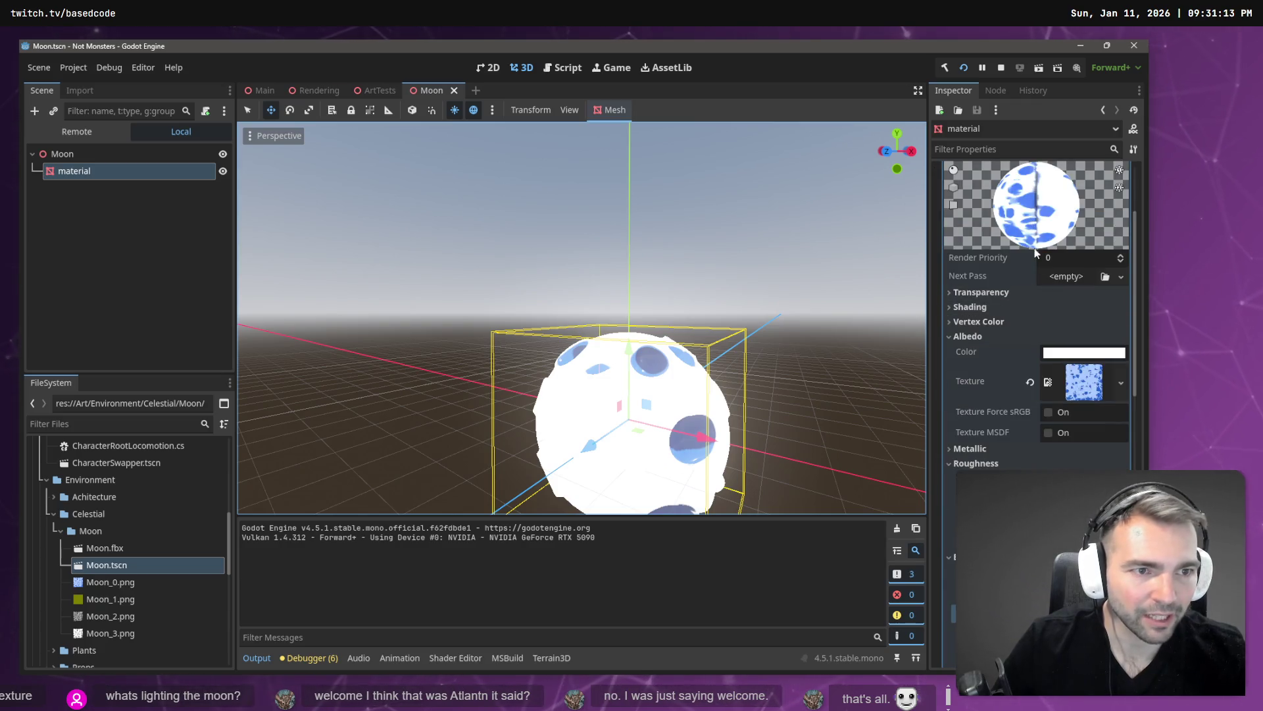
scroll(1040, 260, down, 2)
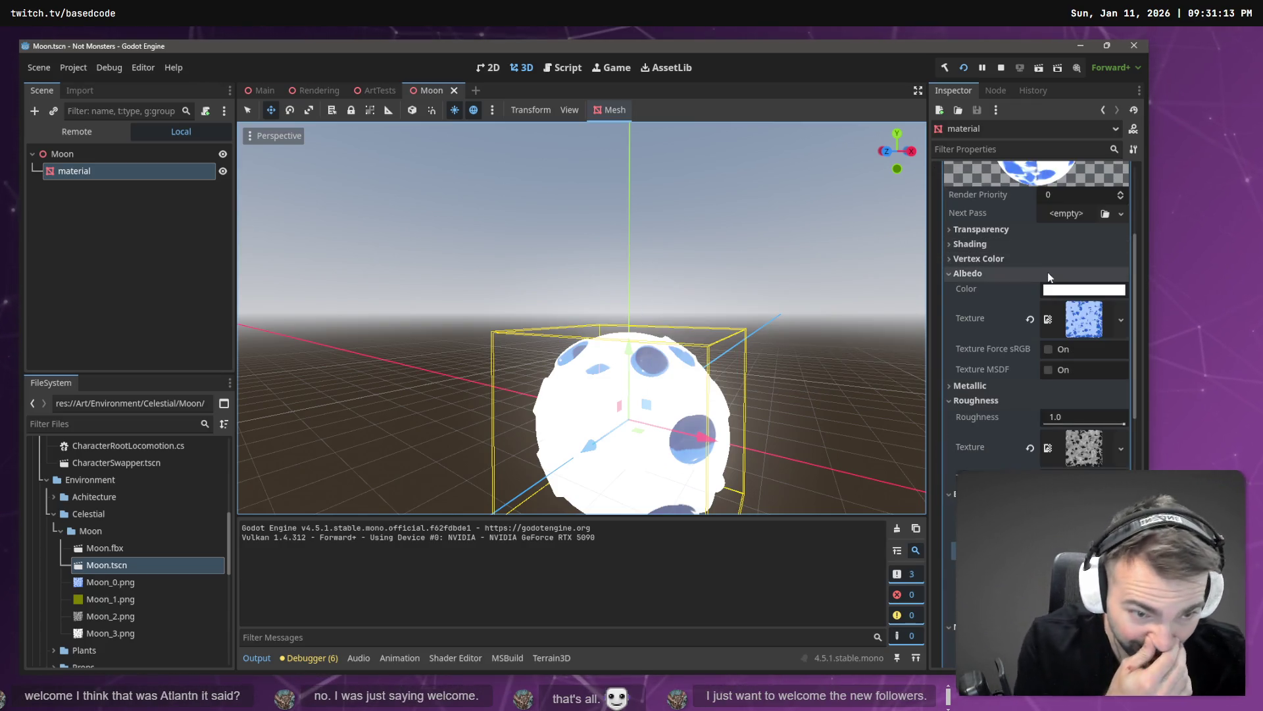
scroll(1050, 290, down, 5)
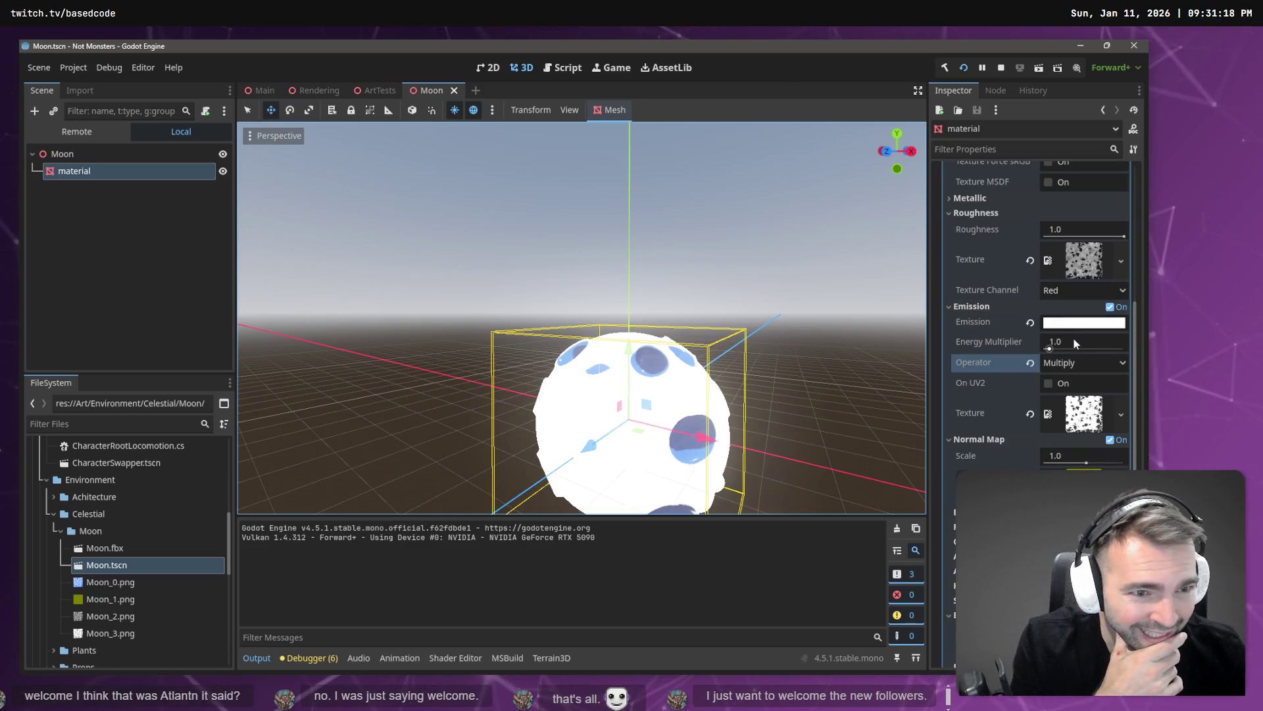
Set the Emission Energy Multiplier to 10.0 and check the brighter moon in the game
click(1081, 342)
text(10)
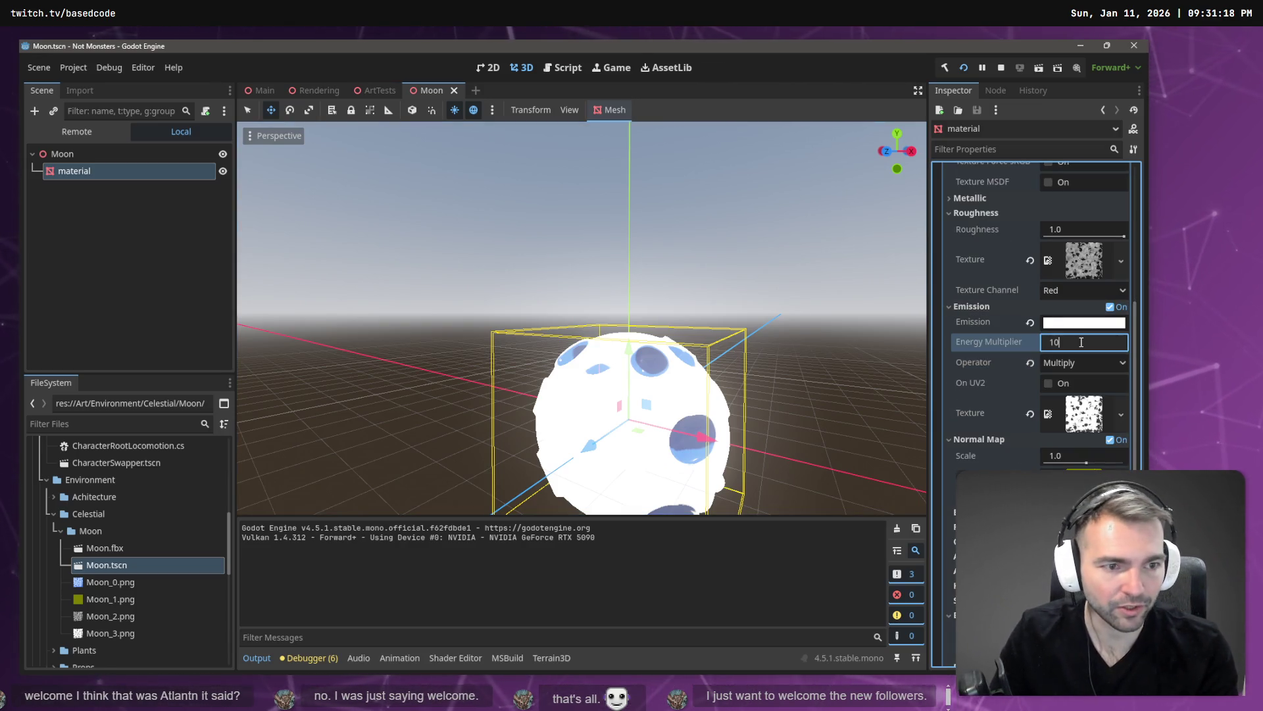
key(Return)
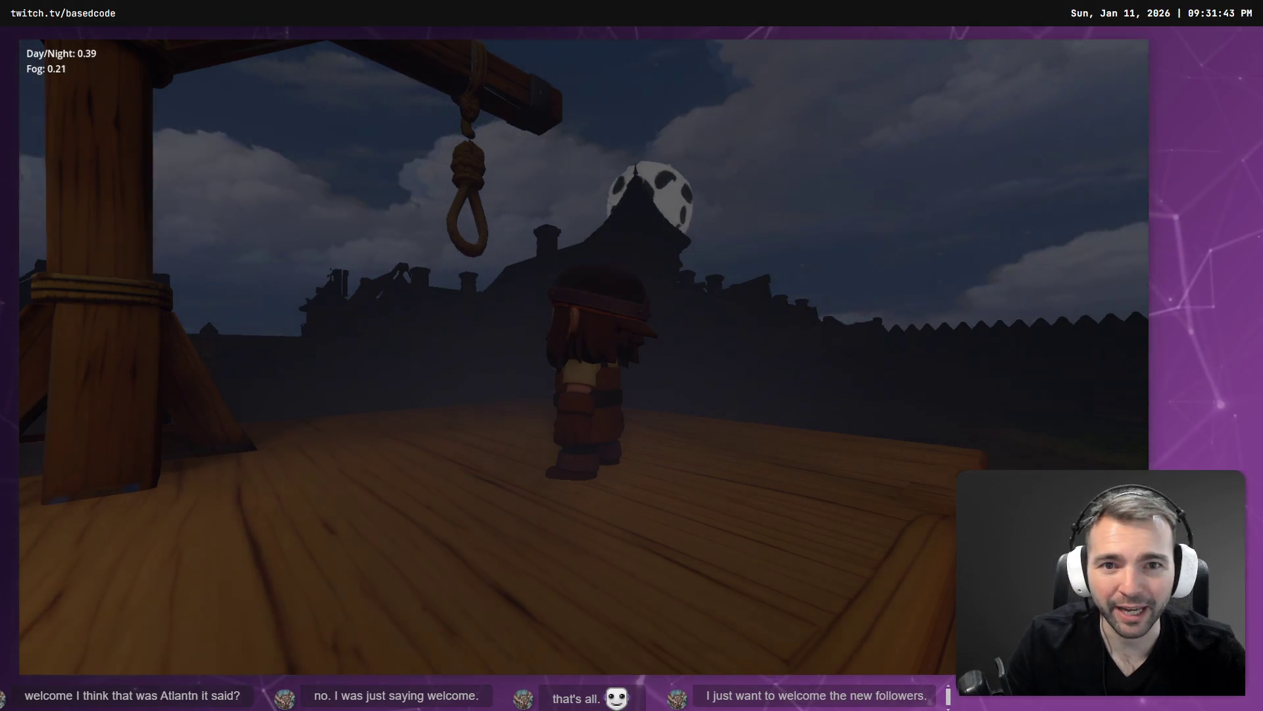
key(alt+Tab)
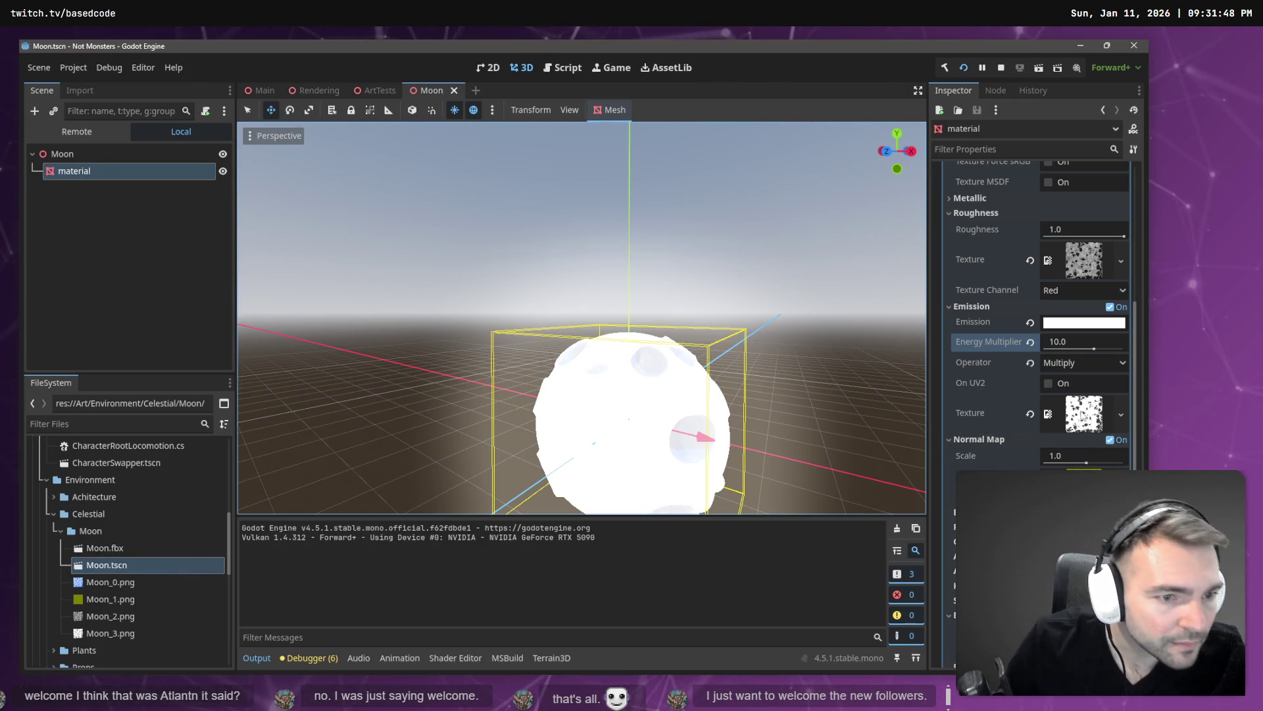
Raise emission energy to 13.9 with the Add operator, save Moon.tscn, and rerun the game
mouse_move(1087, 354)
mouse_down()
mouse_move(1119, 341)
mouse_move(1096, 341)
mouse_up()
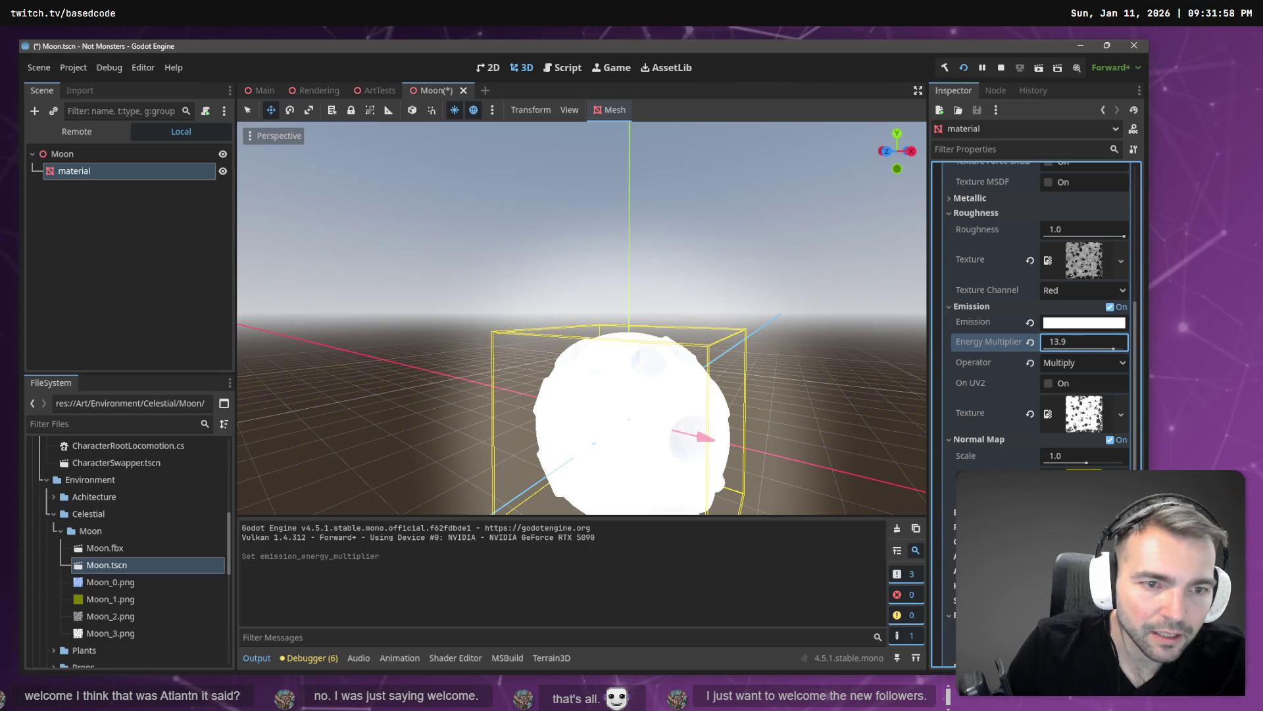
click(1066, 362)
click(1072, 381)
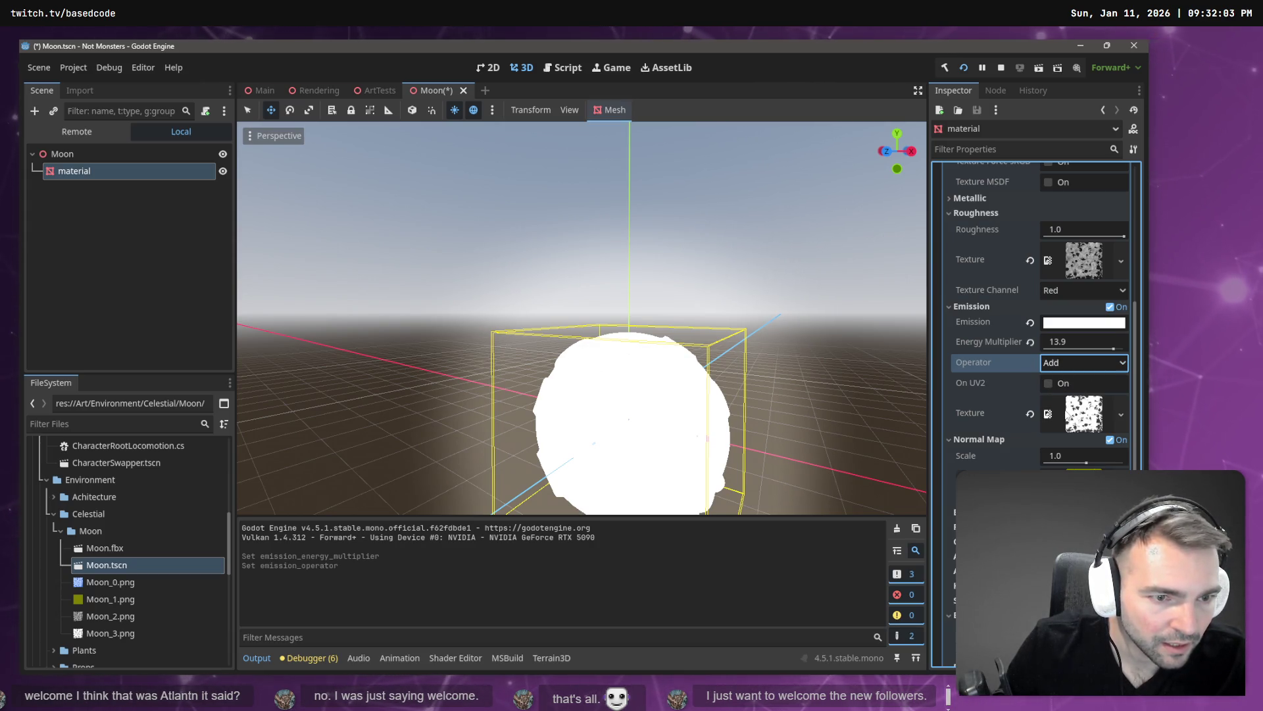
key(ctrl+s)
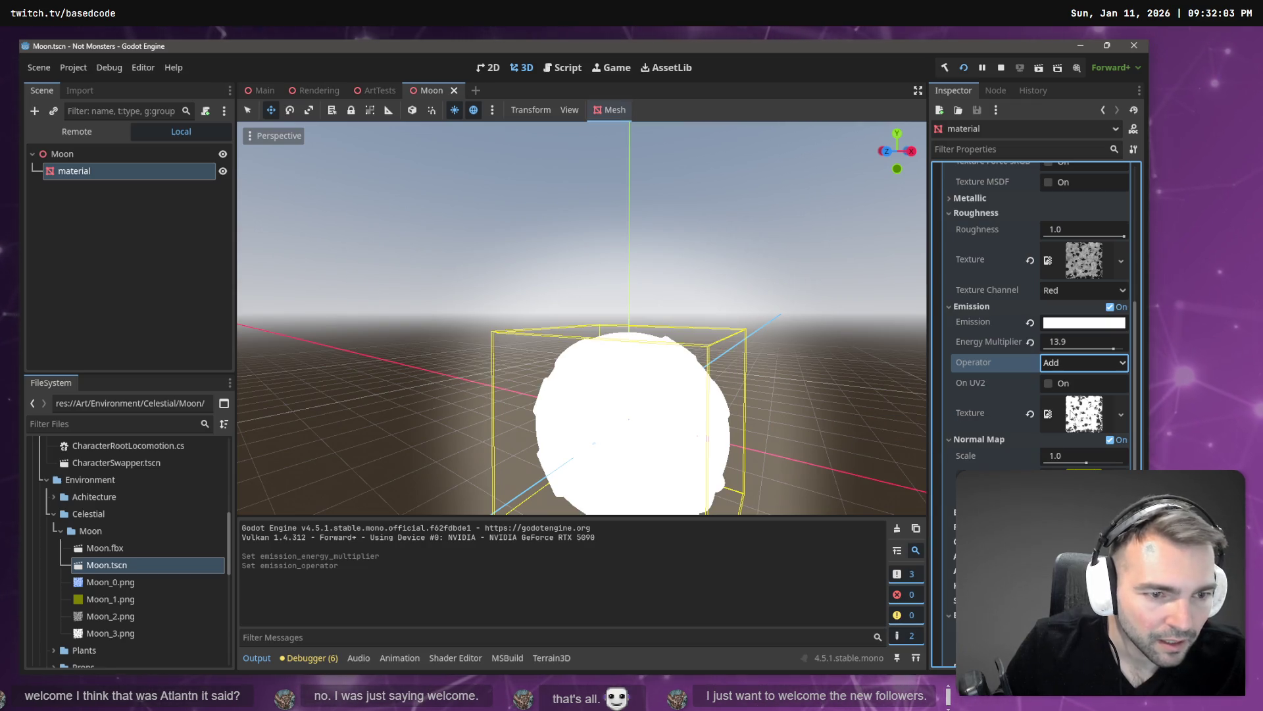
key(F5)
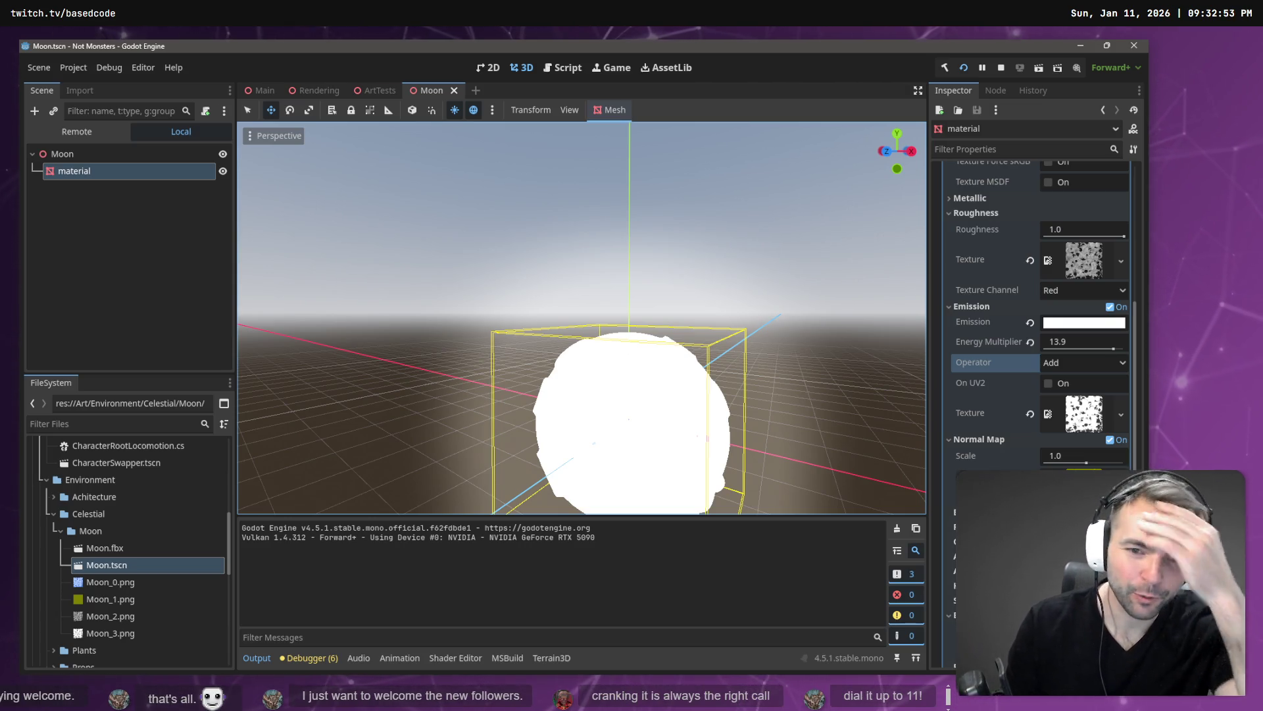
Try force sRGB and MSDF on the moon's albedo texture, then turn force sRGB back off
scroll(603, 329, down, 3)
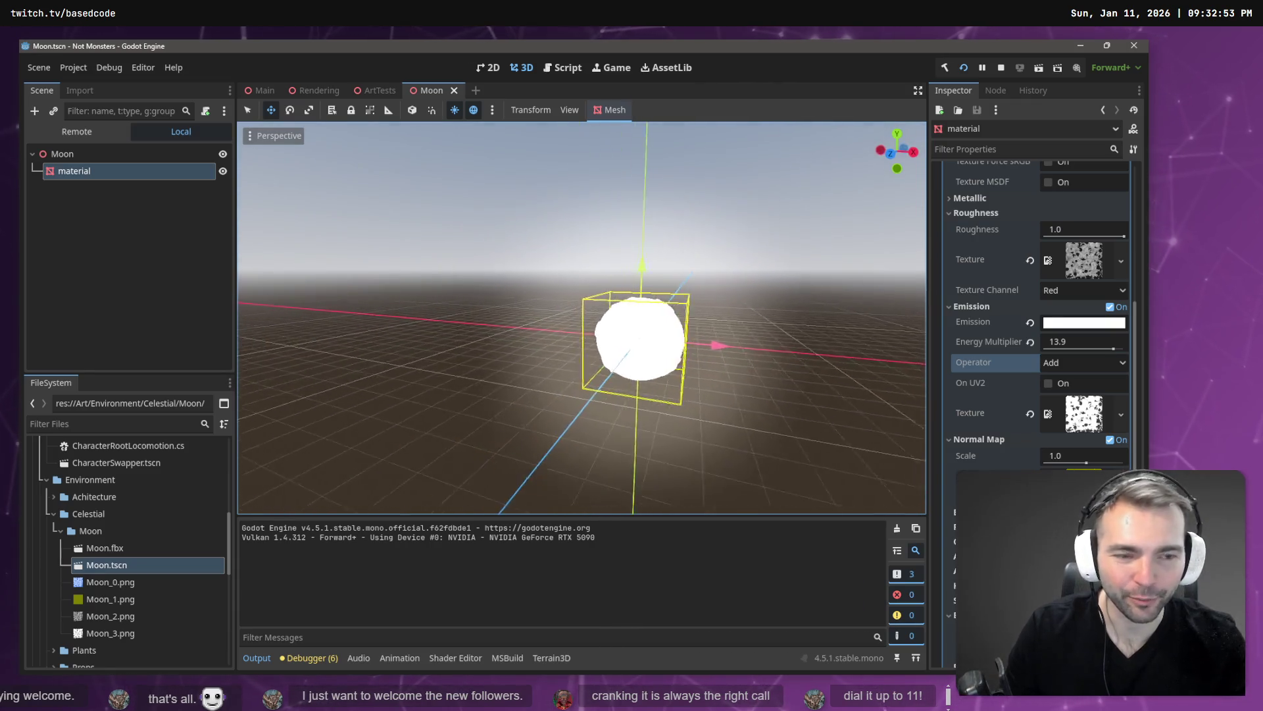
scroll(645, 305, up, 2)
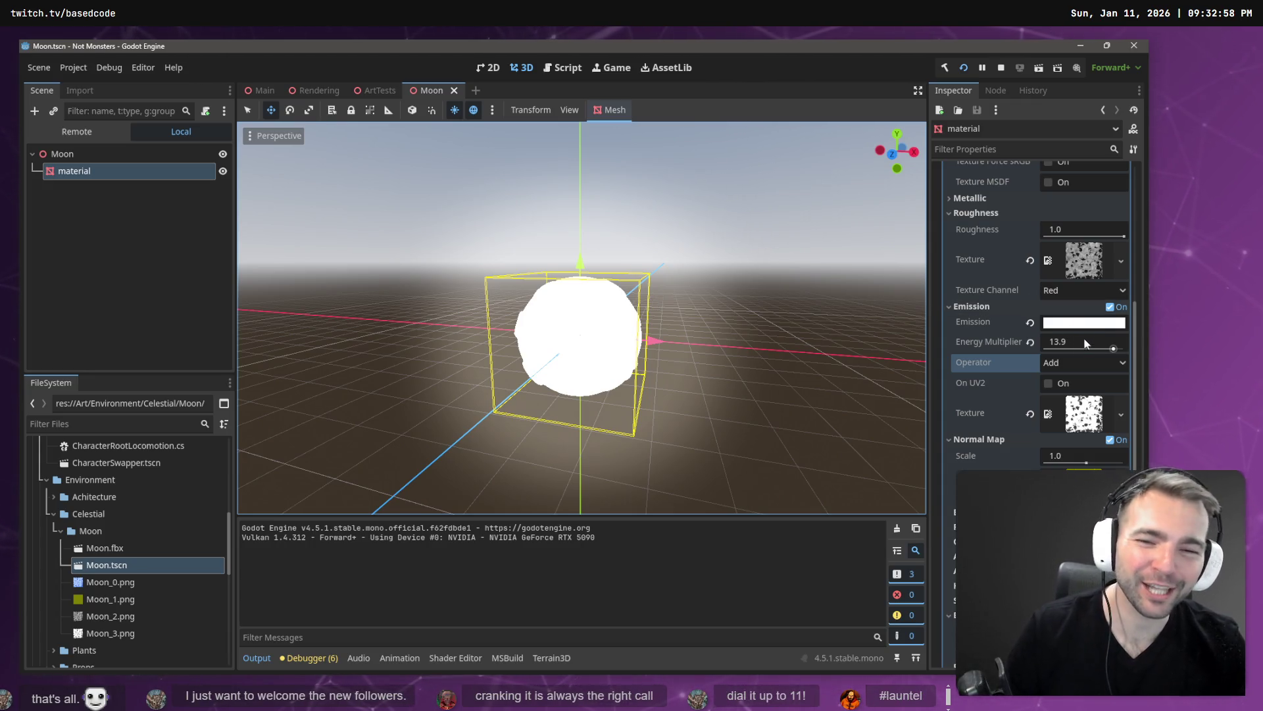
mouse_move(1076, 348)
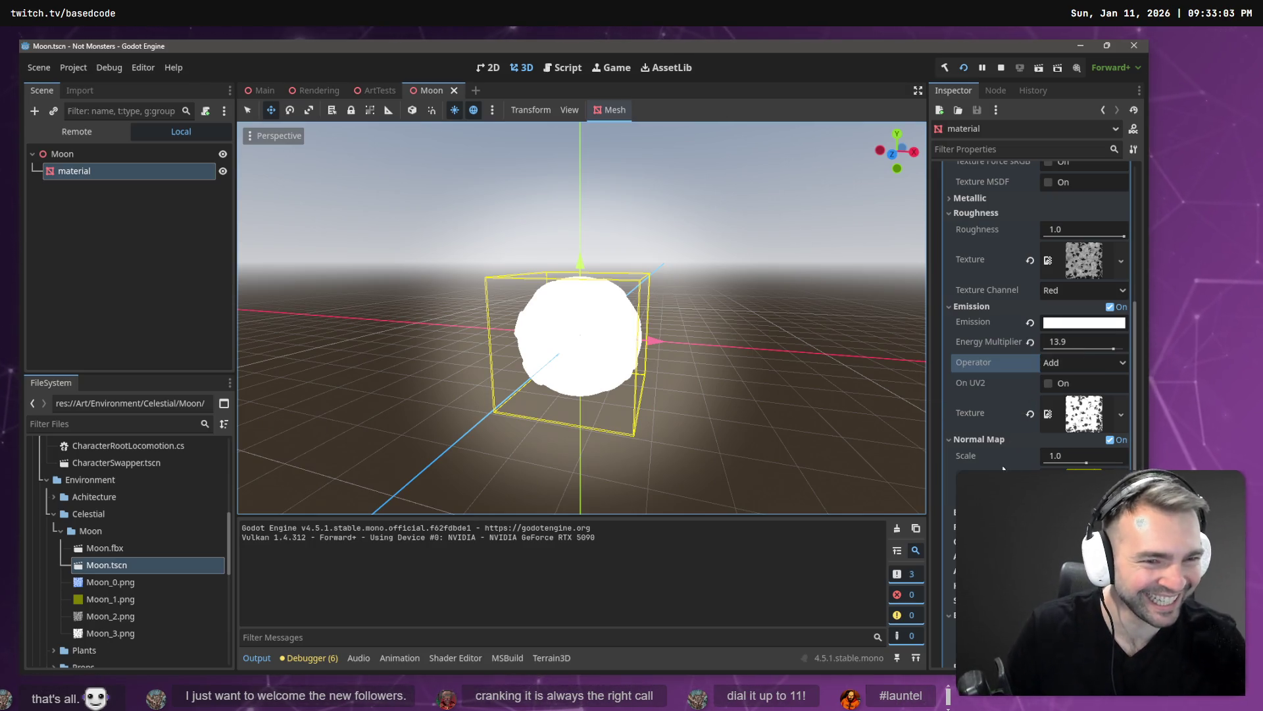
scroll(1077, 384, down, 2)
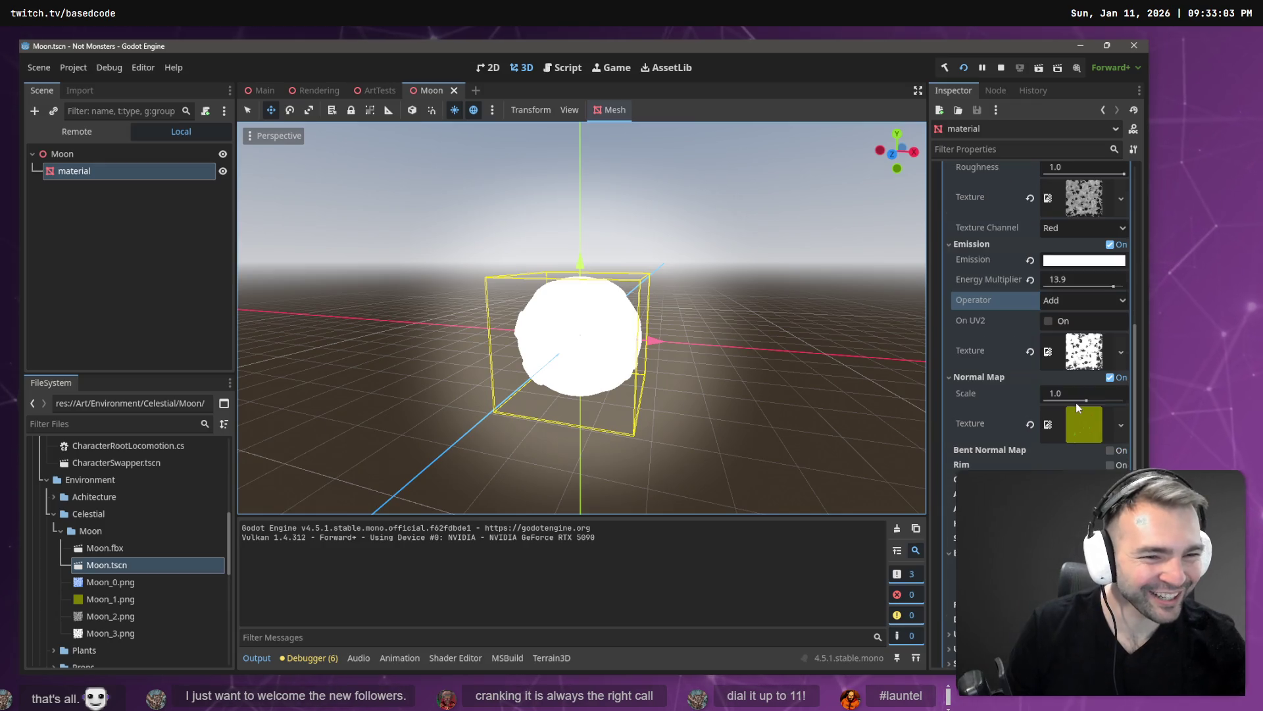
scroll(1073, 391, up, 4)
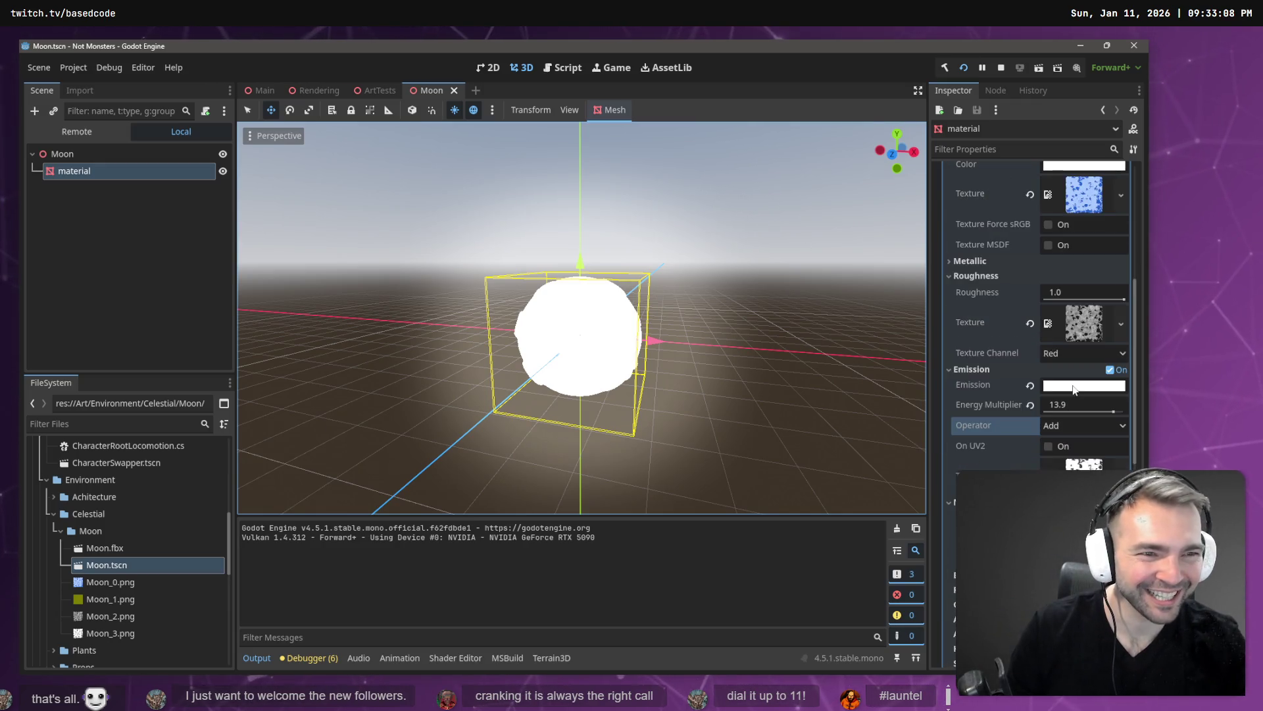
scroll(1076, 341, up, 4)
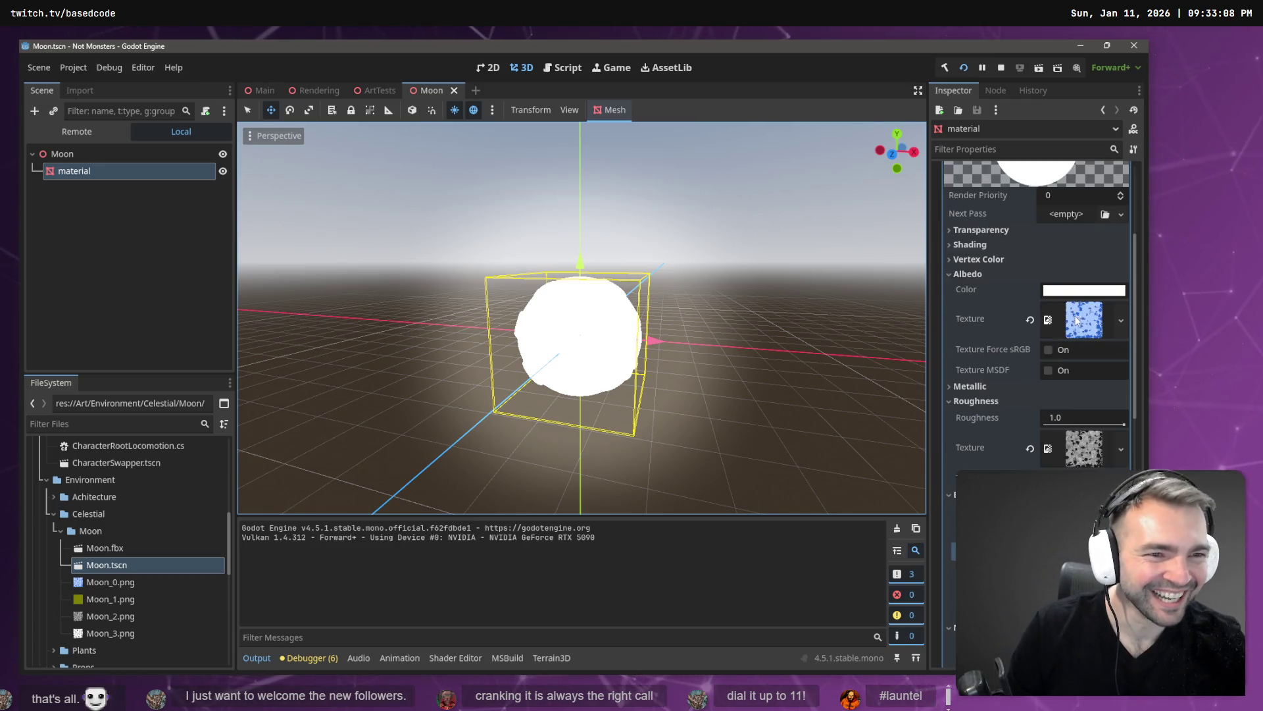
click(1048, 353)
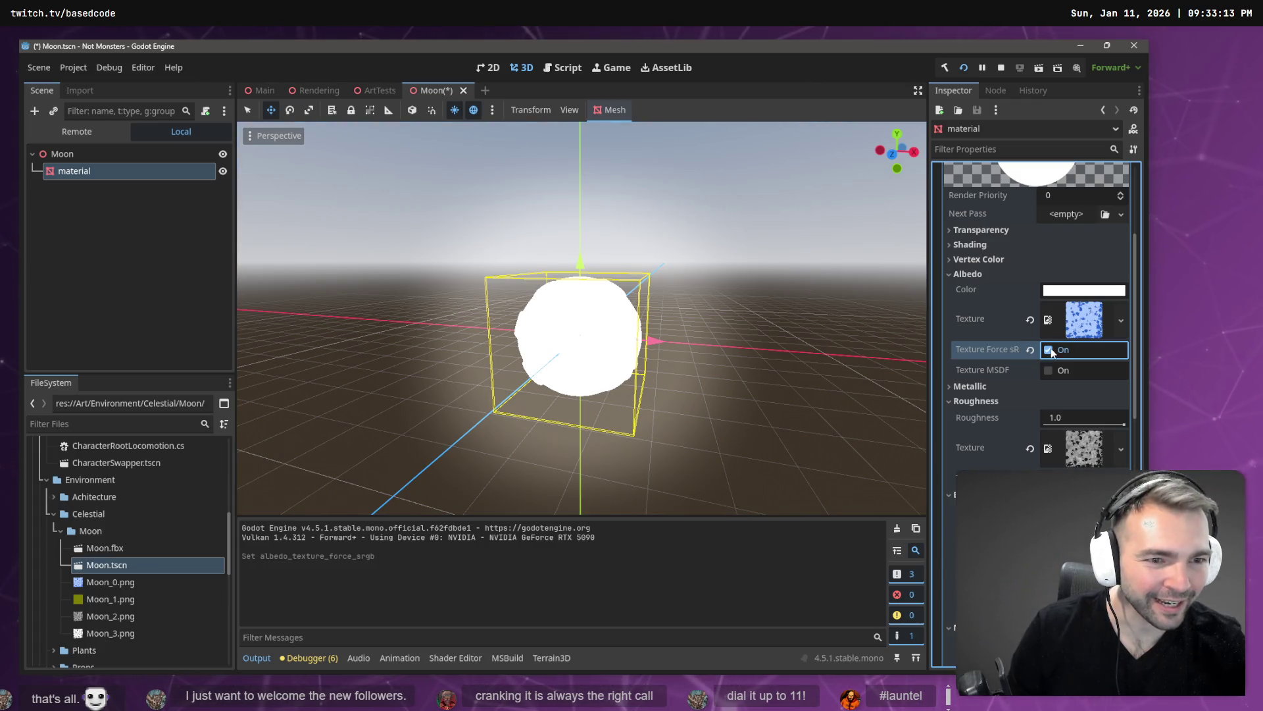
click(1048, 371)
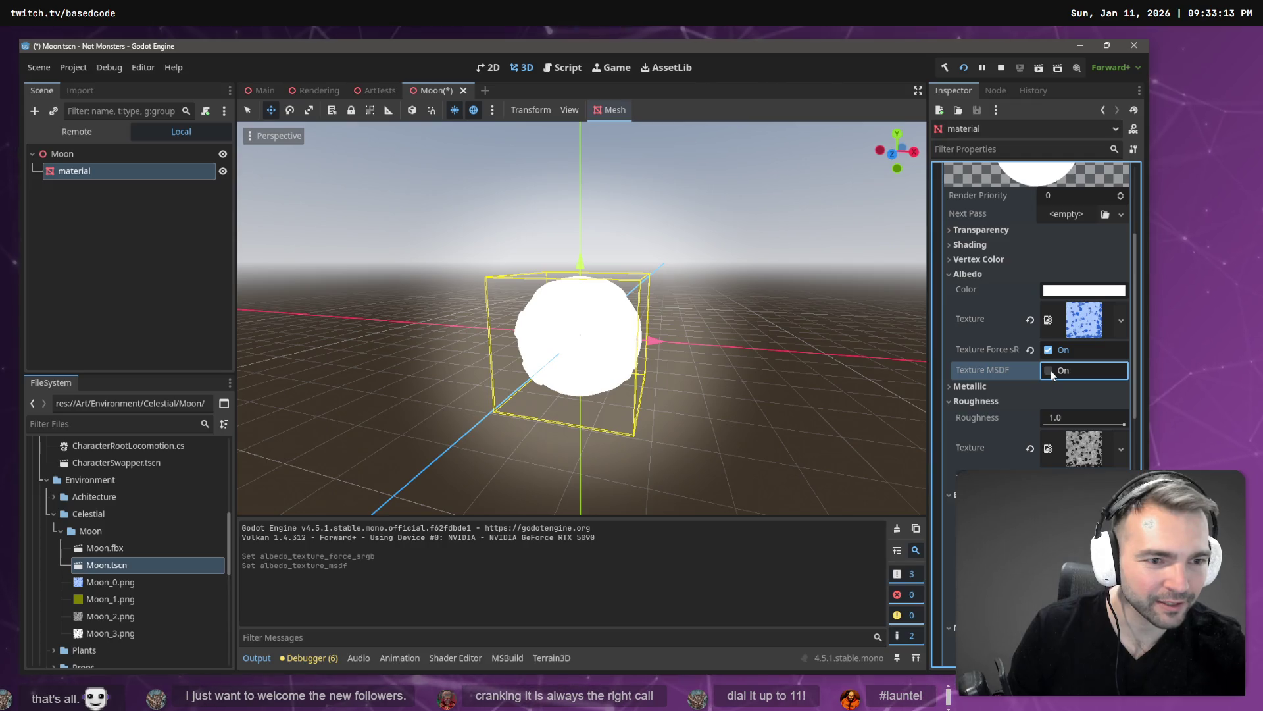
click(1049, 351)
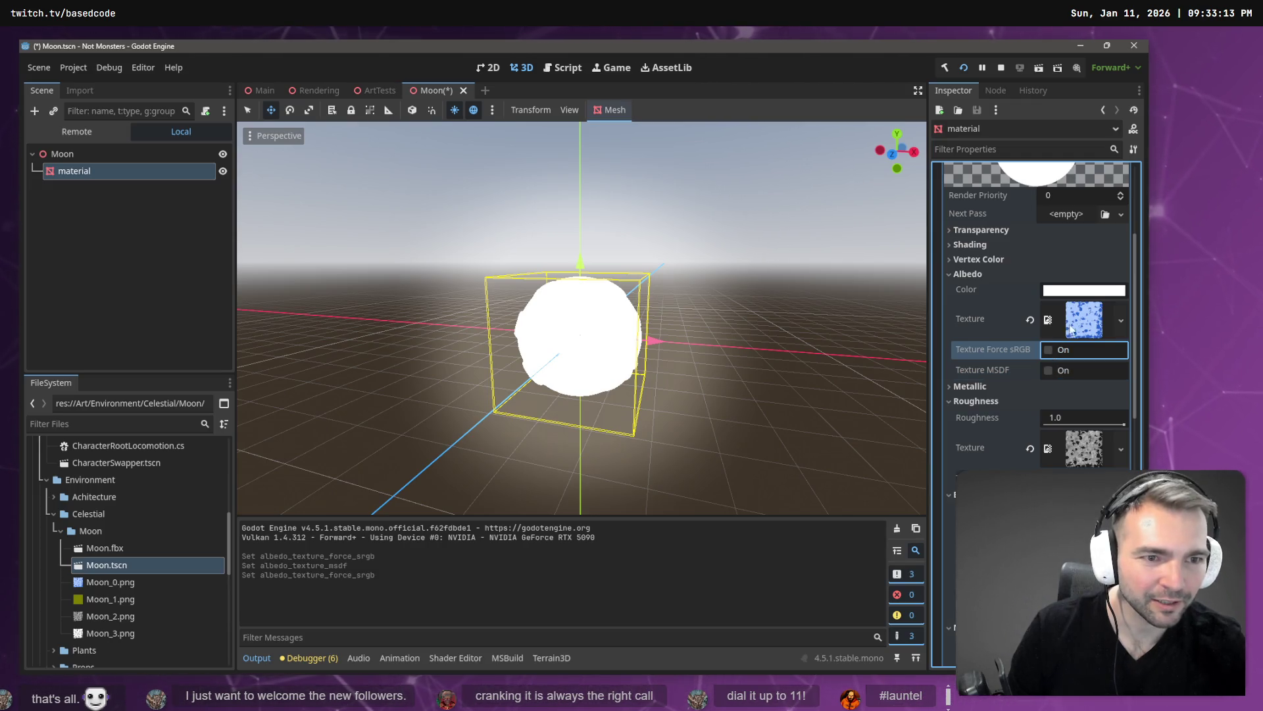
Check the material's shading settings and save the Moon scene
scroll(1079, 272, up, 5)
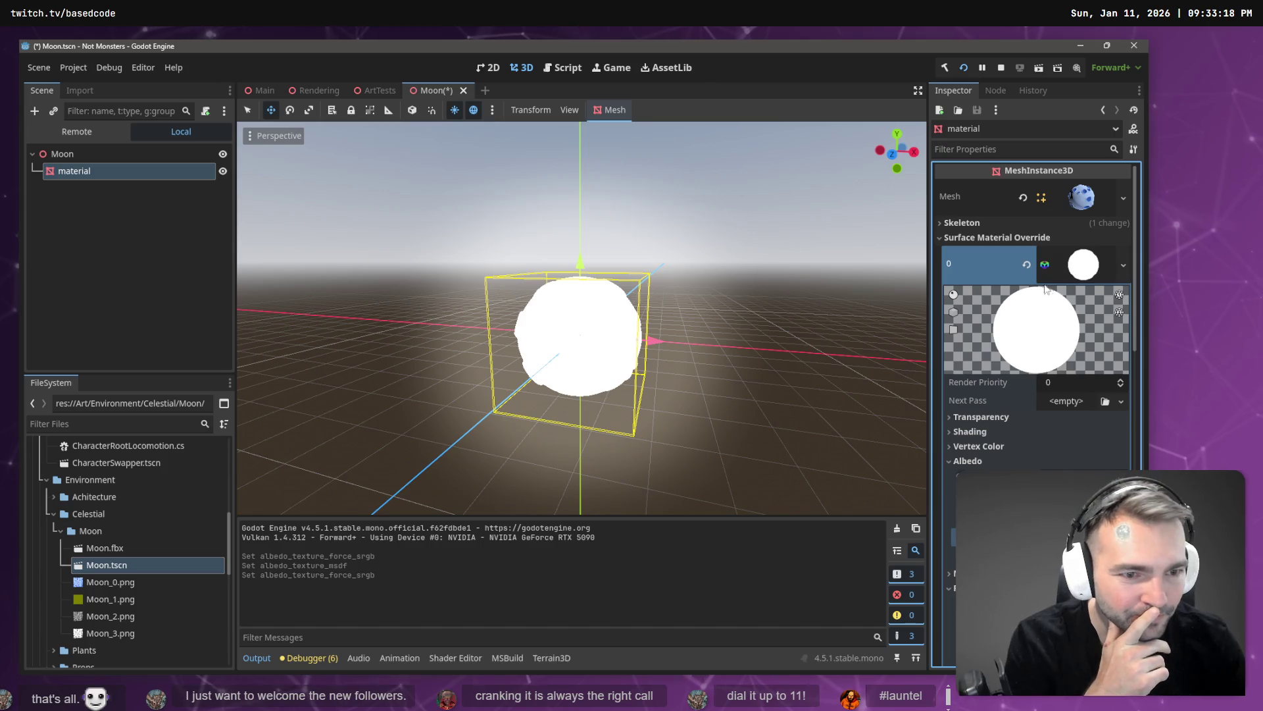
click(984, 432)
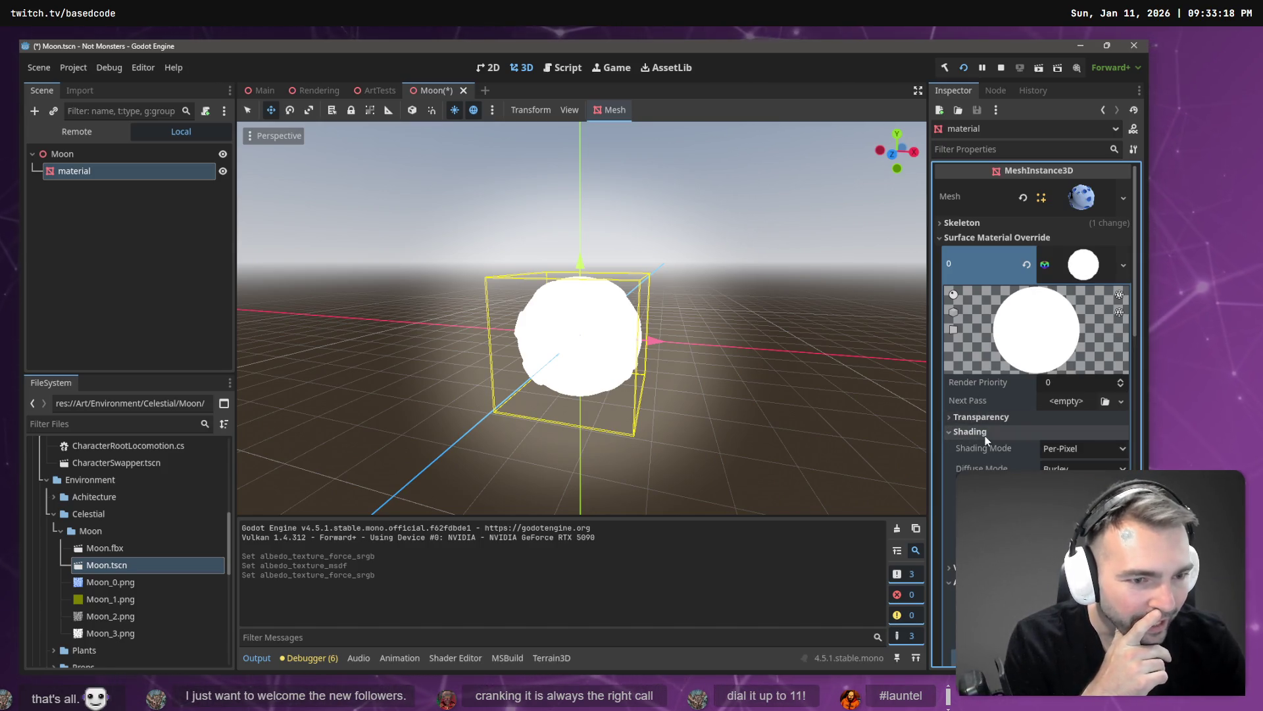
click(985, 432)
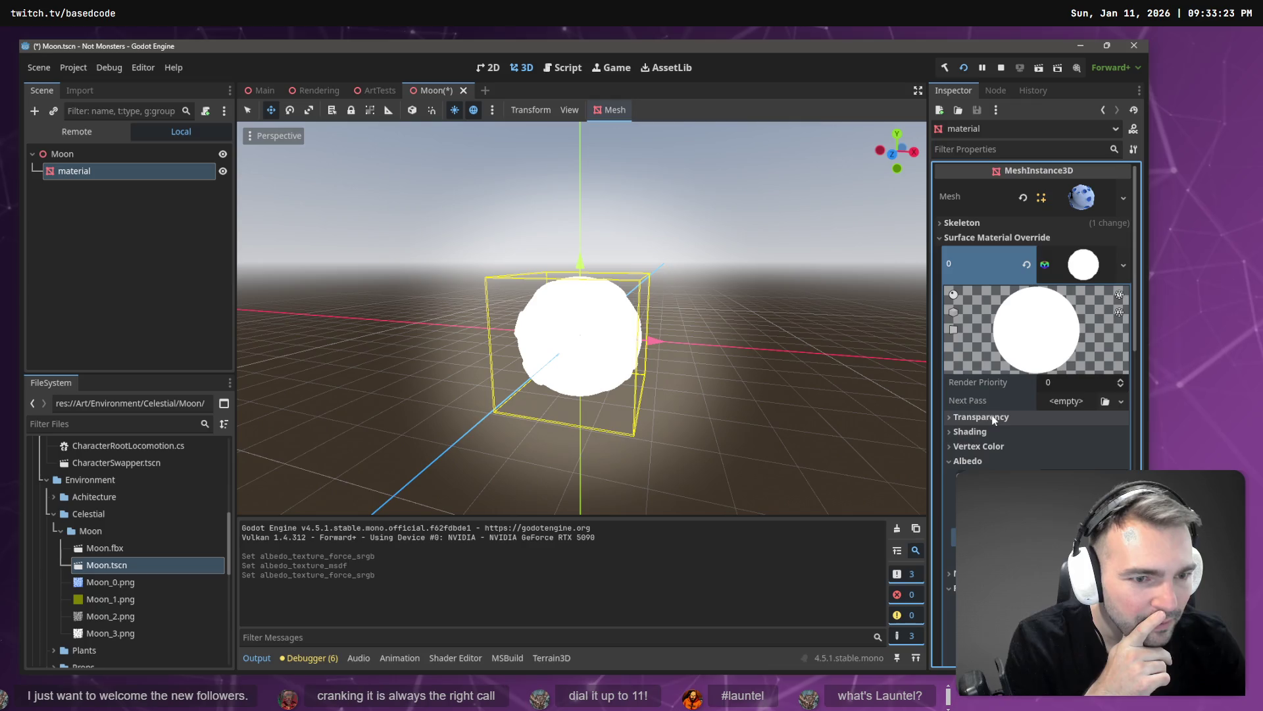
scroll(995, 415, down, 10)
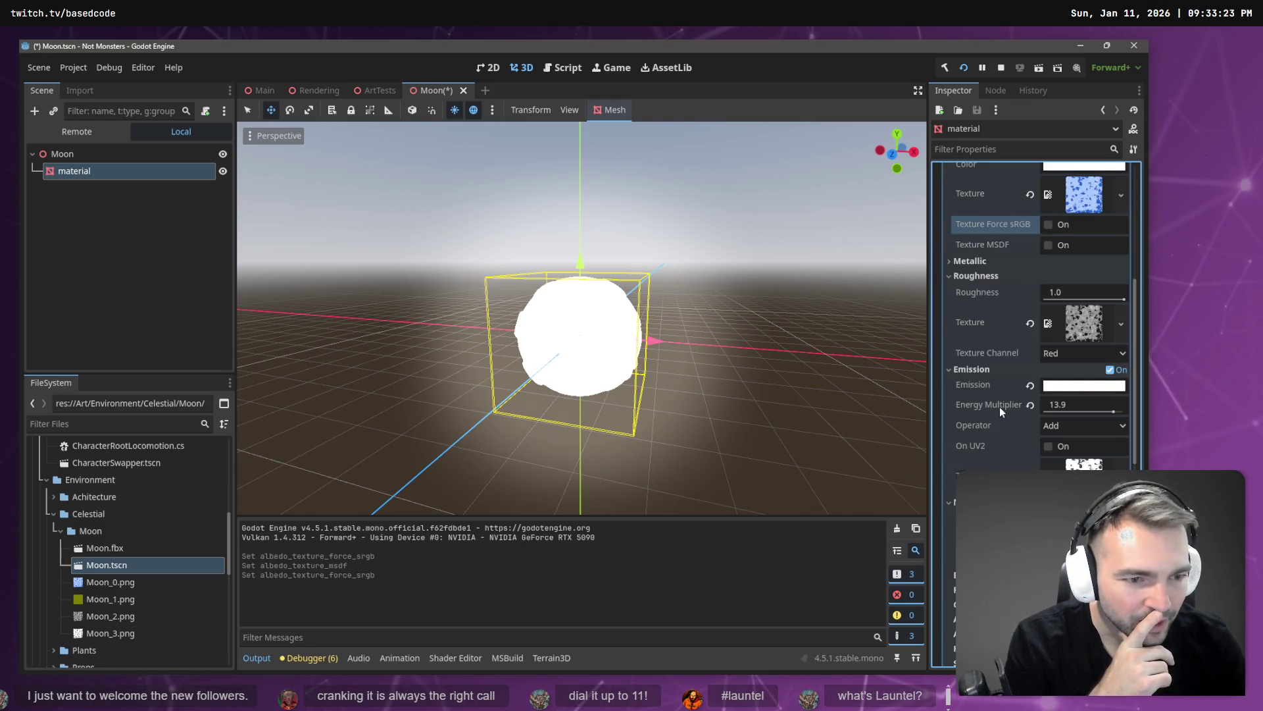
scroll(1001, 404, down, 3)
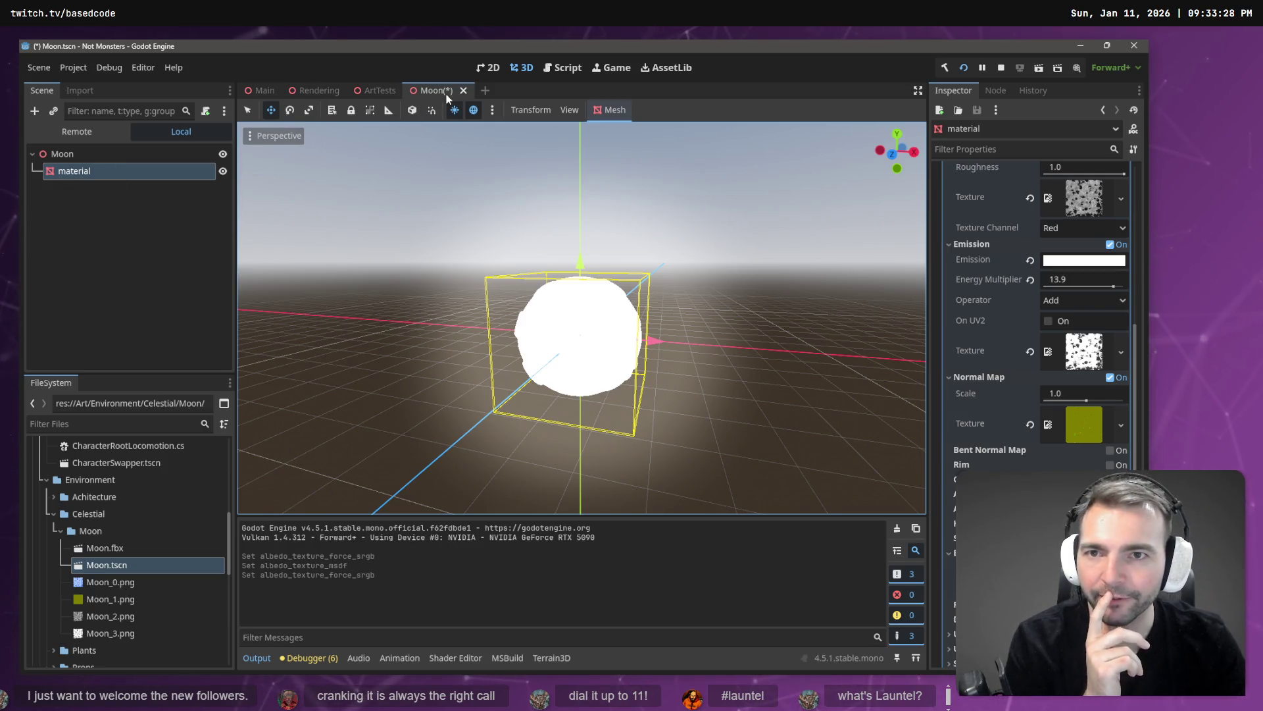
click(117, 269)
key(ctrl+s)
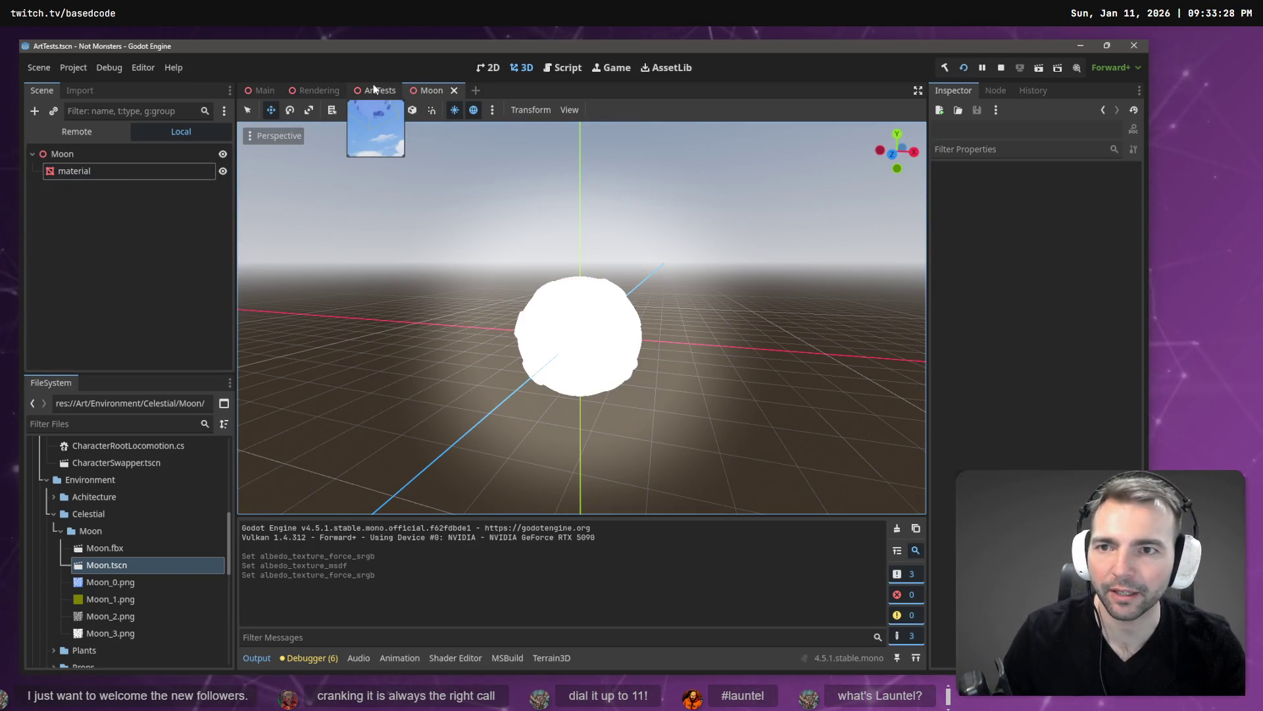
Select WorldEnvironment in the Rendering scene to inspect its Sky settings, then go to VS Code
click(368, 90)
click(335, 88)
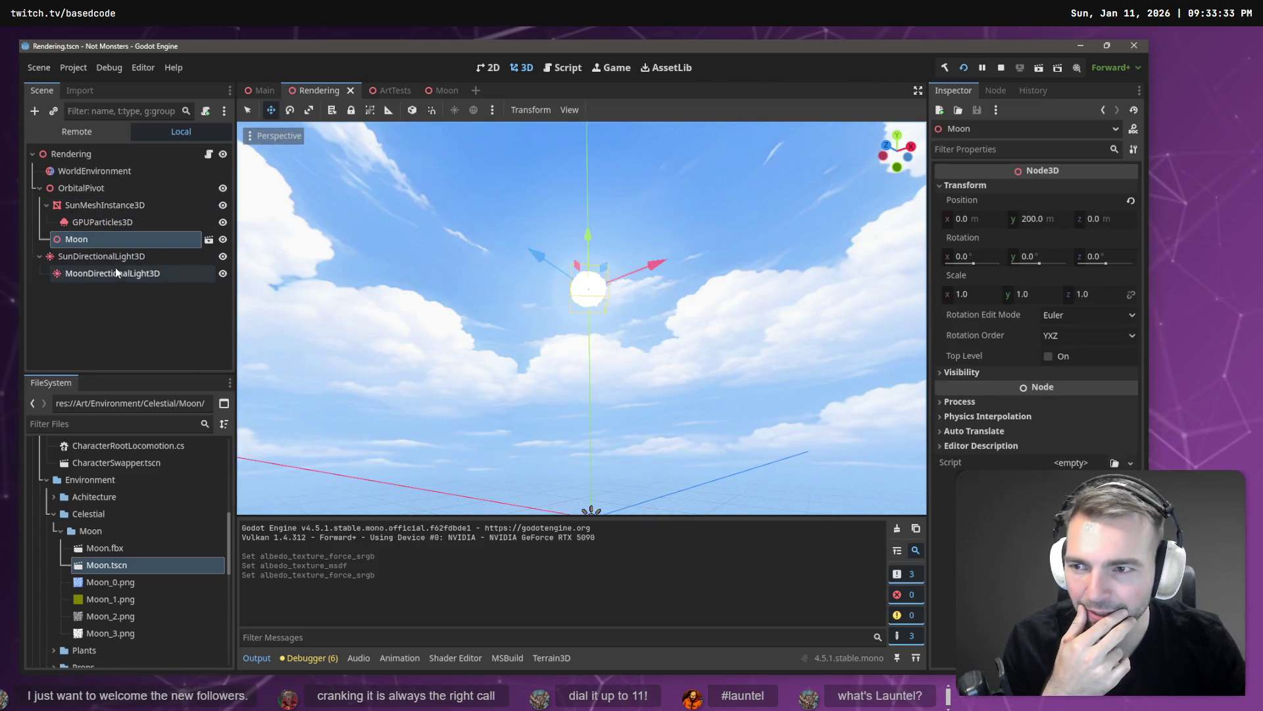
click(112, 172)
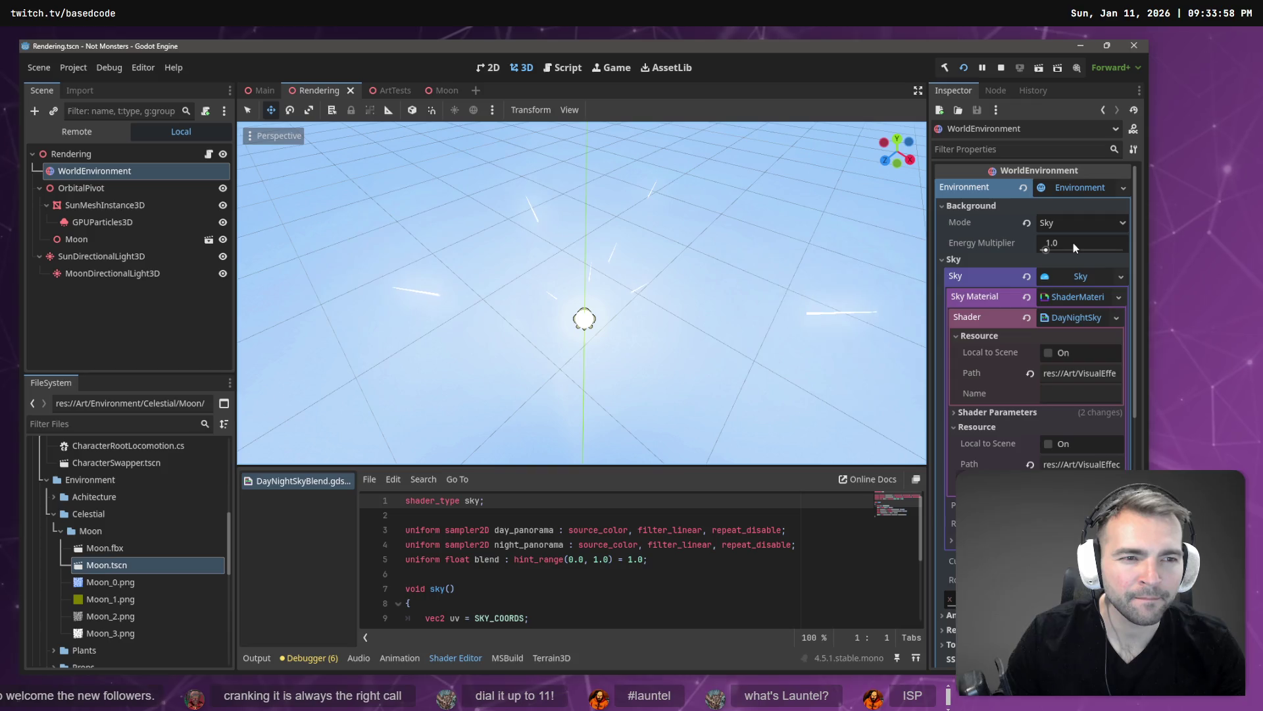
mouse_move(1072, 243)
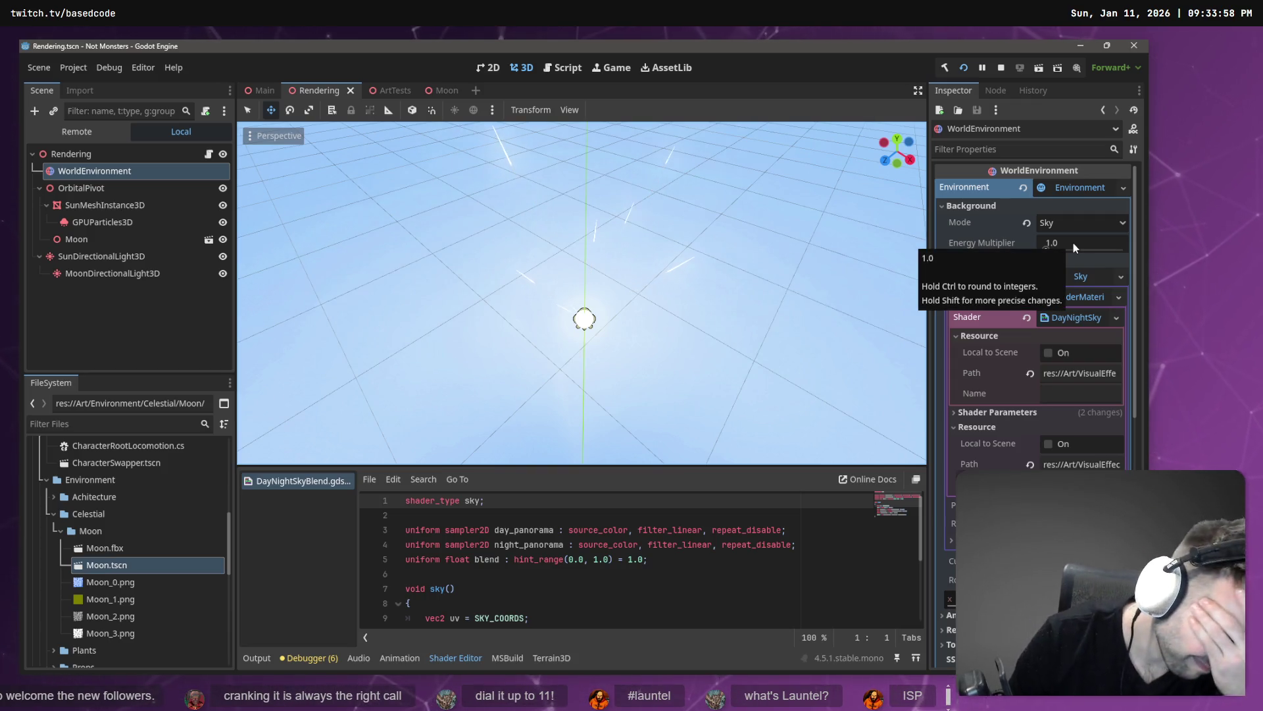
key(alt+Tab)
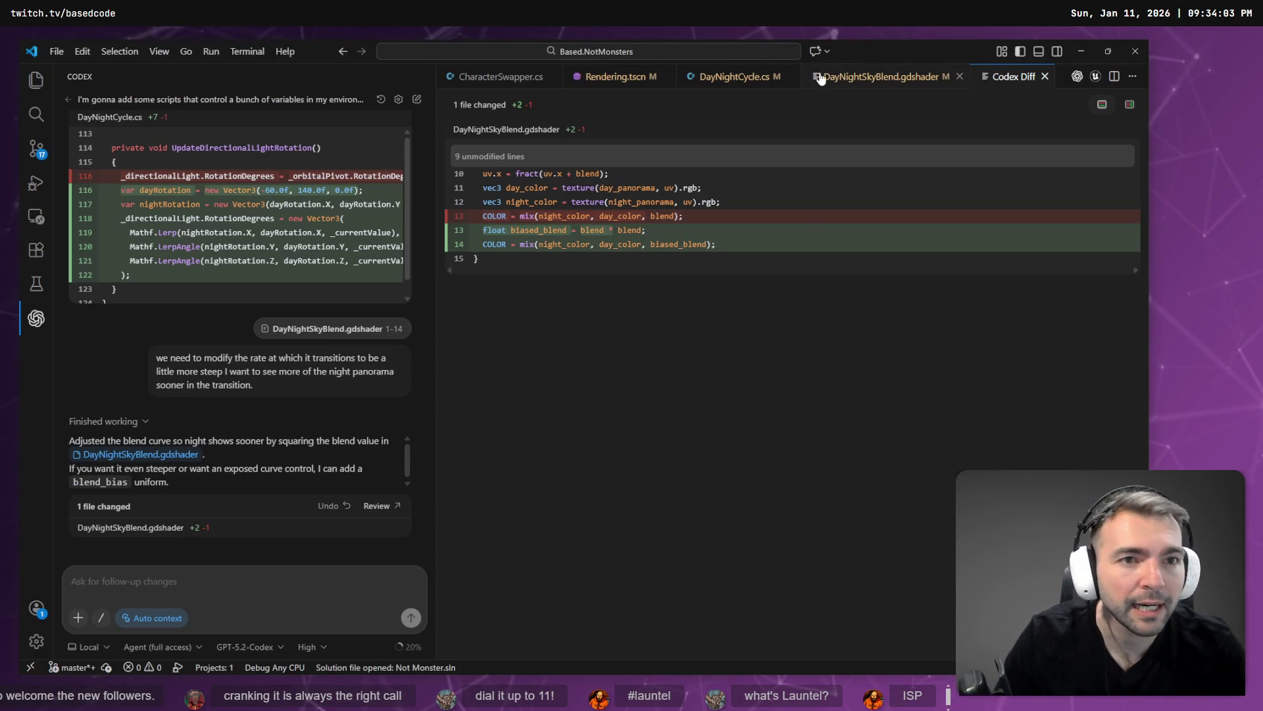
Change minEnergy on line 87 of DayNightCycle.cs from 0.05f to 0.1f and run the game
click(730, 77)
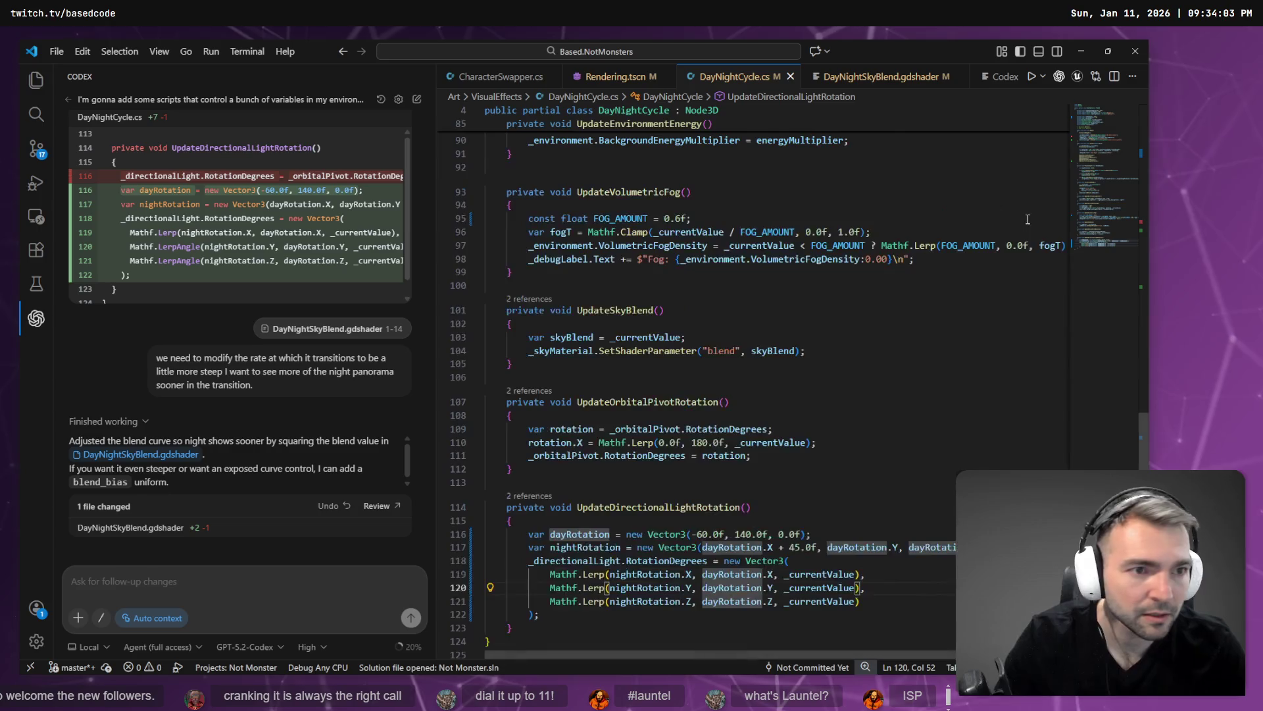
scroll(1028, 219, up, 6)
key(ctrl+f)
text(energy)
click(632, 366)
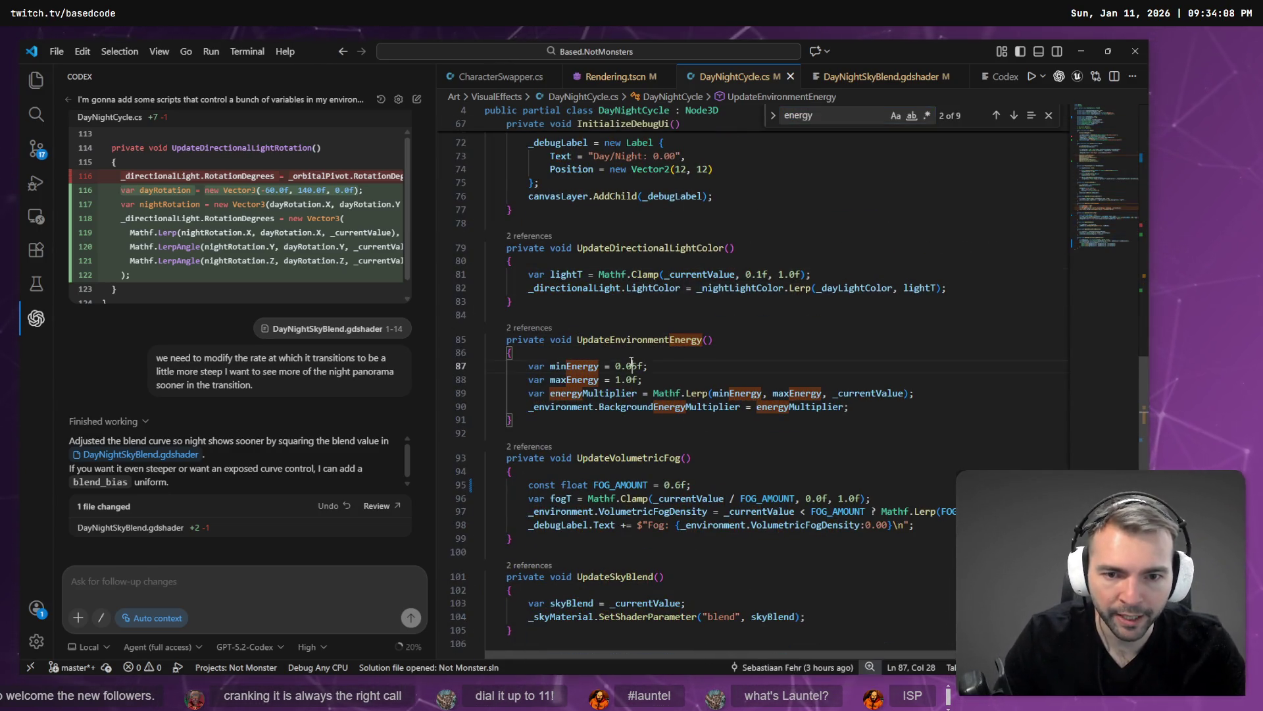
text(1)
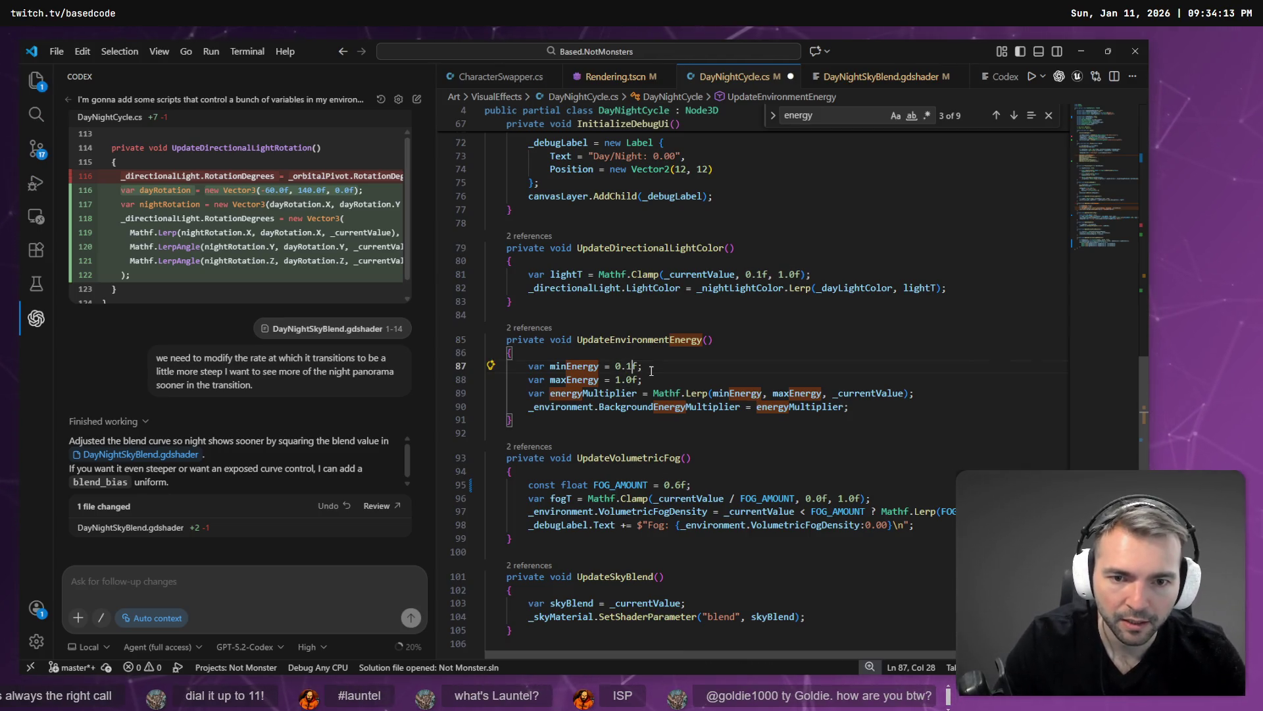
key(alt+Tab)
key(F5)
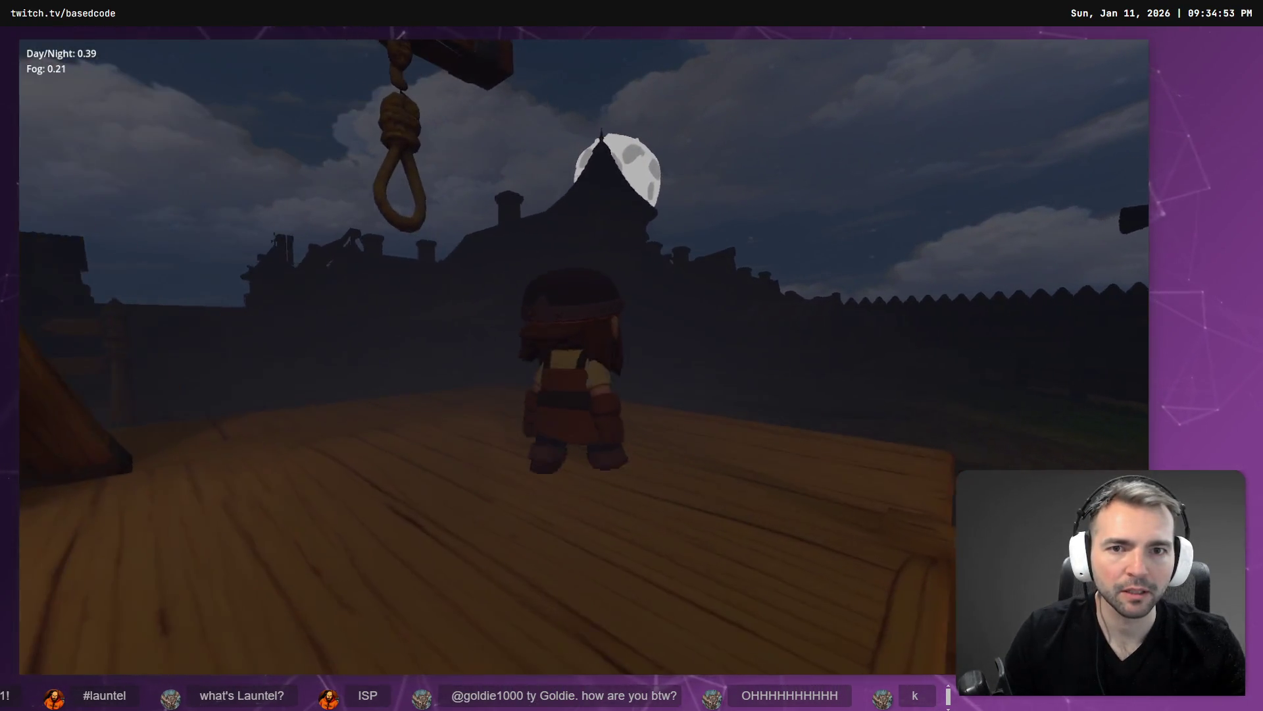
Frame the moon mesh in the Moon scene and within the ArtTests town scene
key(alt+Tab)
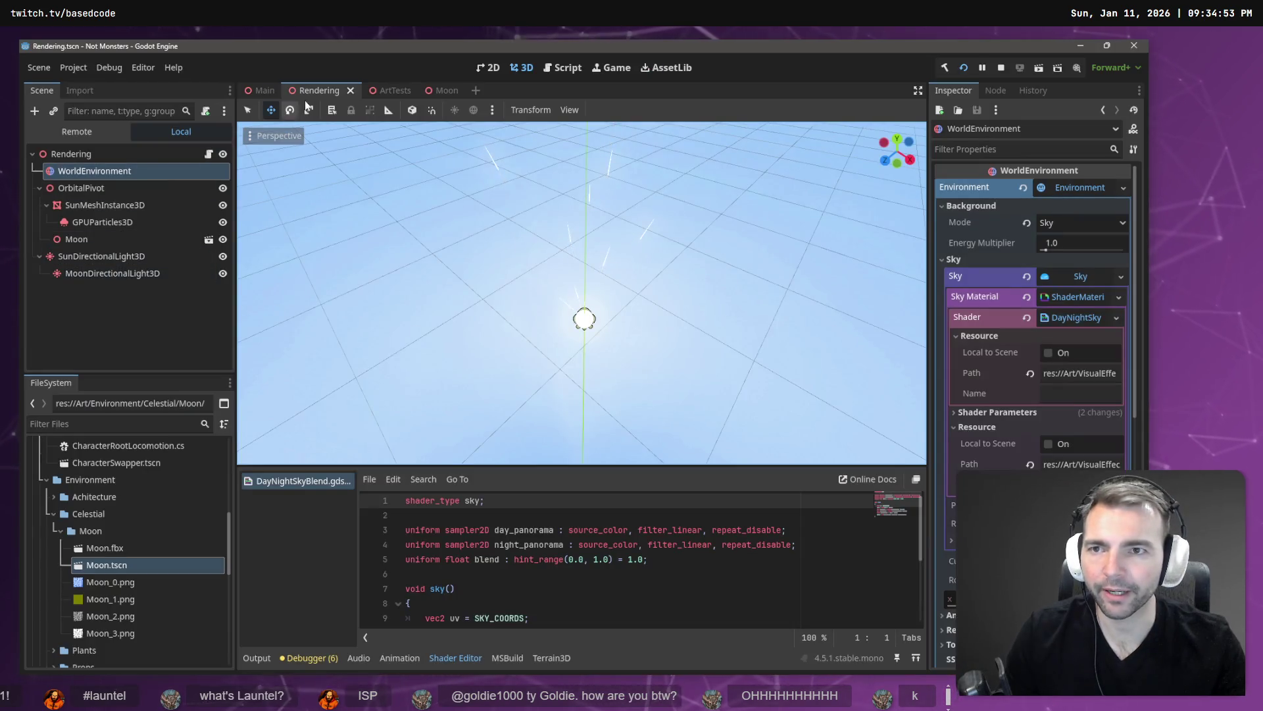
click(440, 90)
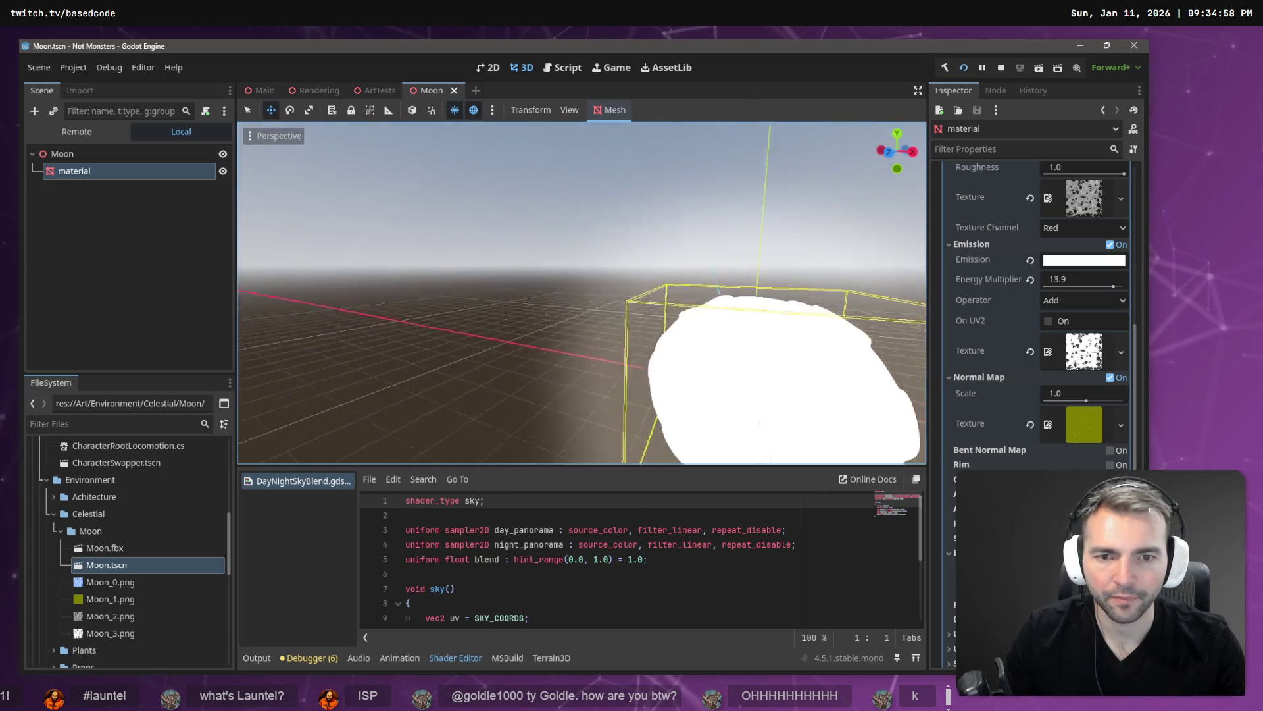
key(f)
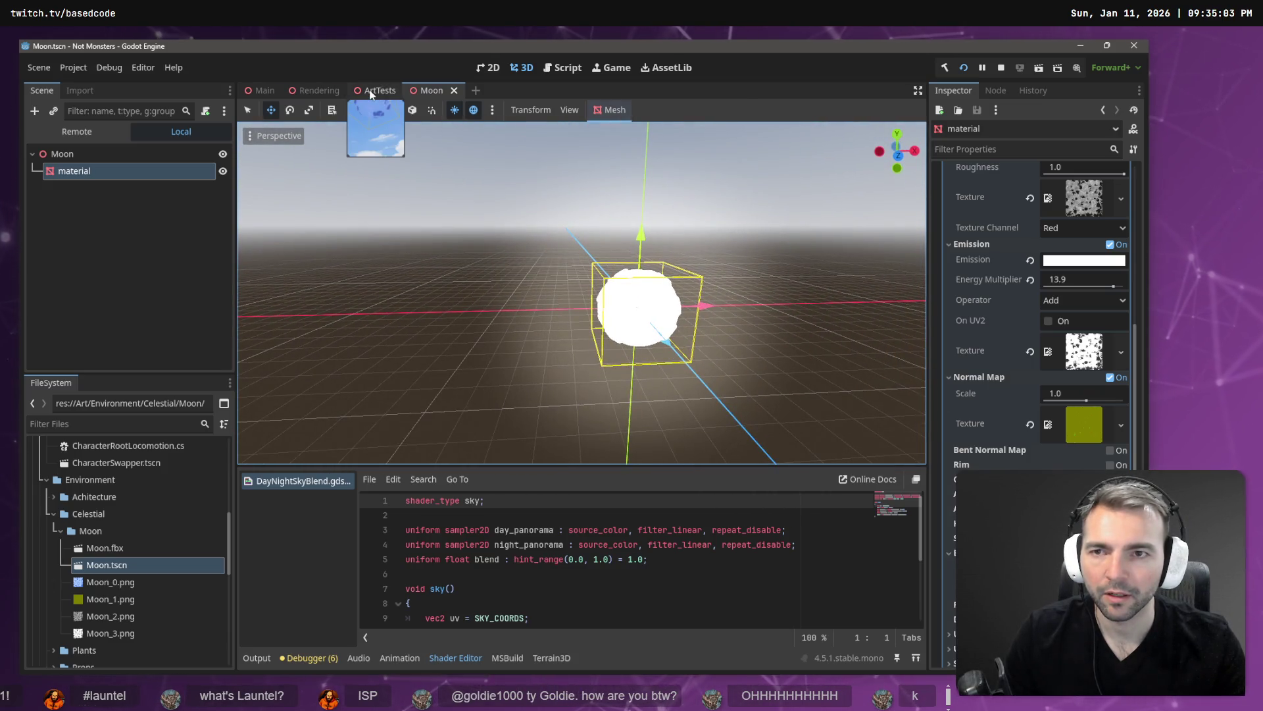
click(375, 90)
key(f)
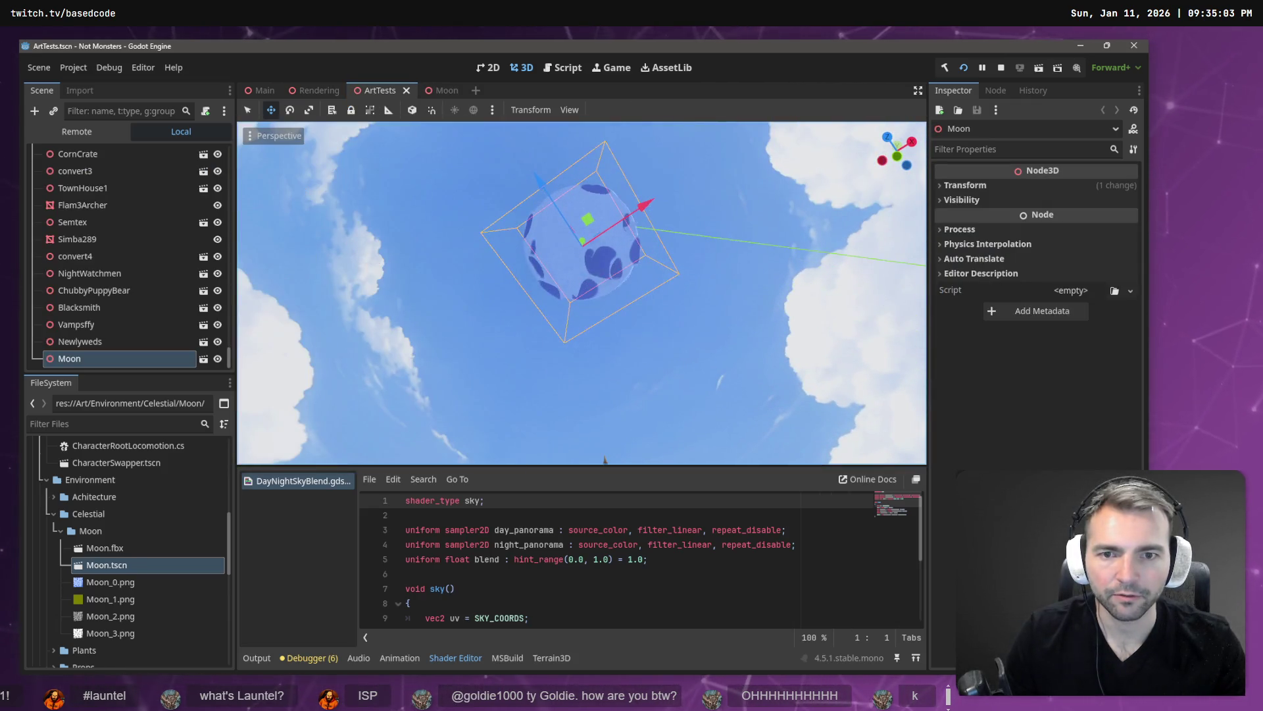
click(442, 90)
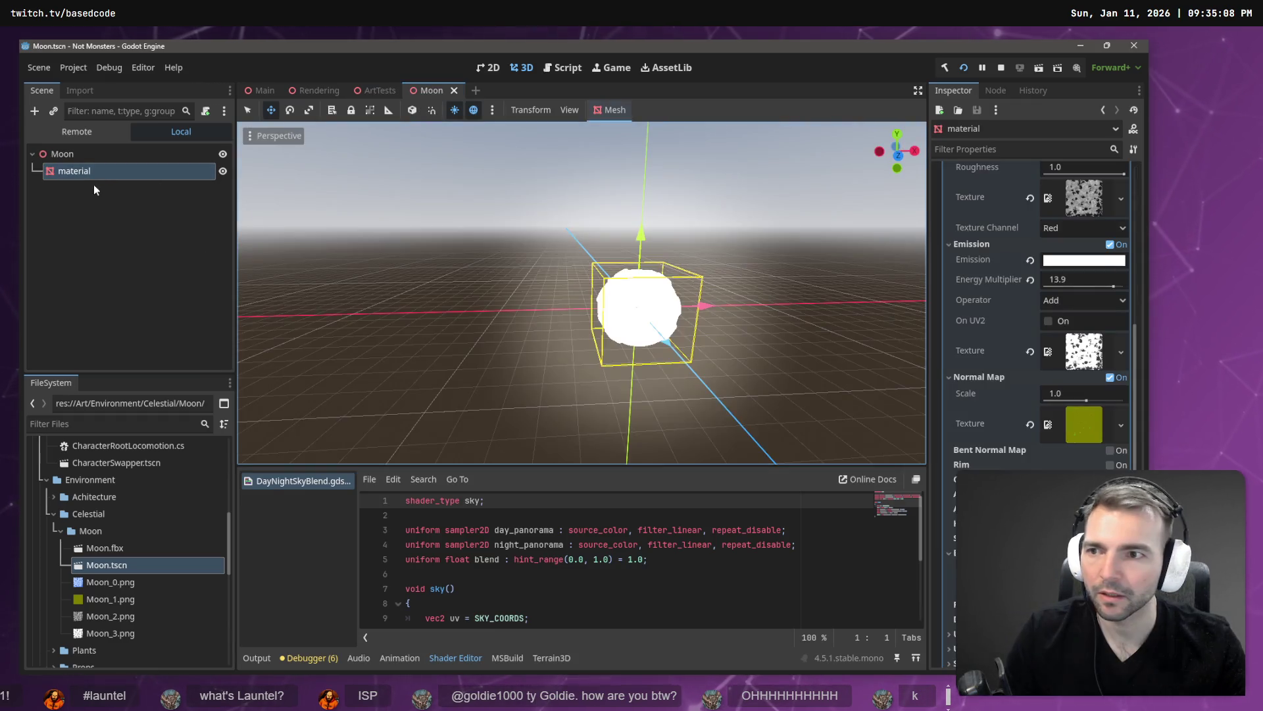
Rotate the moon mesh about 30 degrees and check it in the running game
key(e)
drag(661, 307, 666, 332)
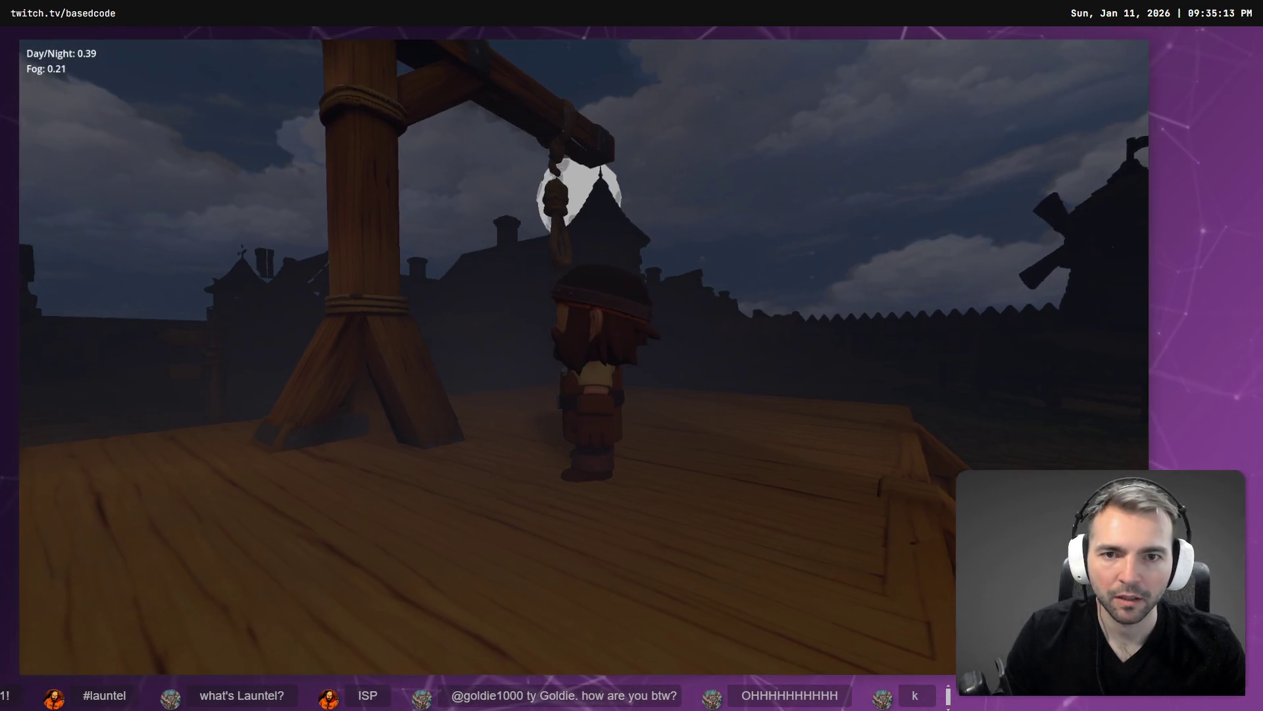
key(w)
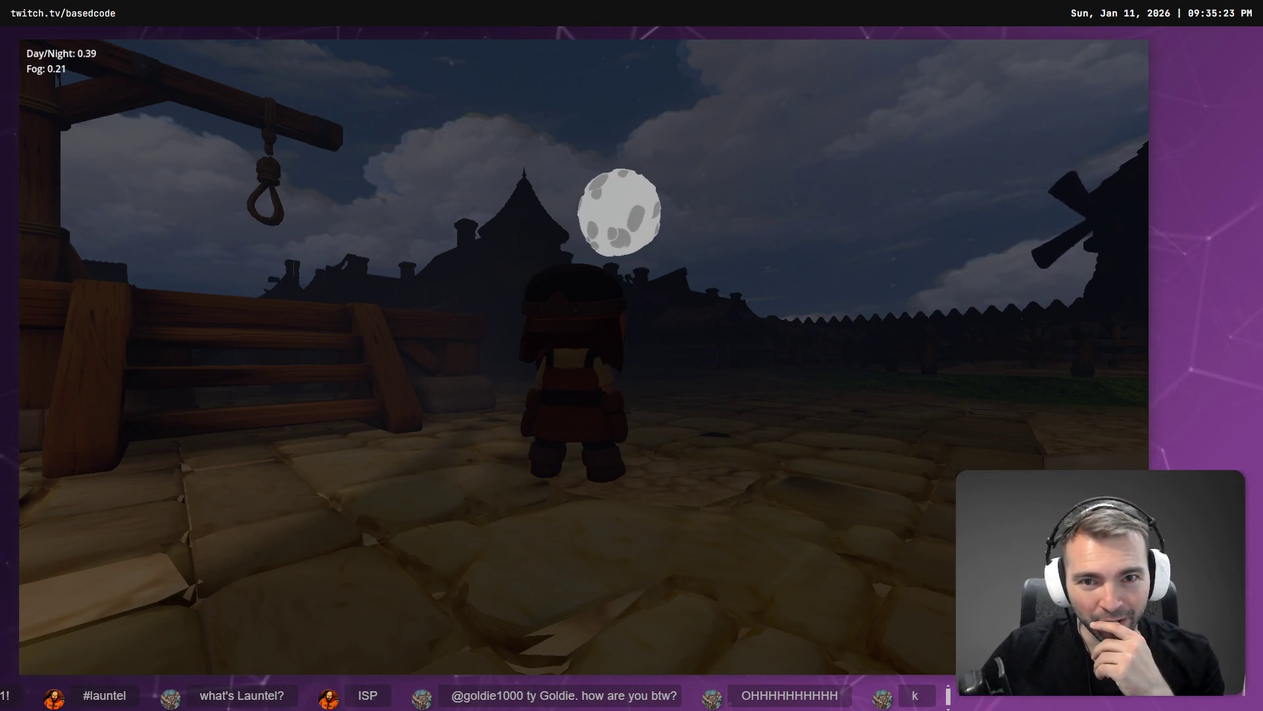
key(F8)
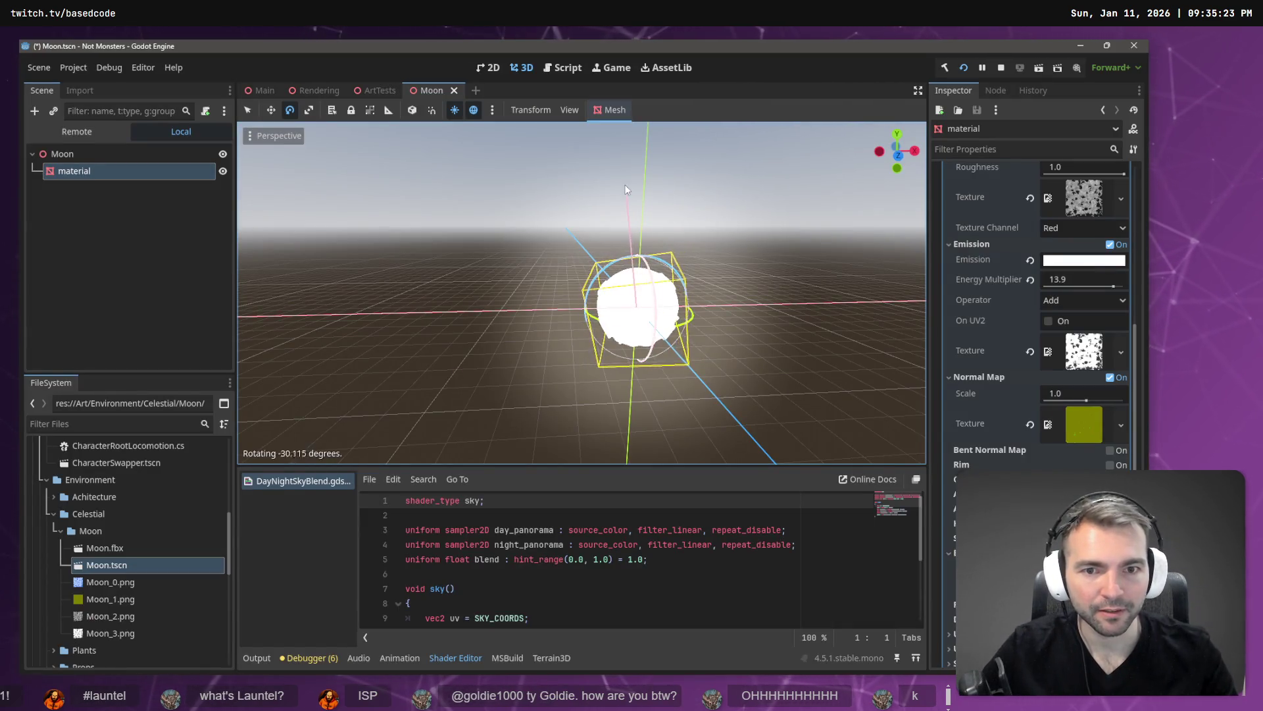
Save the Moon scene, rotate the moon slightly further, and rerun the game
key(F8)
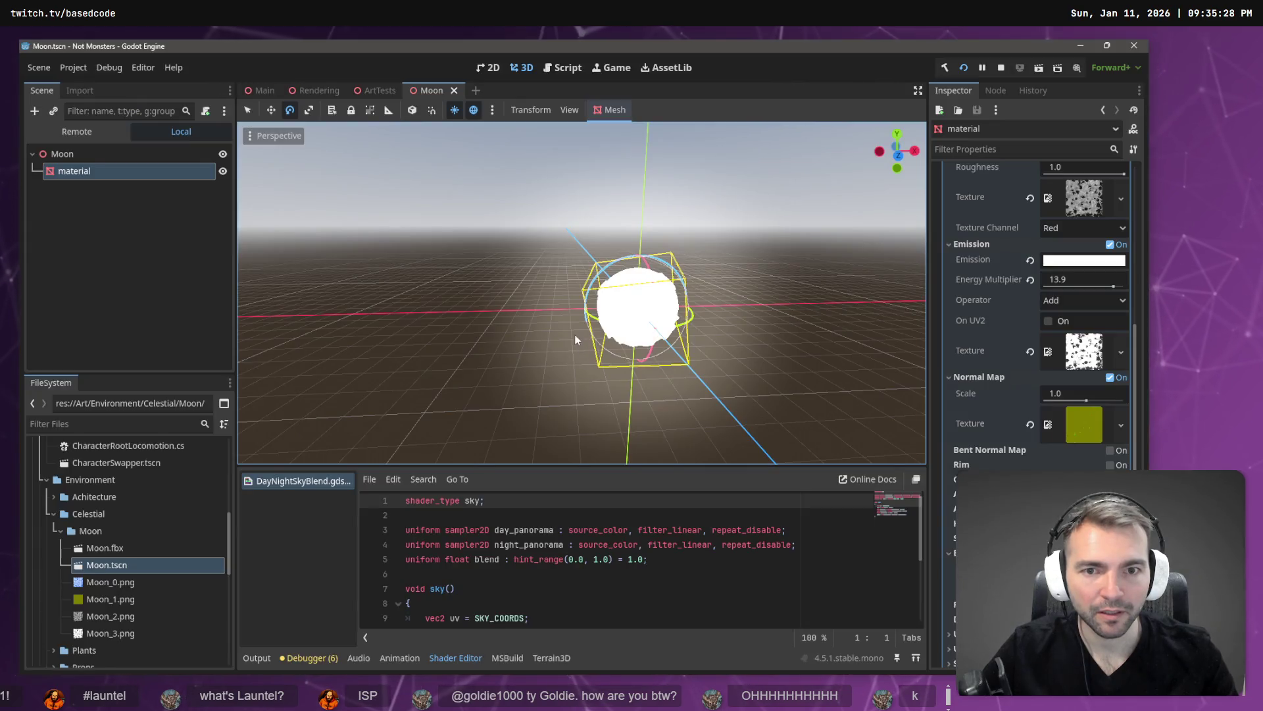
key(F5)
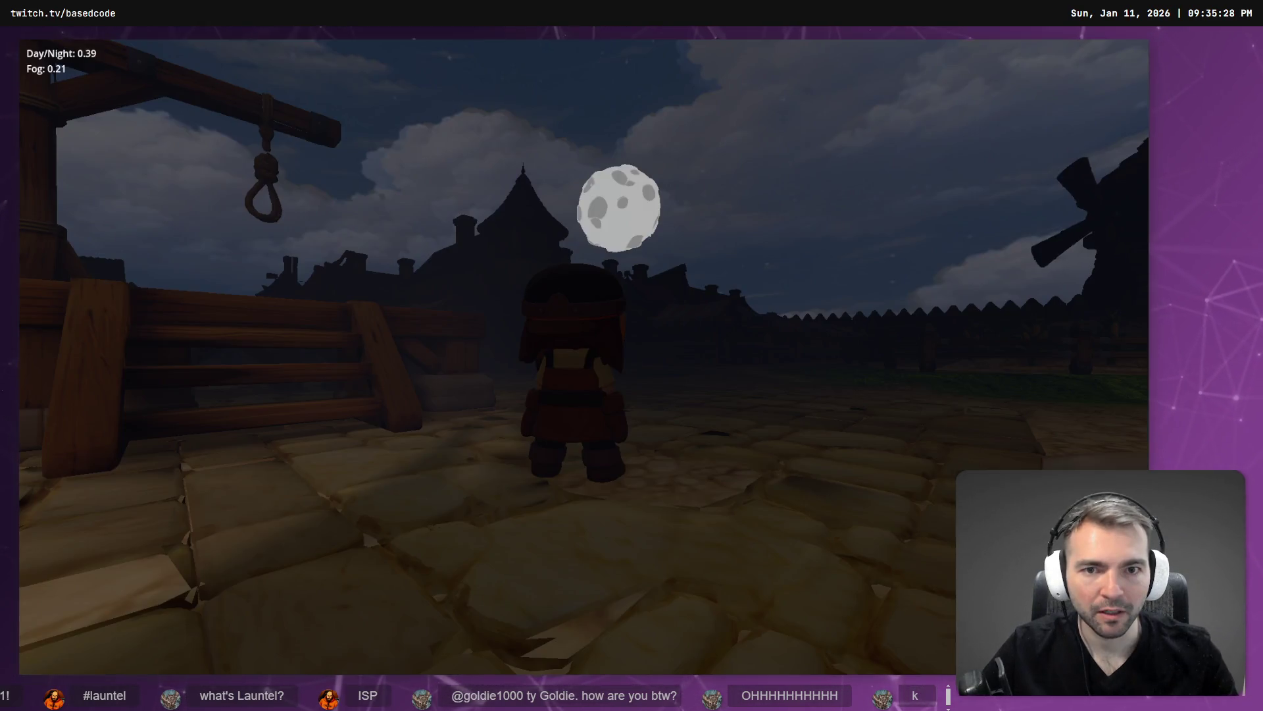
key(F8)
drag(648, 331, 655, 334)
key(F5)
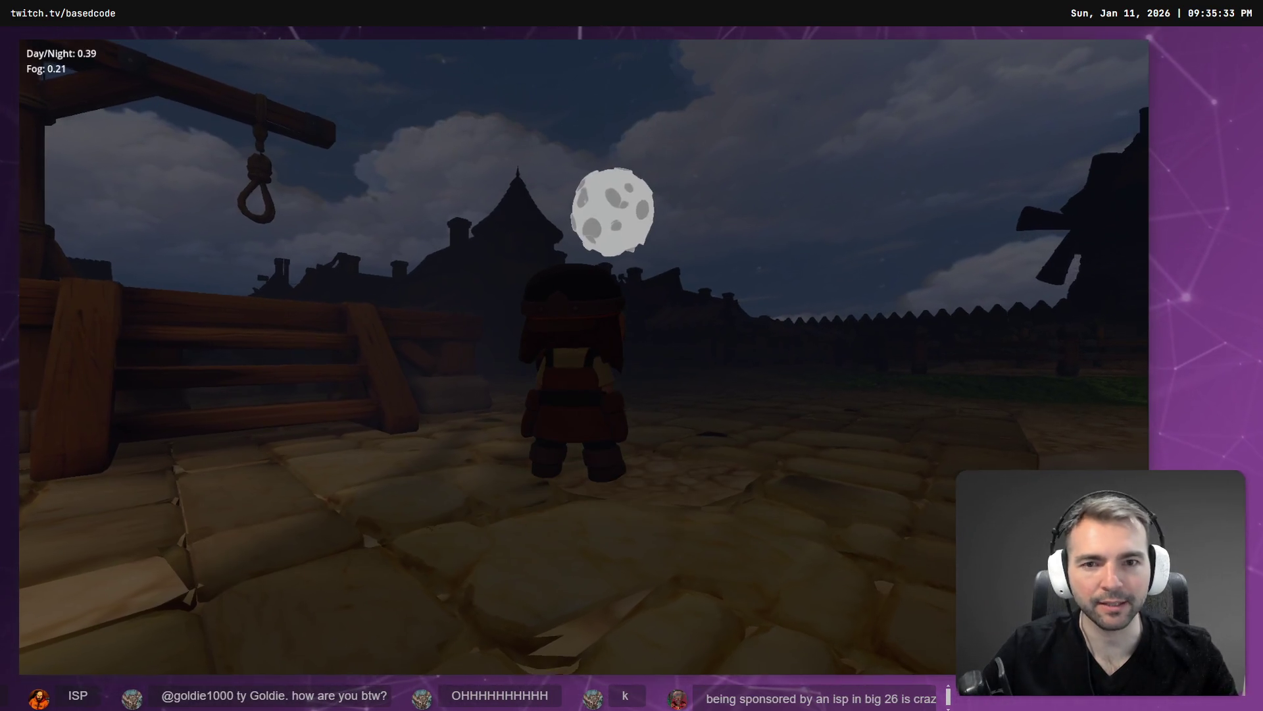
Walk the character around the town with WASD to view the rotated moon at night
key(a)
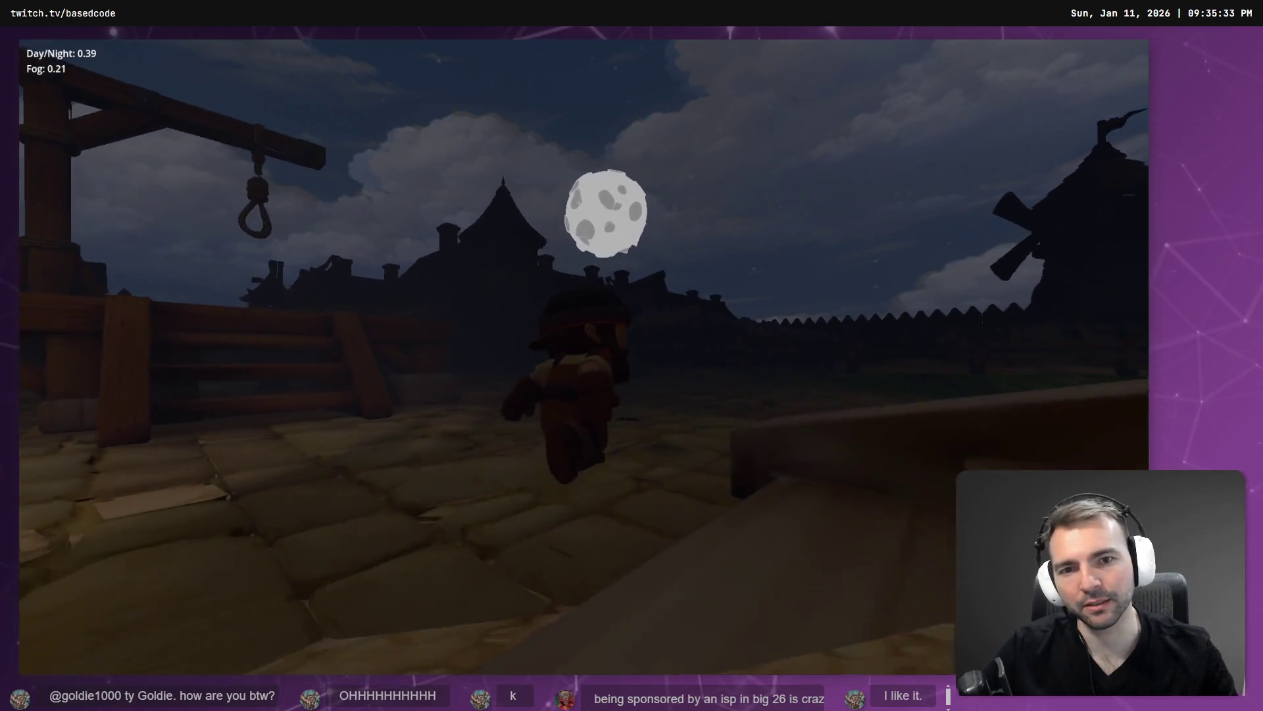
key(space)
key(s)
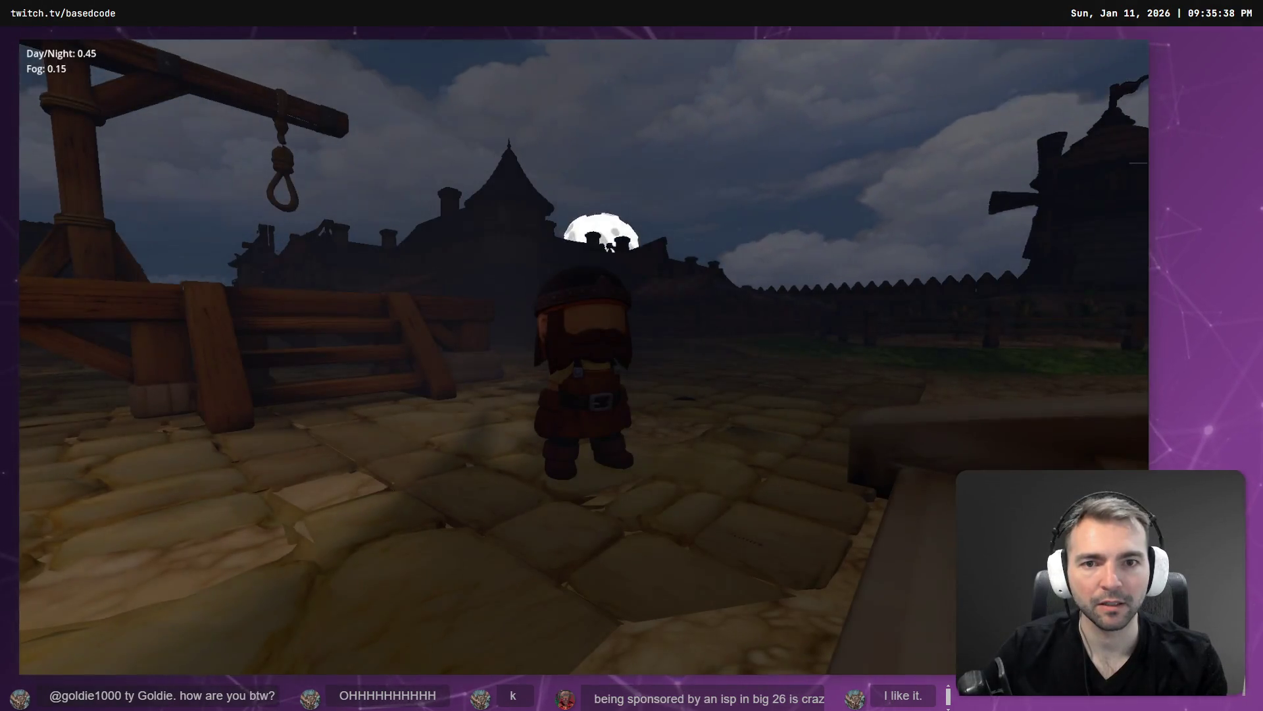
key(w)
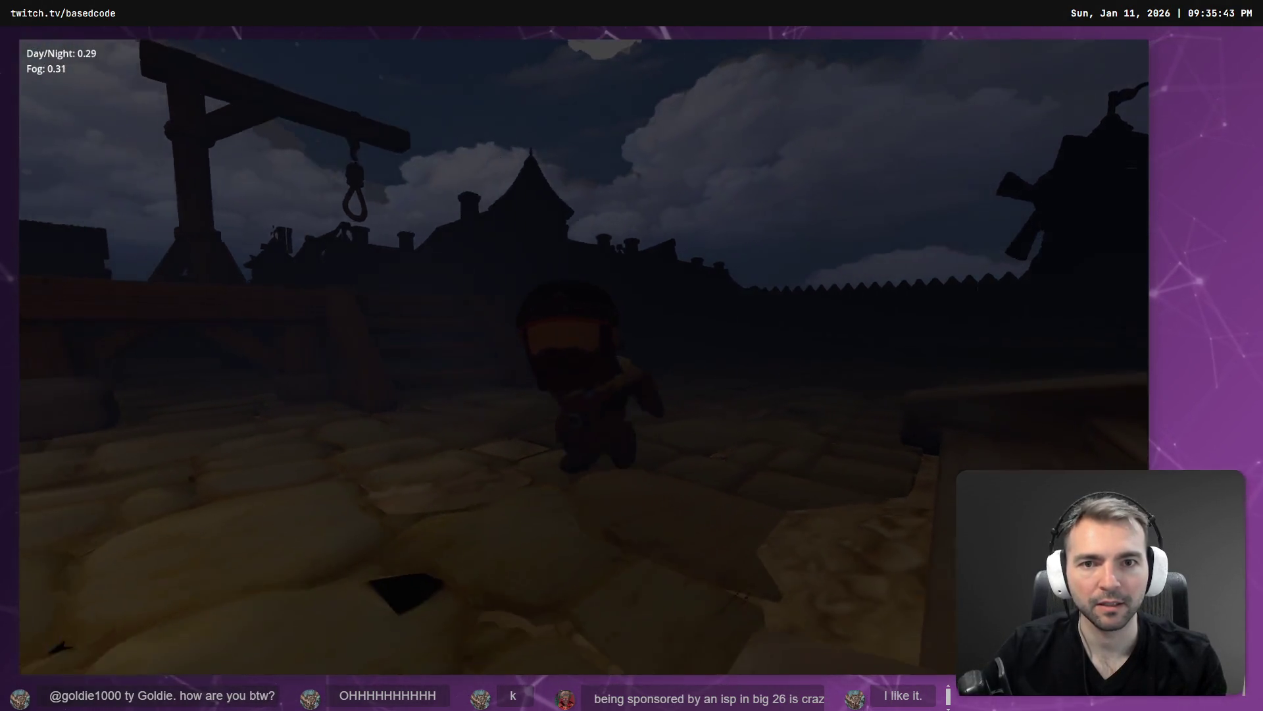
key(w)
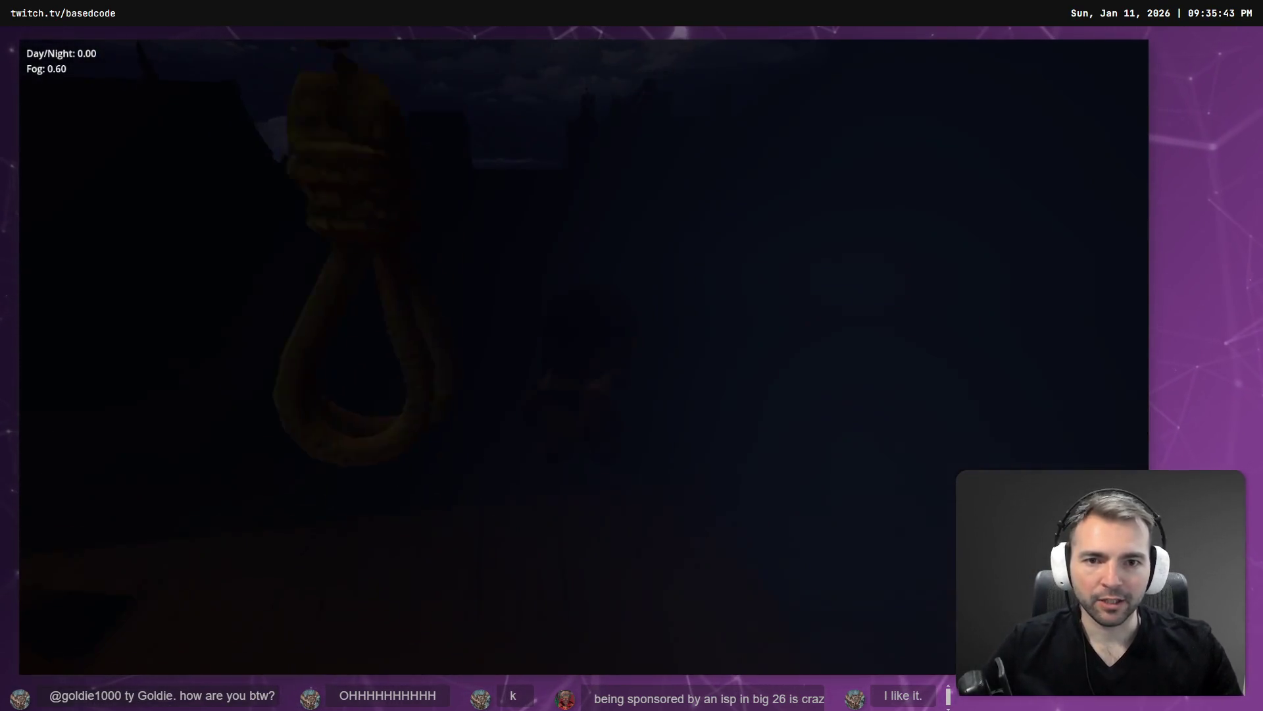
key(w)
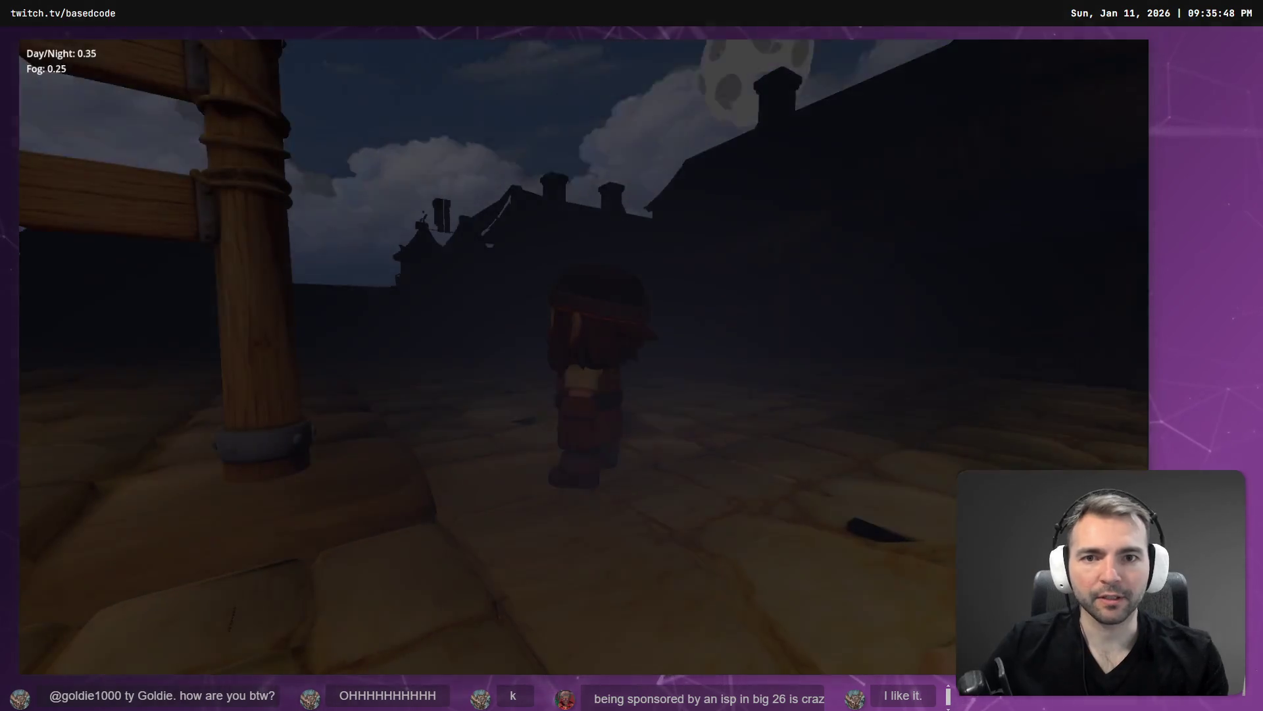
key(w)
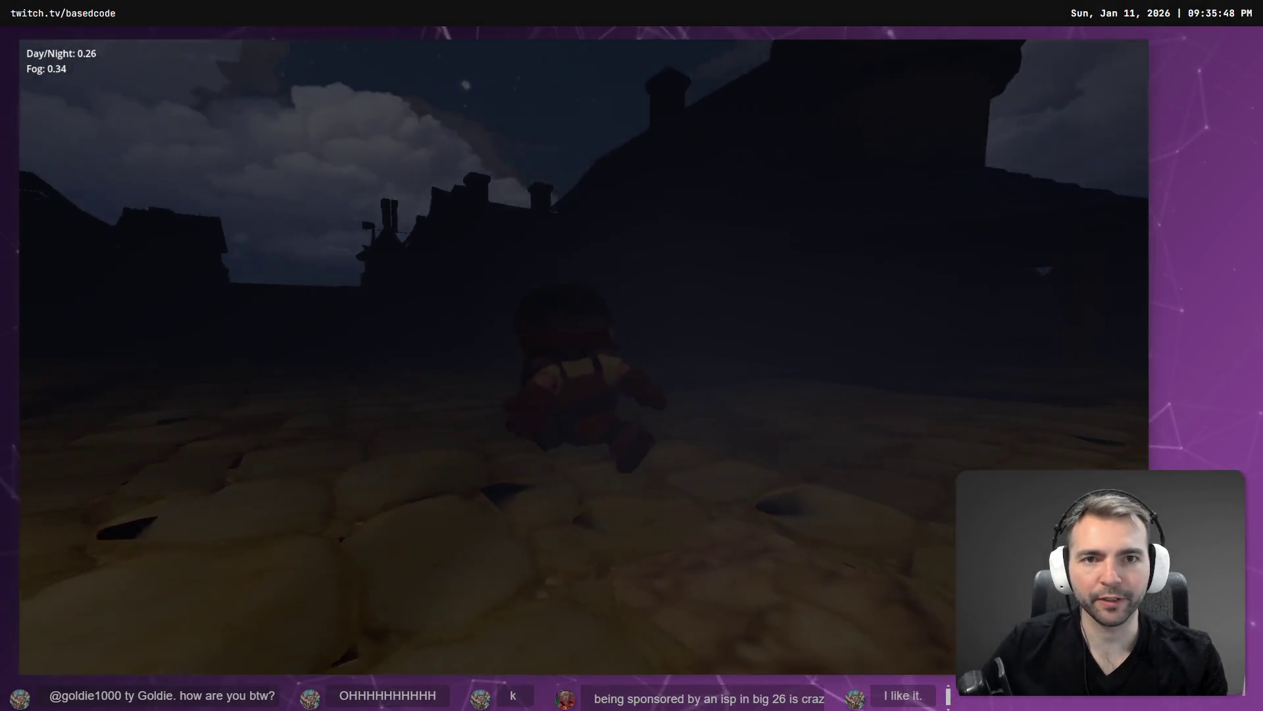
key(w)
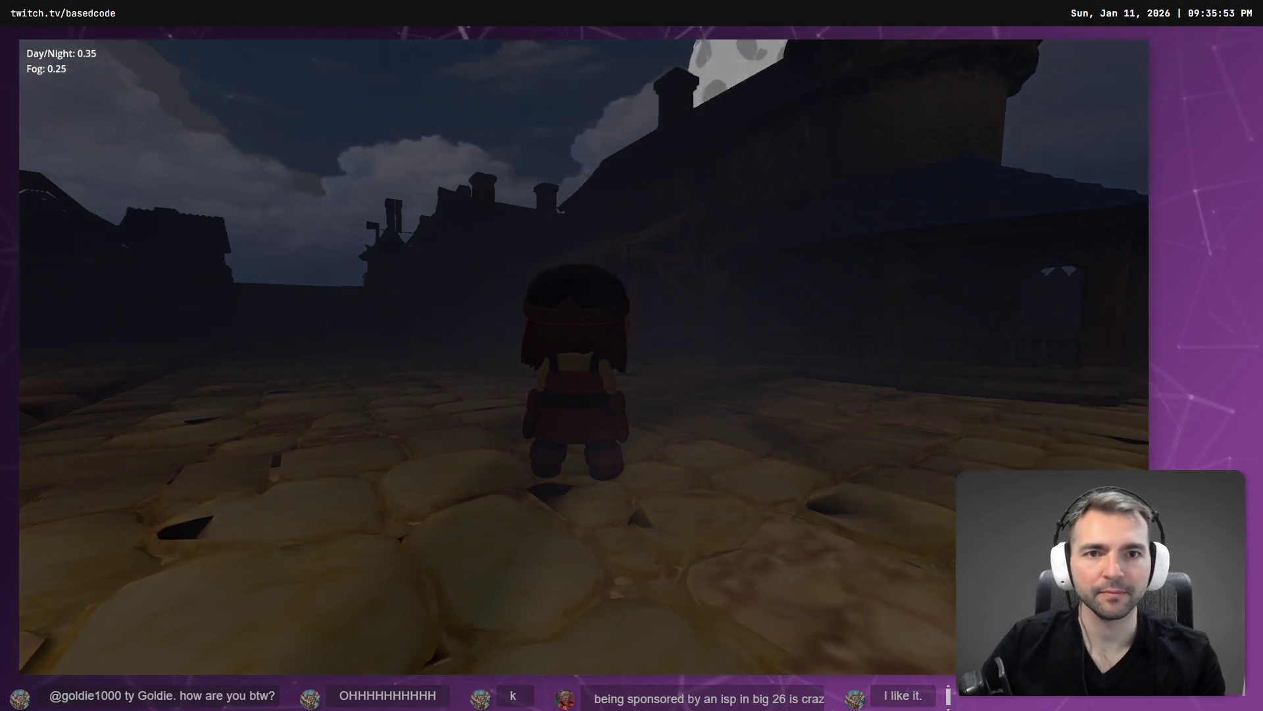
key(w)
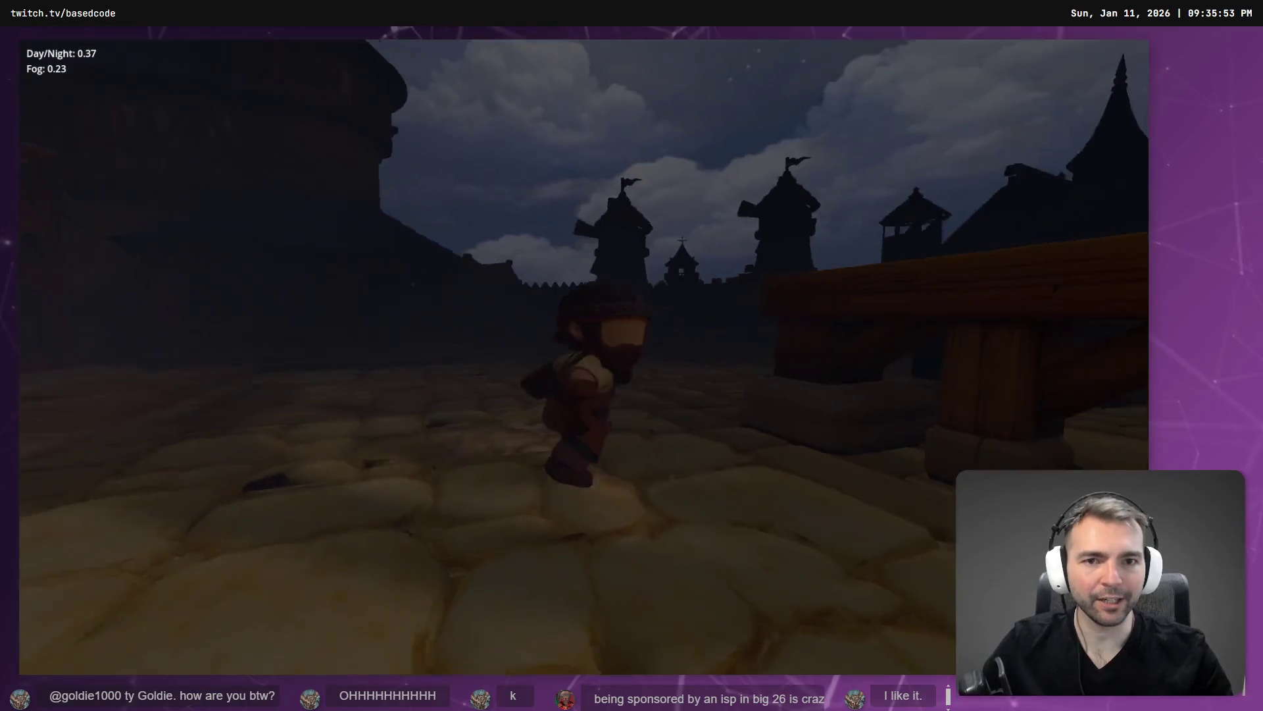
key(s)
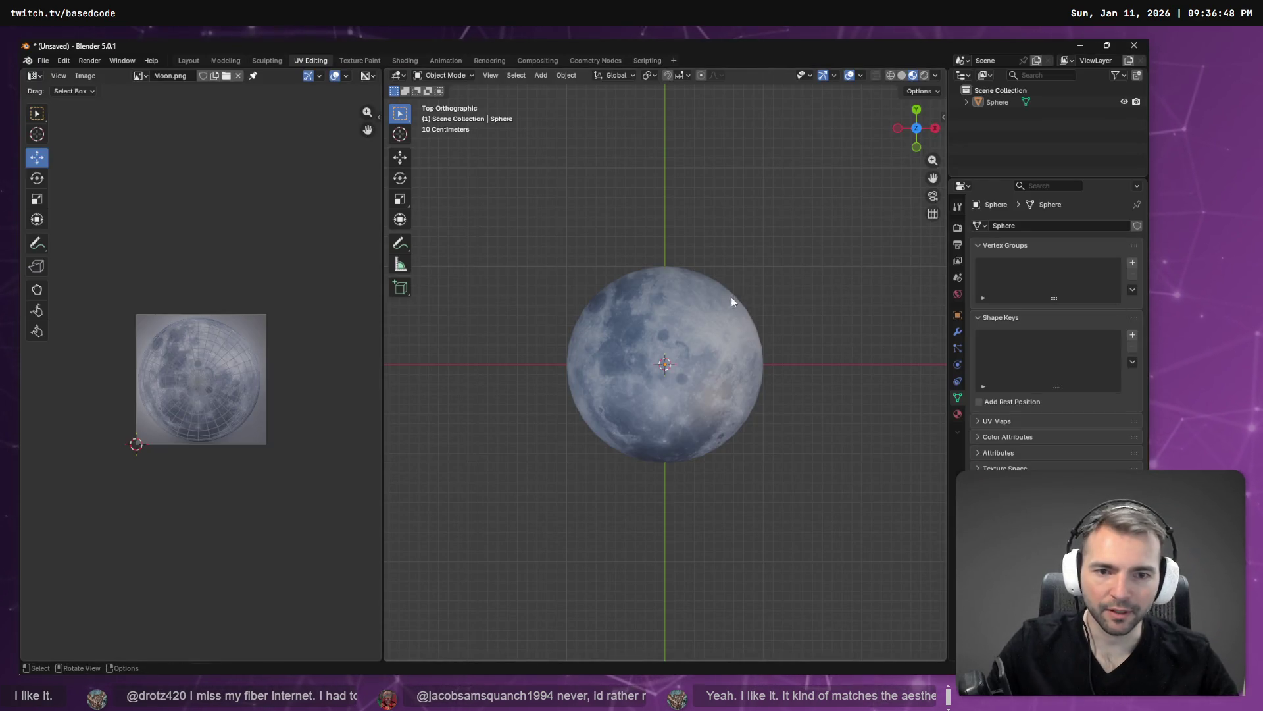
Delete the moon sphere and load the 08_21_30 PM moon and cloudy night-sky images
click(685, 312)
key(Delete)
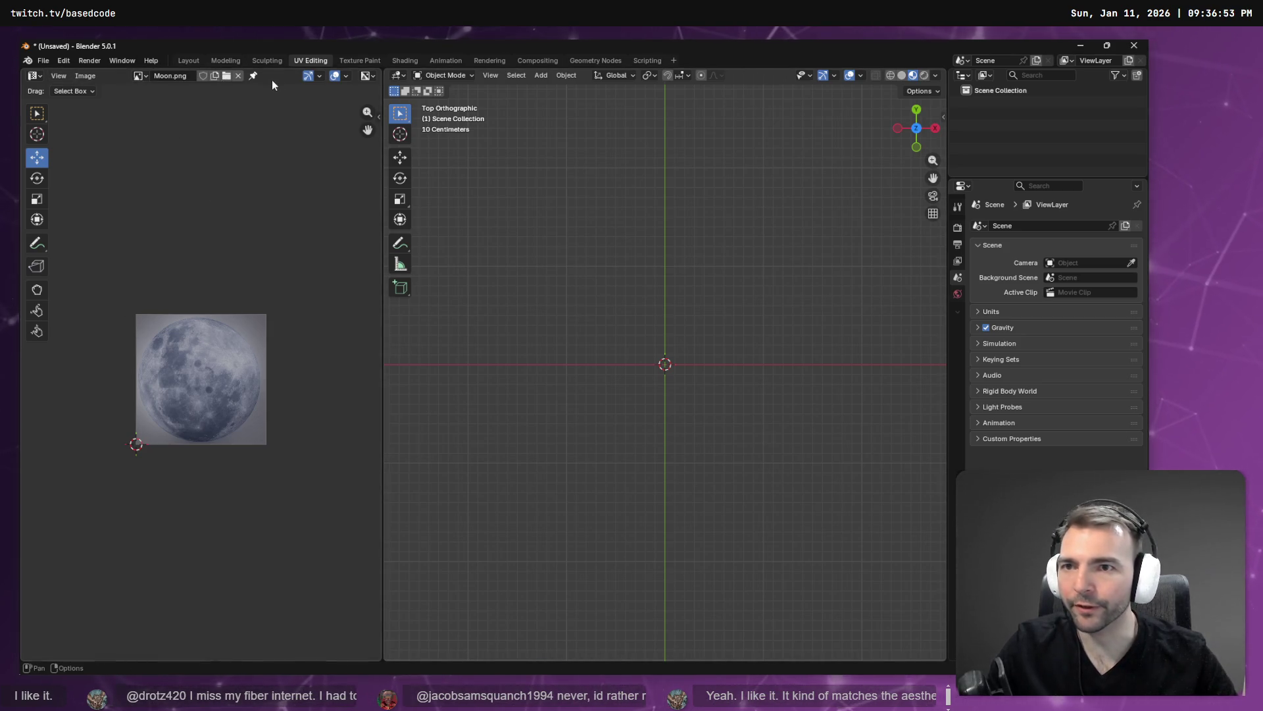
click(85, 76)
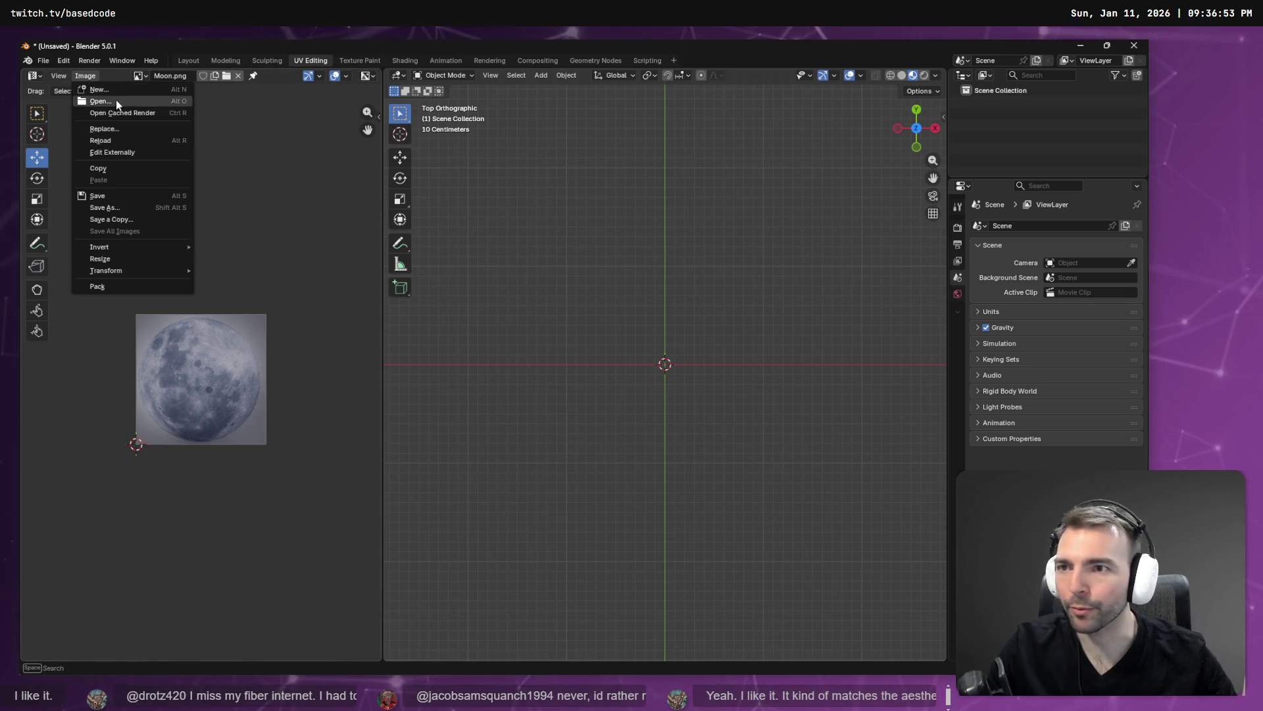
click(116, 101)
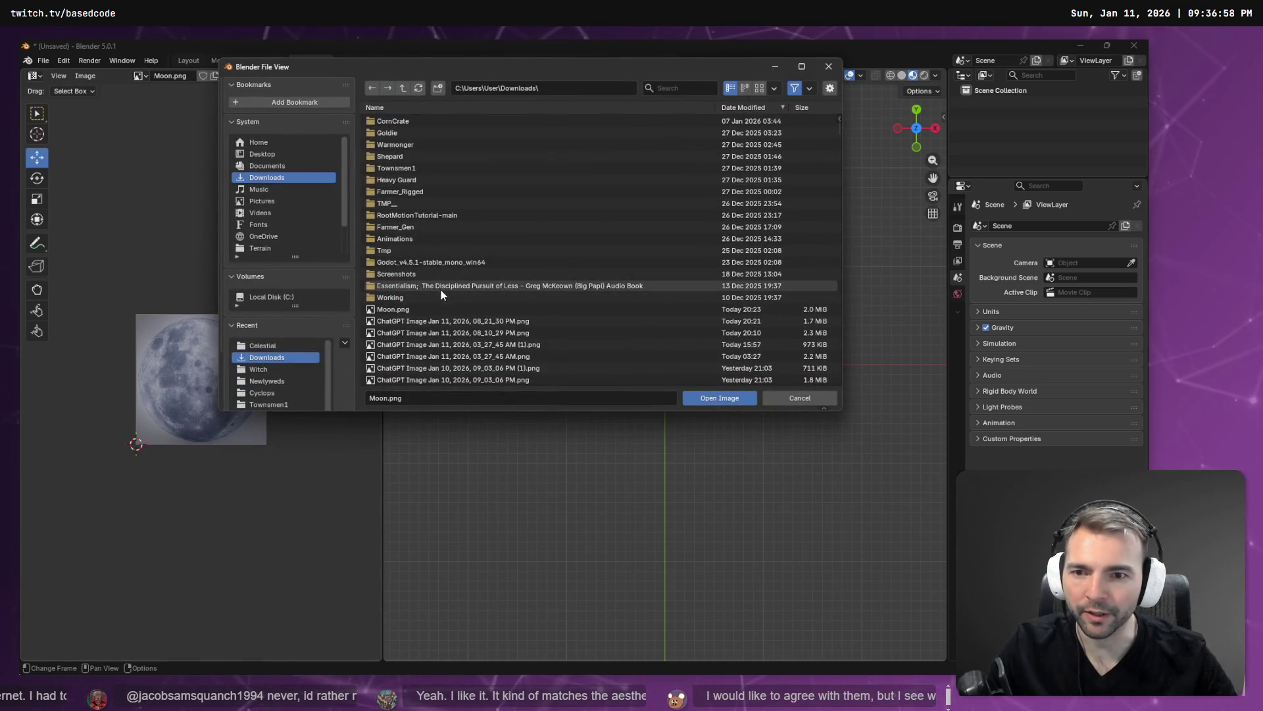
double_click(451, 321)
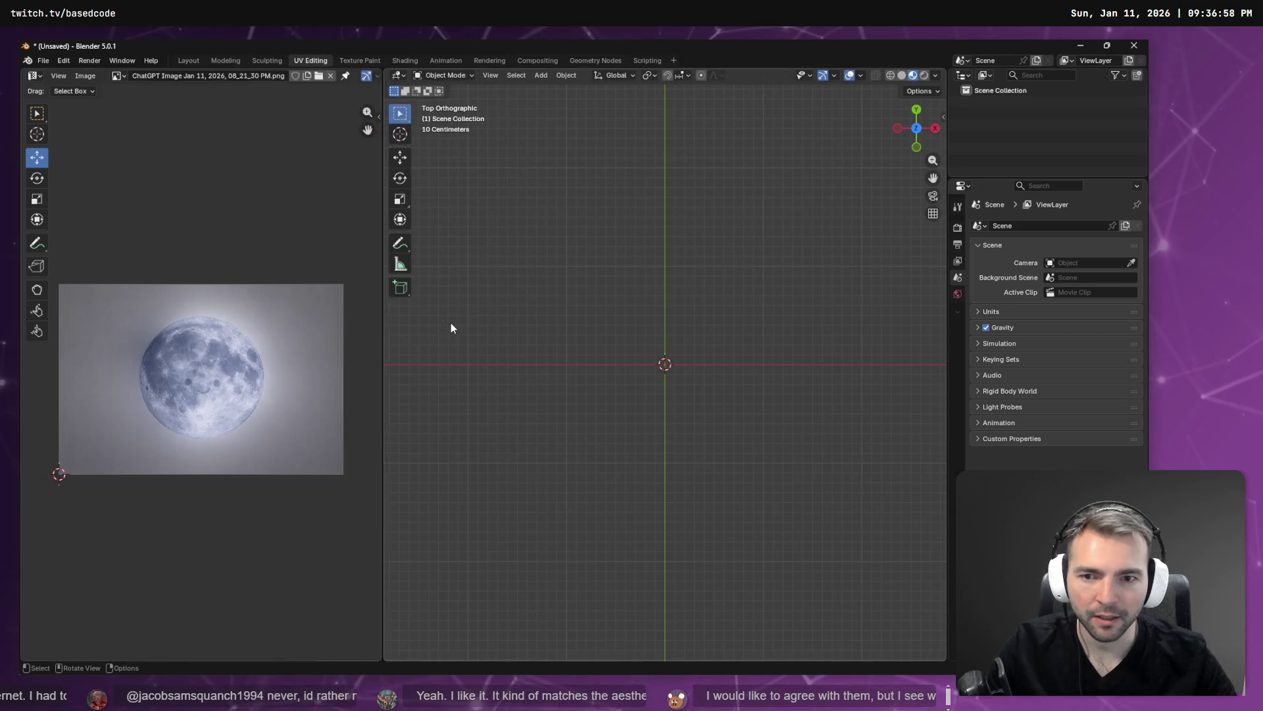
click(92, 78)
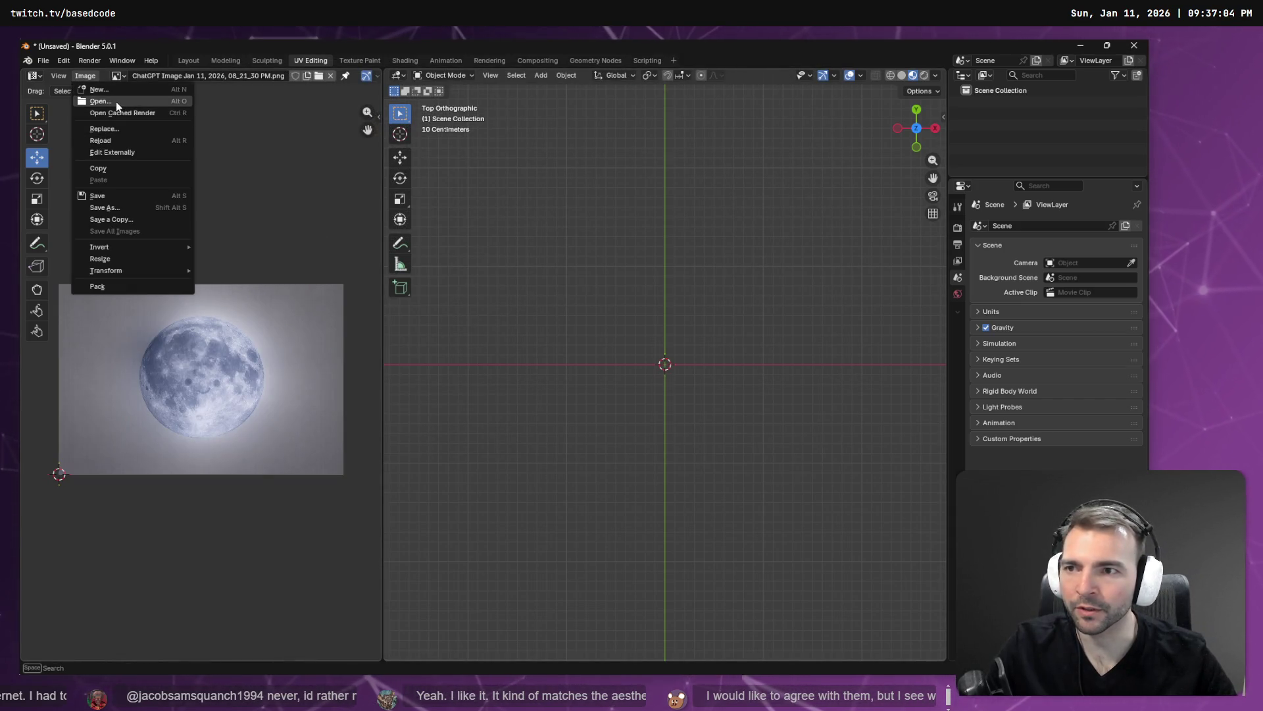
click(116, 101)
double_click(433, 344)
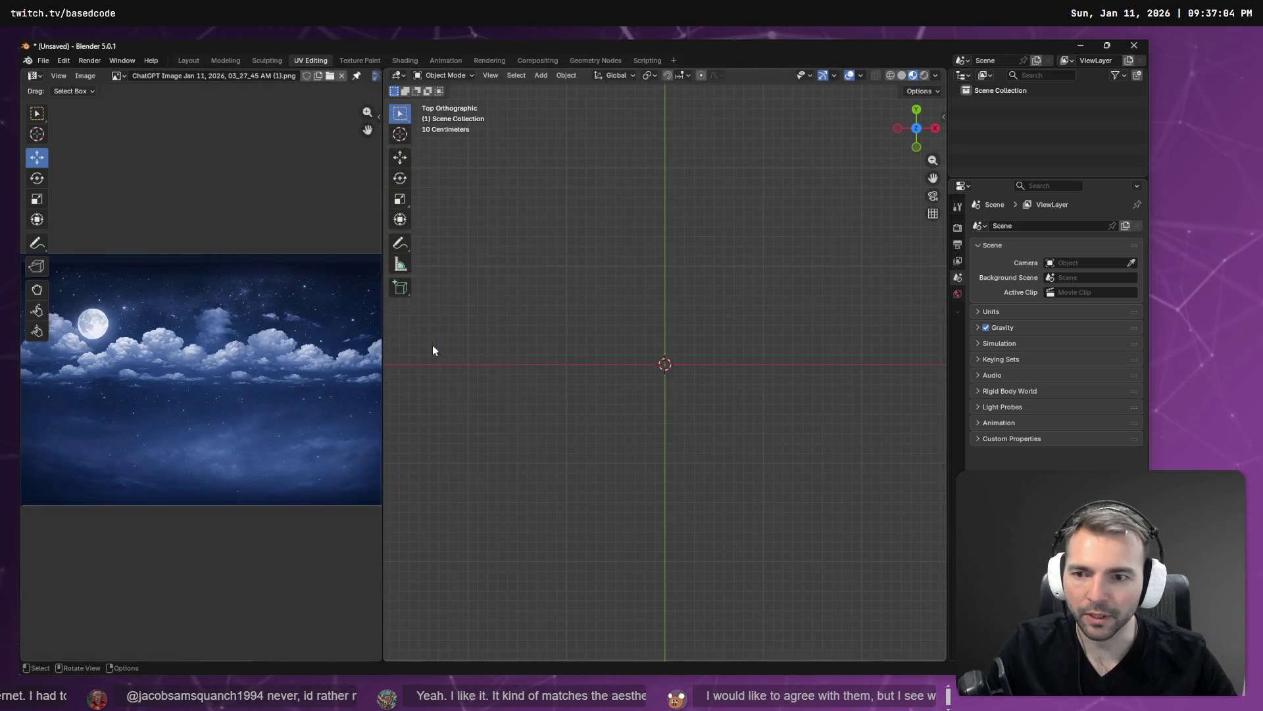
Load the transparent-background 08_10_29 PM moon image instead
click(48, 60)
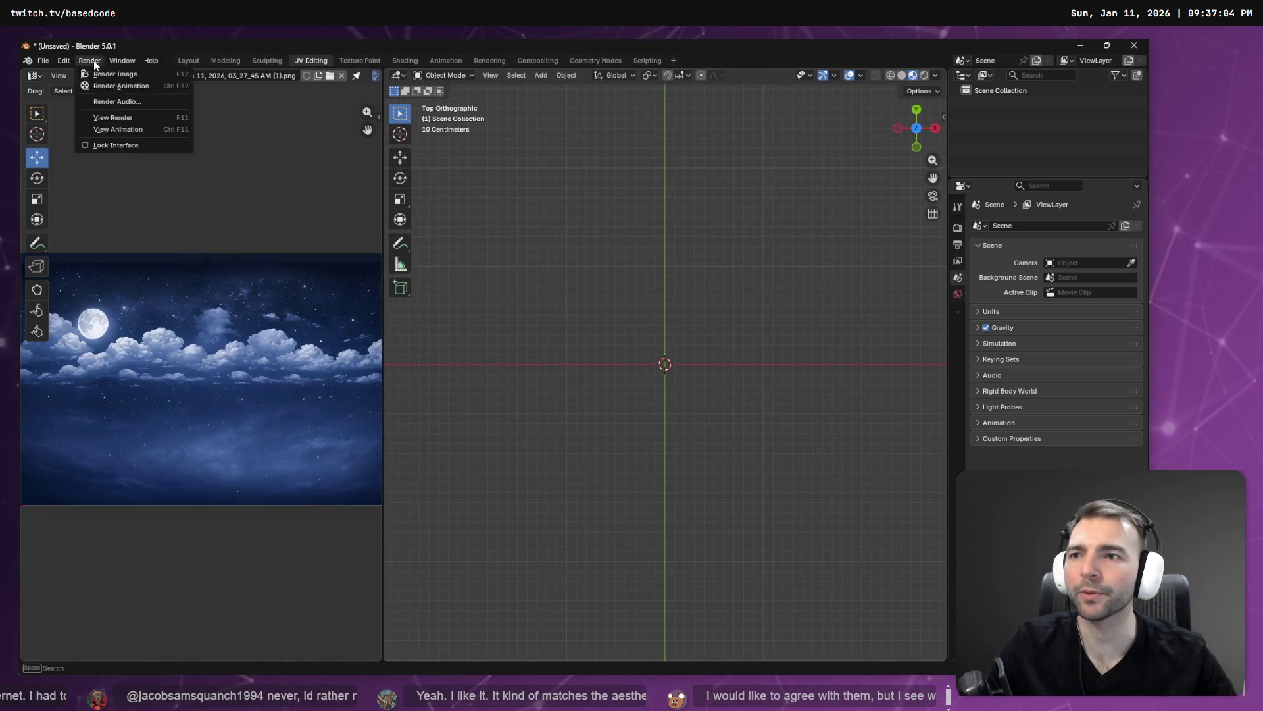
click(92, 76)
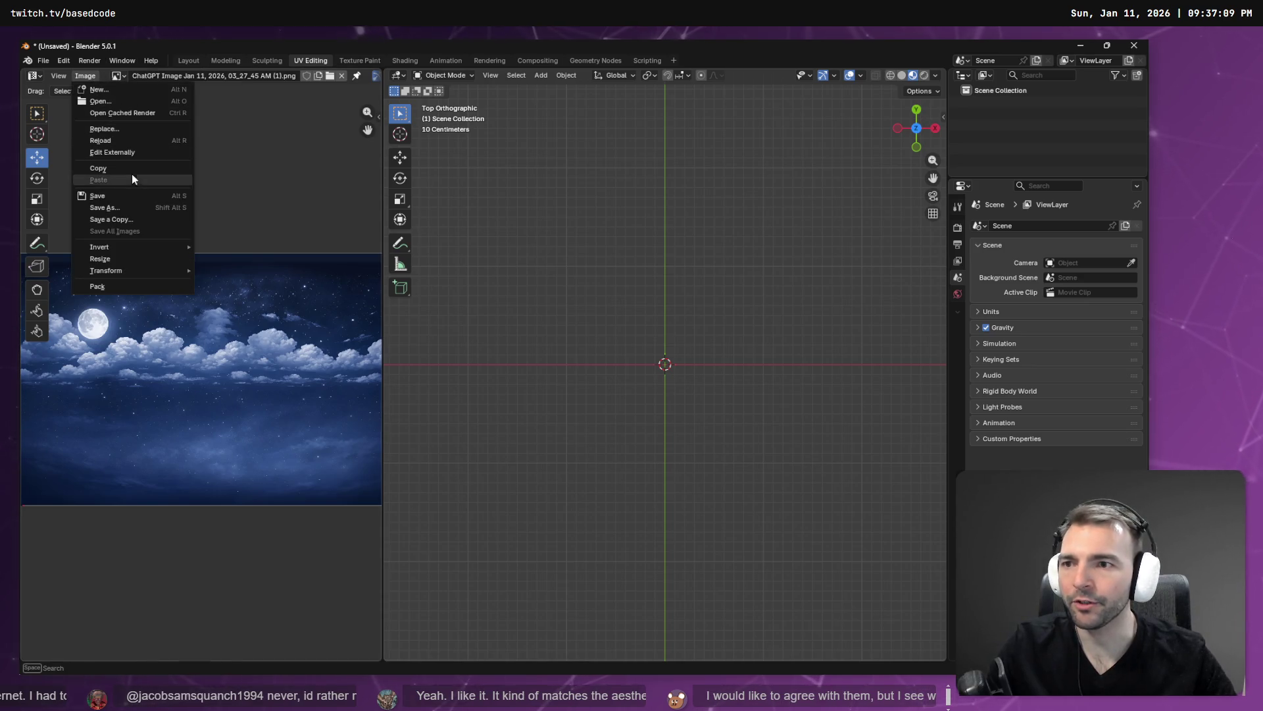
click(121, 102)
click(483, 322)
click(449, 330)
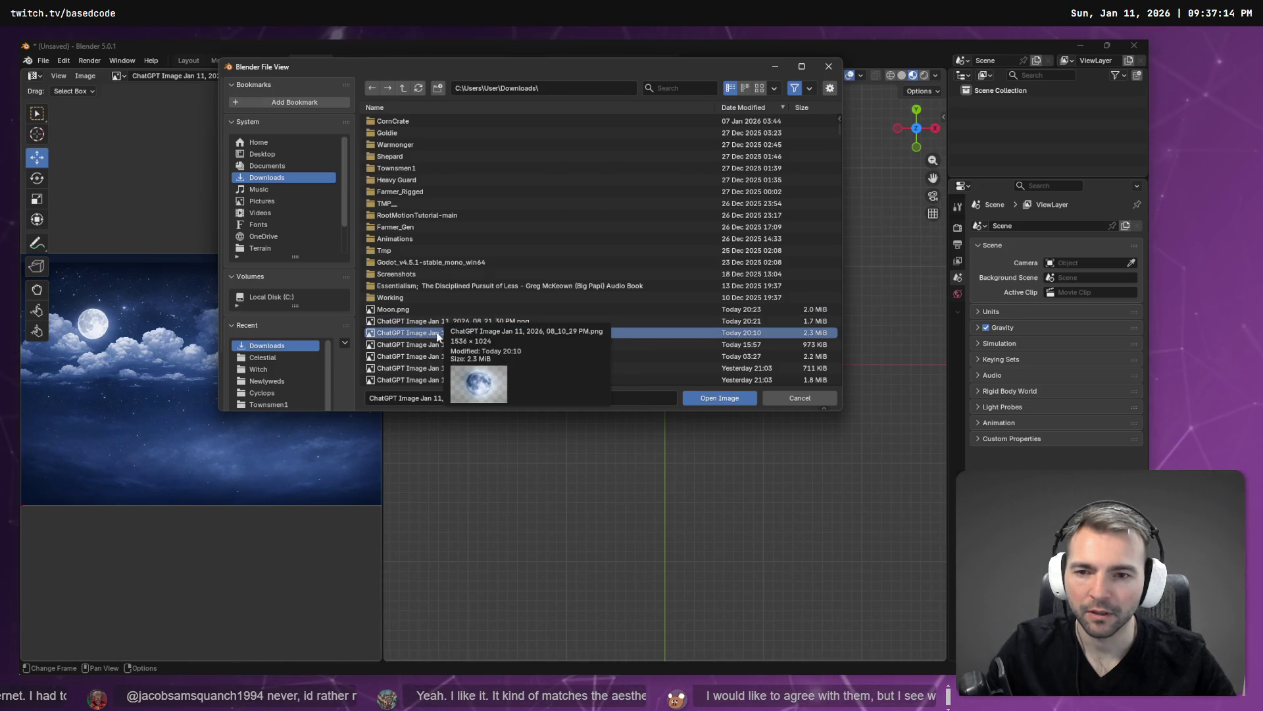
double_click(438, 334)
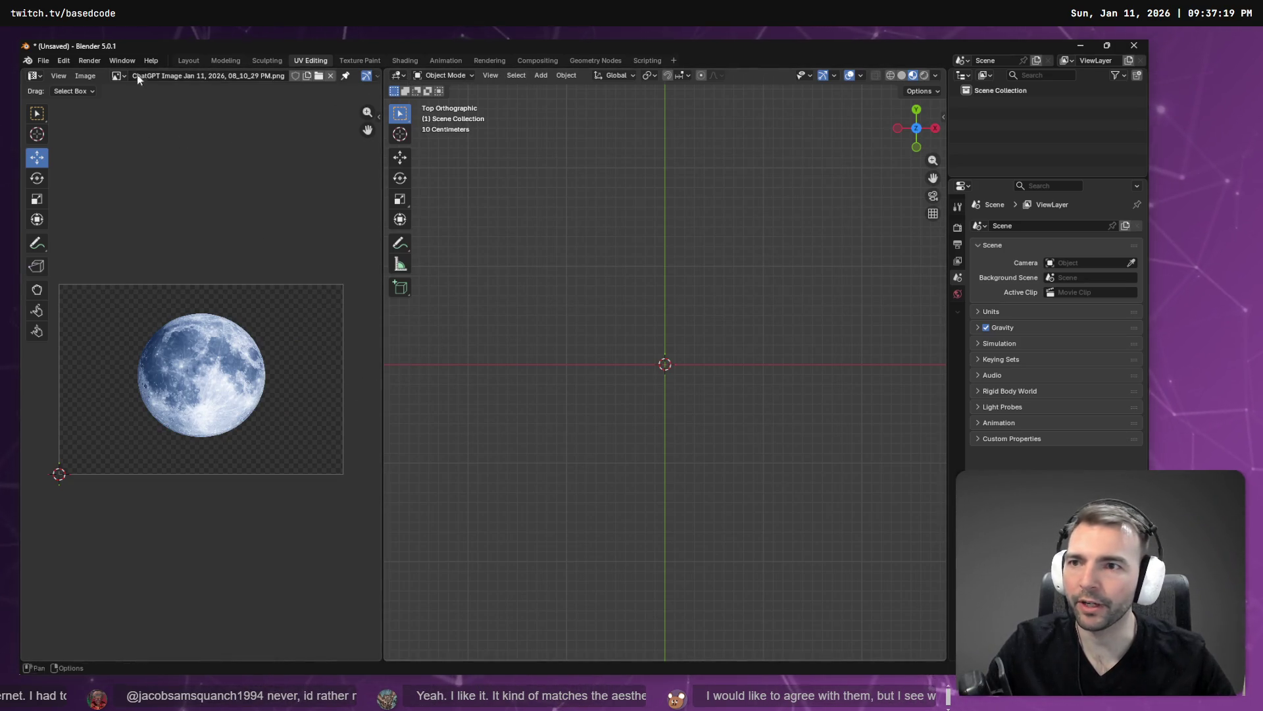
Add a plane mesh to the empty scene and deselect it
click(540, 75)
mouse_move(616, 96)
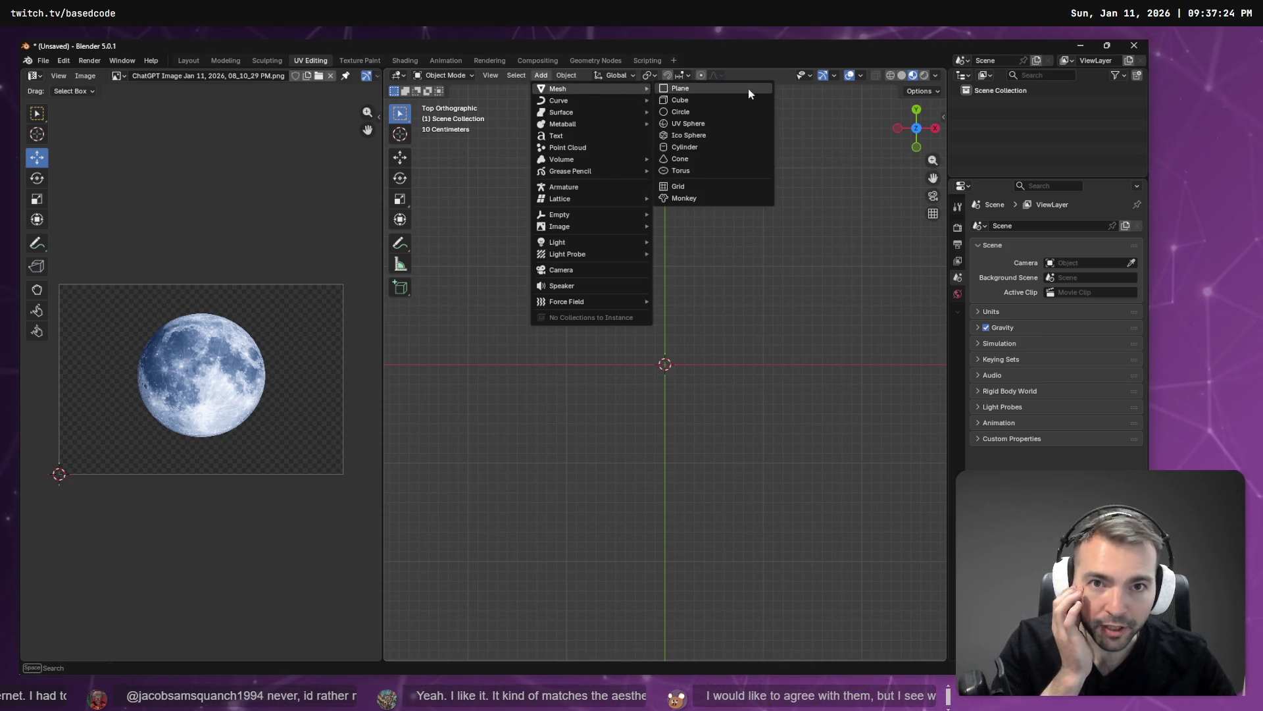
click(748, 88)
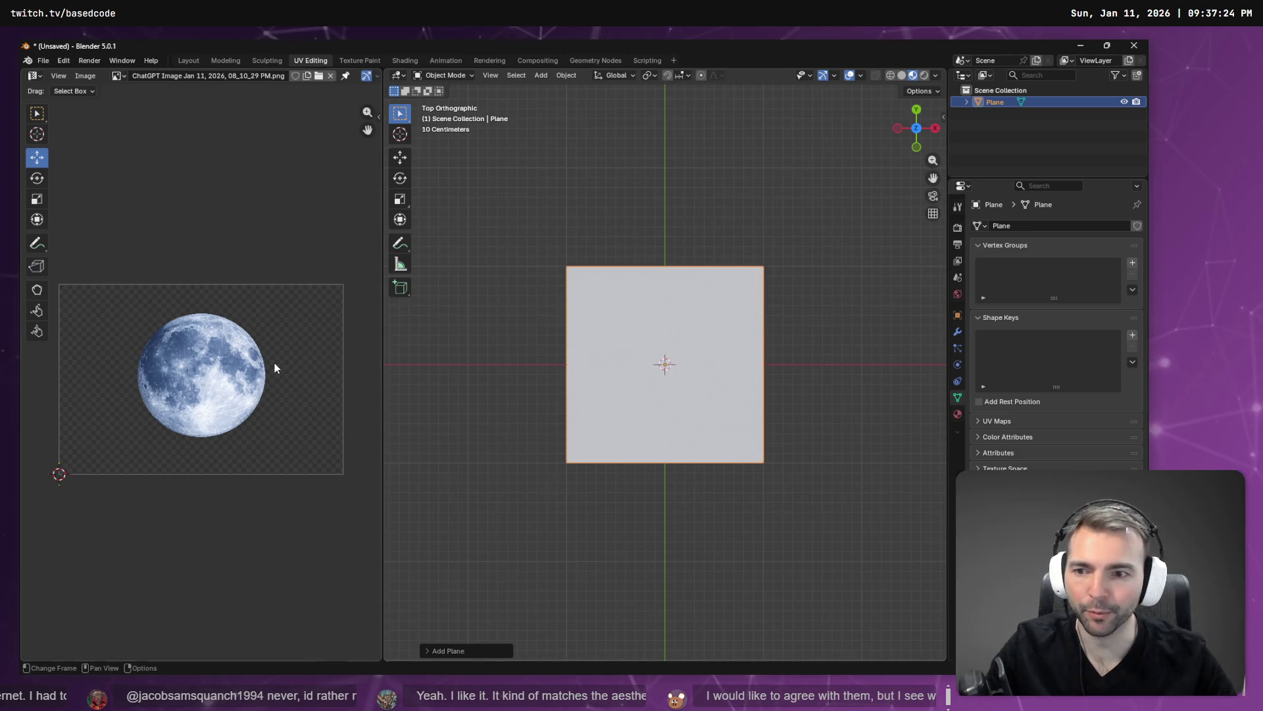
right_click(615, 312)
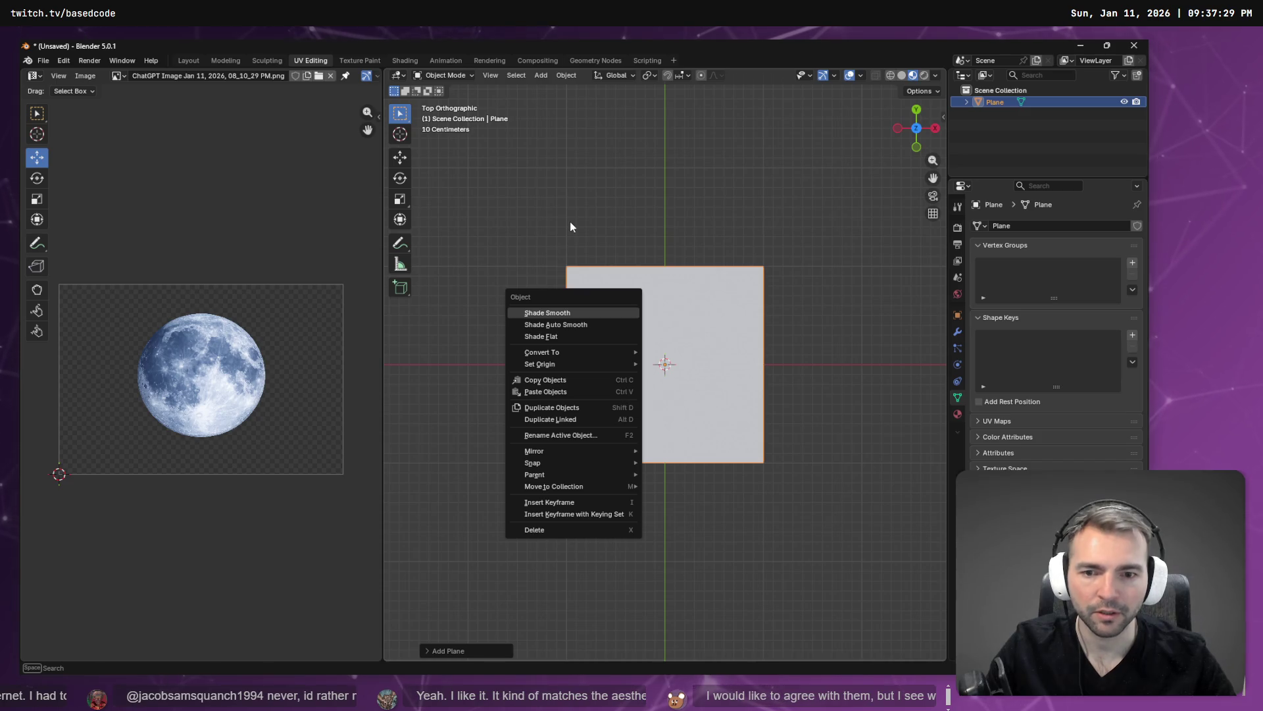
key(Escape)
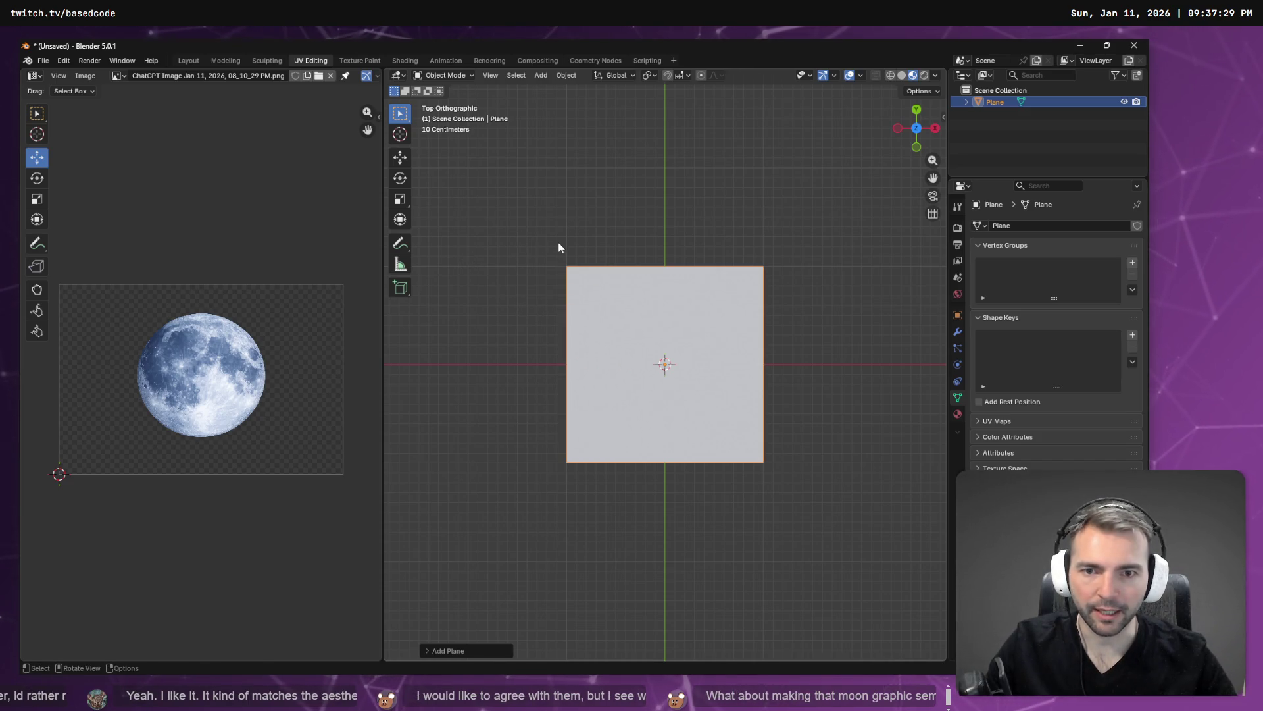
click(559, 247)
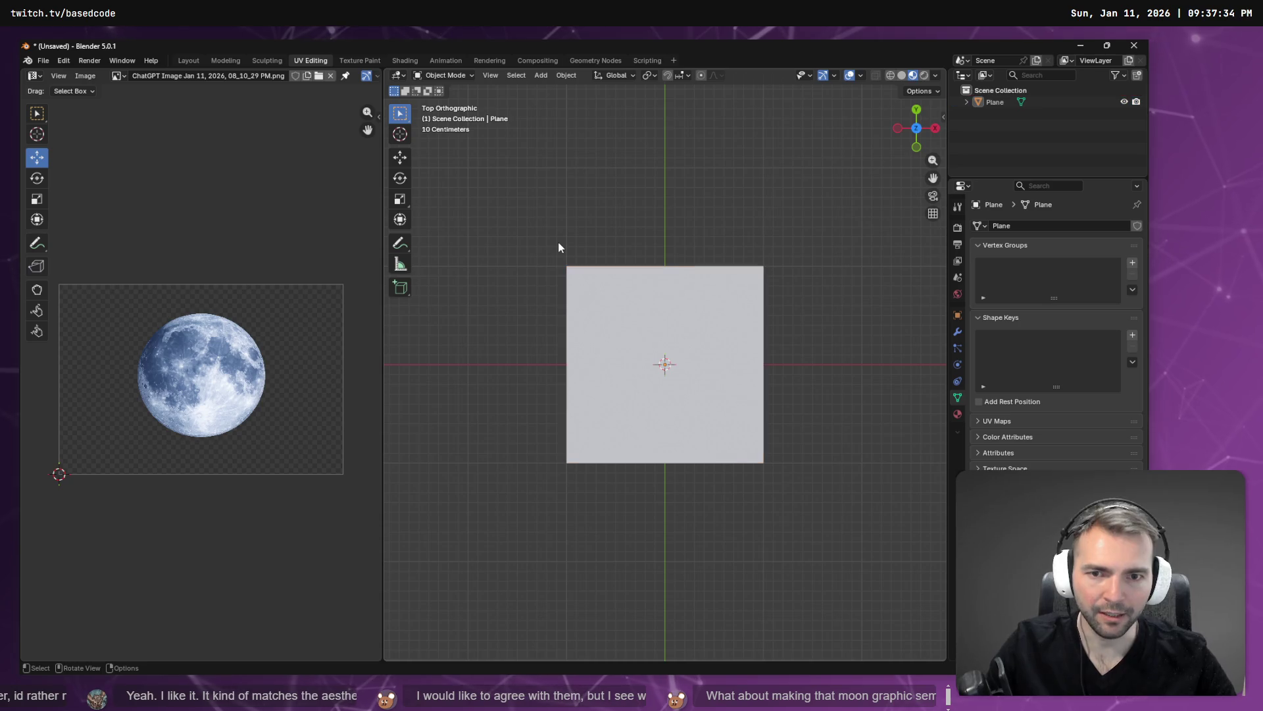
right_click(559, 247)
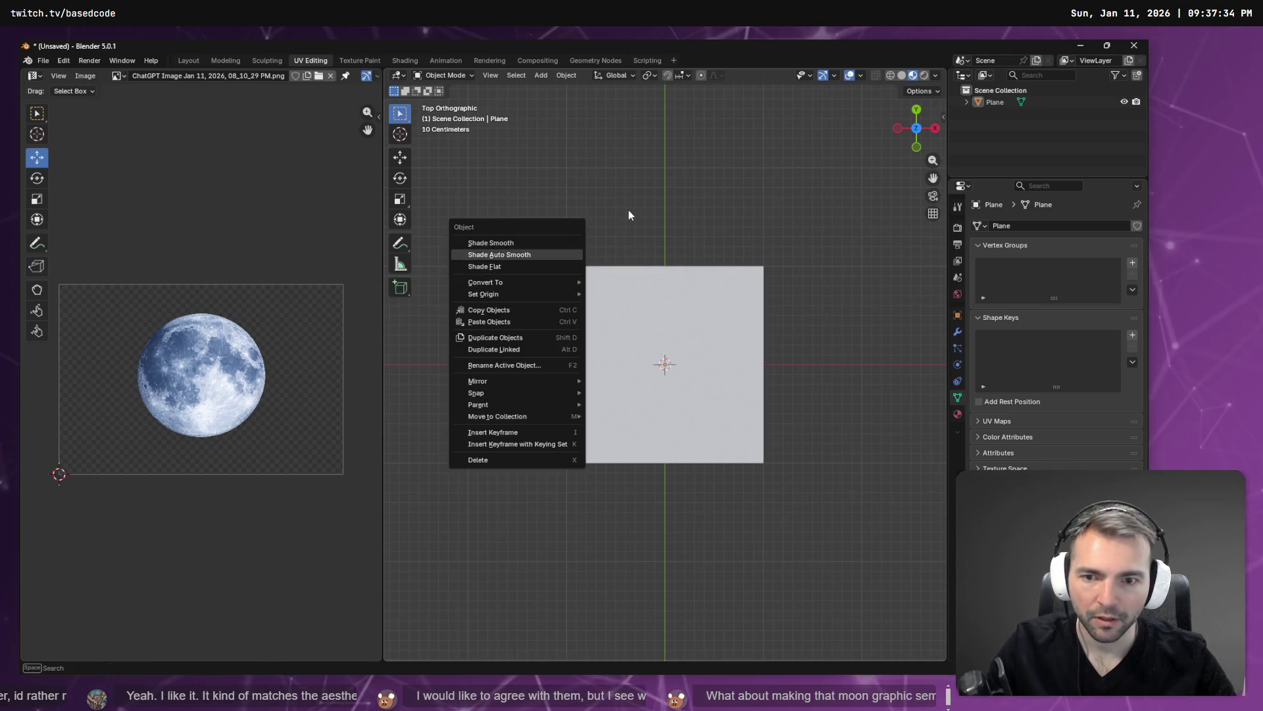
key(Escape)
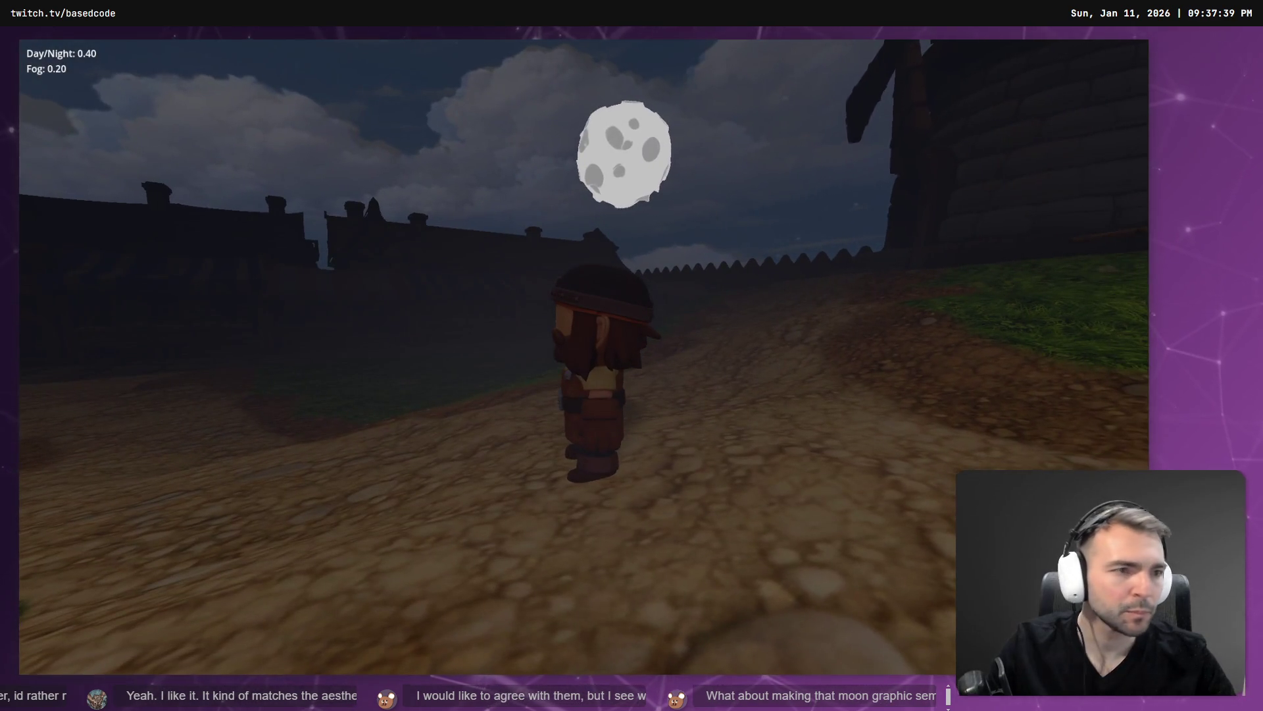
Exit fullscreen on the explosion tutorial and minimize the YouTube browser window
key(alt+Tab)
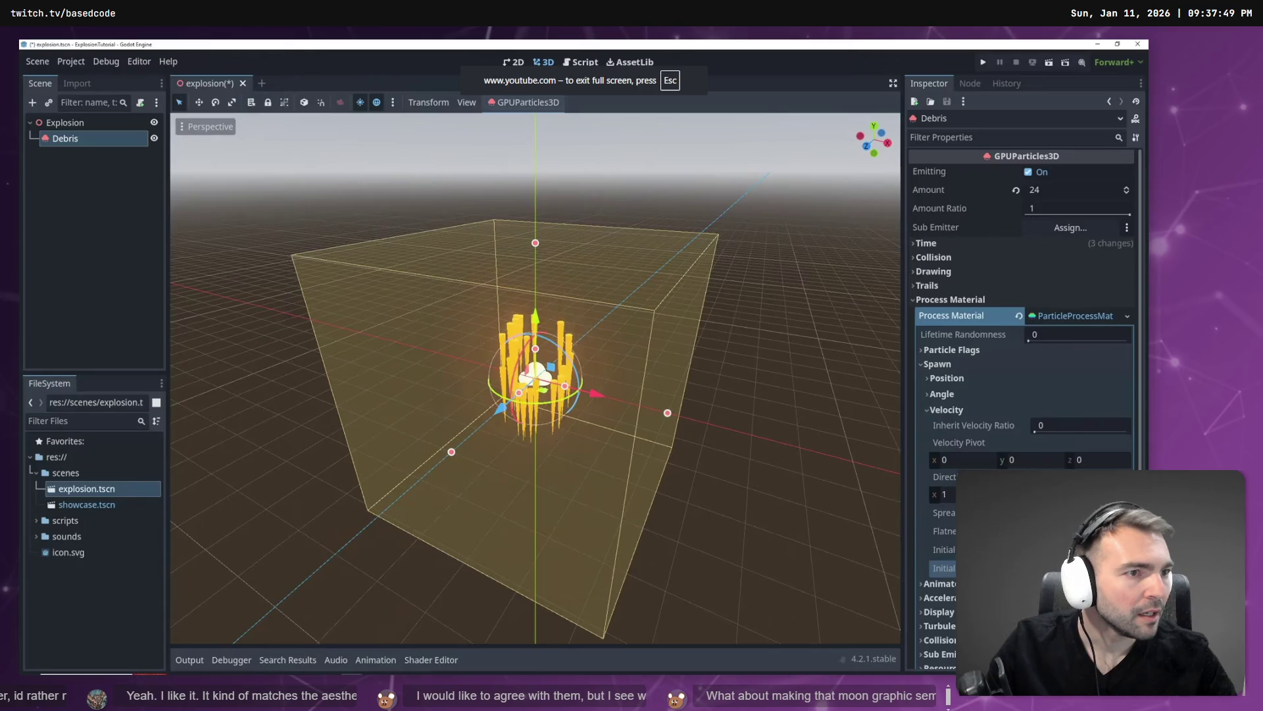
key(Escape)
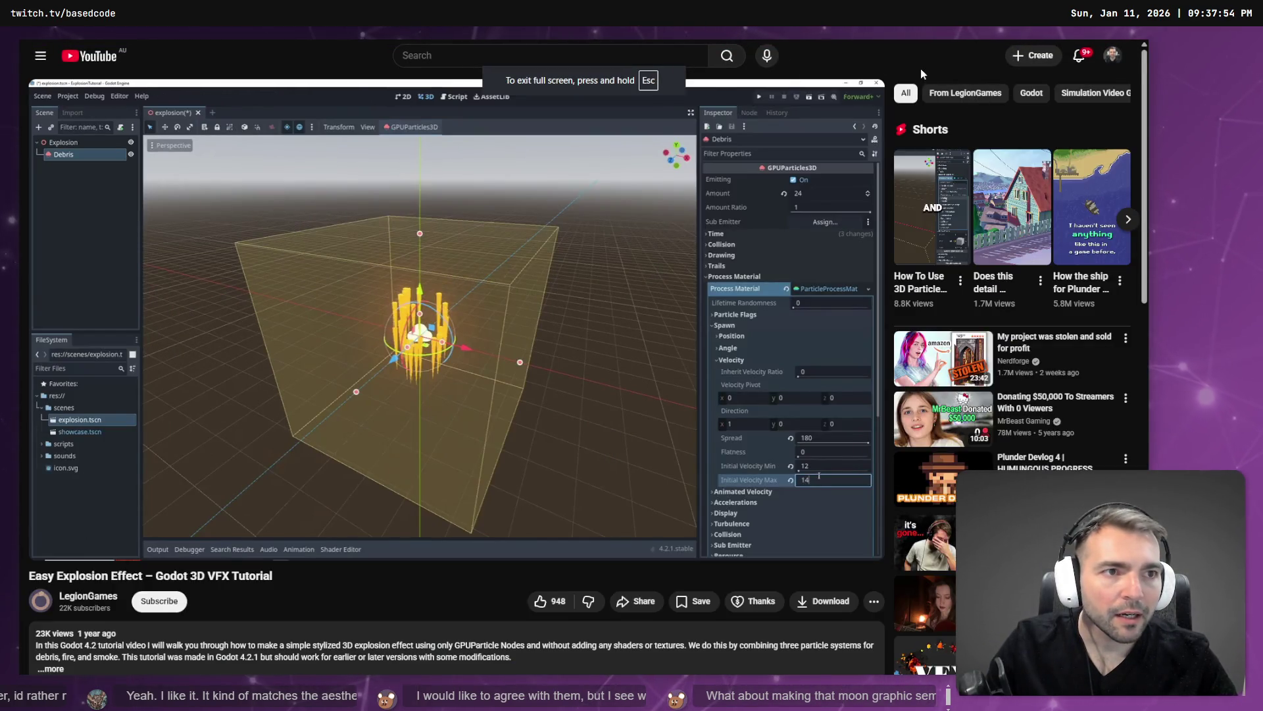
key(Escape)
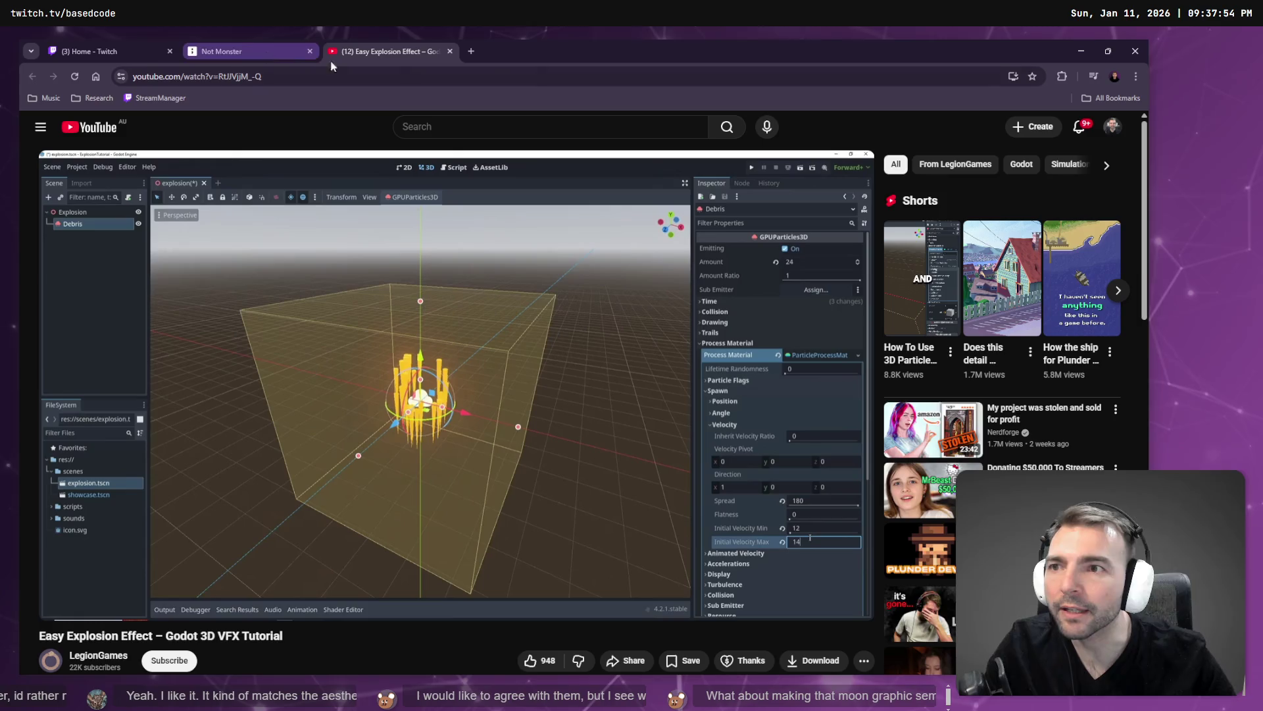
click(1092, 53)
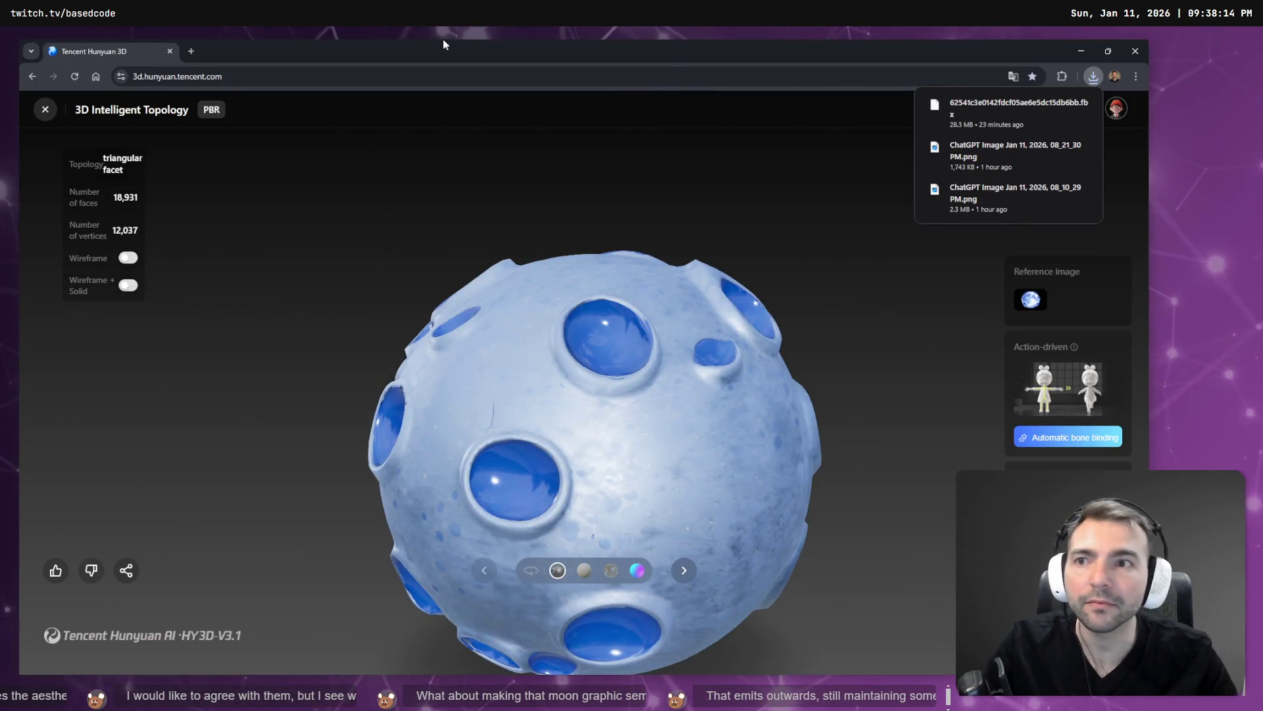
key(super+Tab)
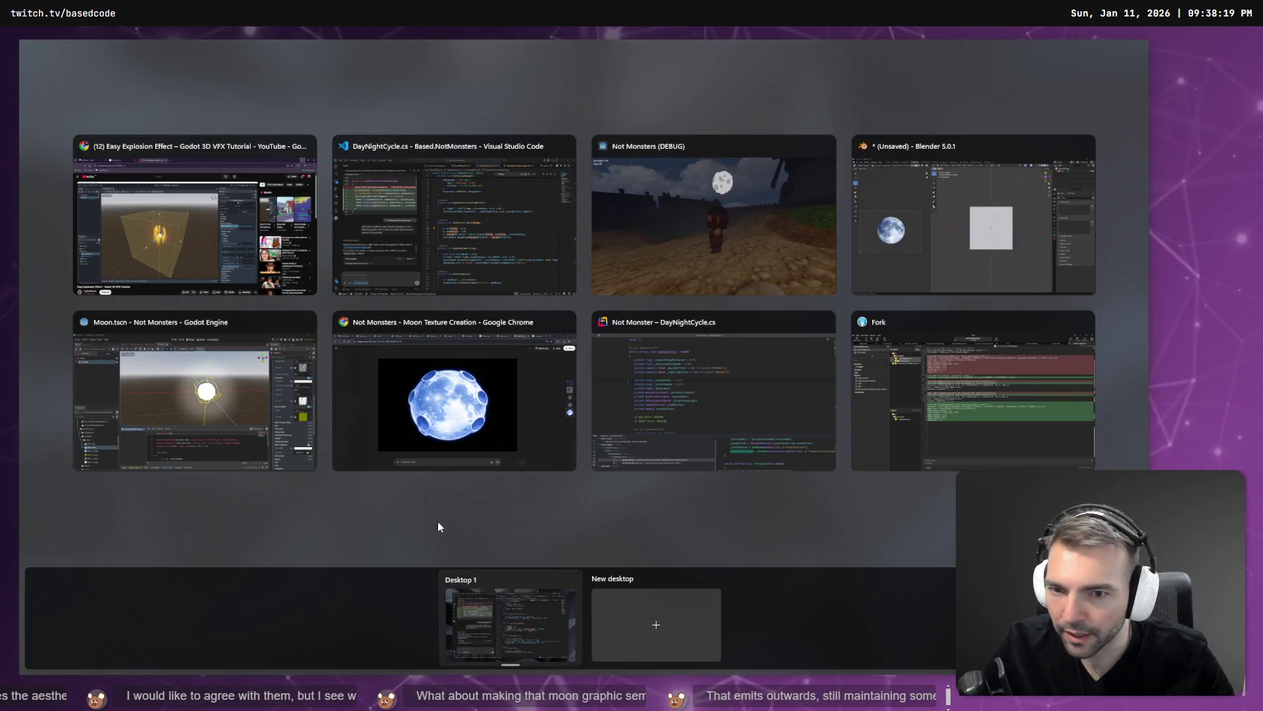
Switch to the Moon Texture Creation window and browse its images in the viewer
click(521, 428)
scroll(653, 388, up, 4)
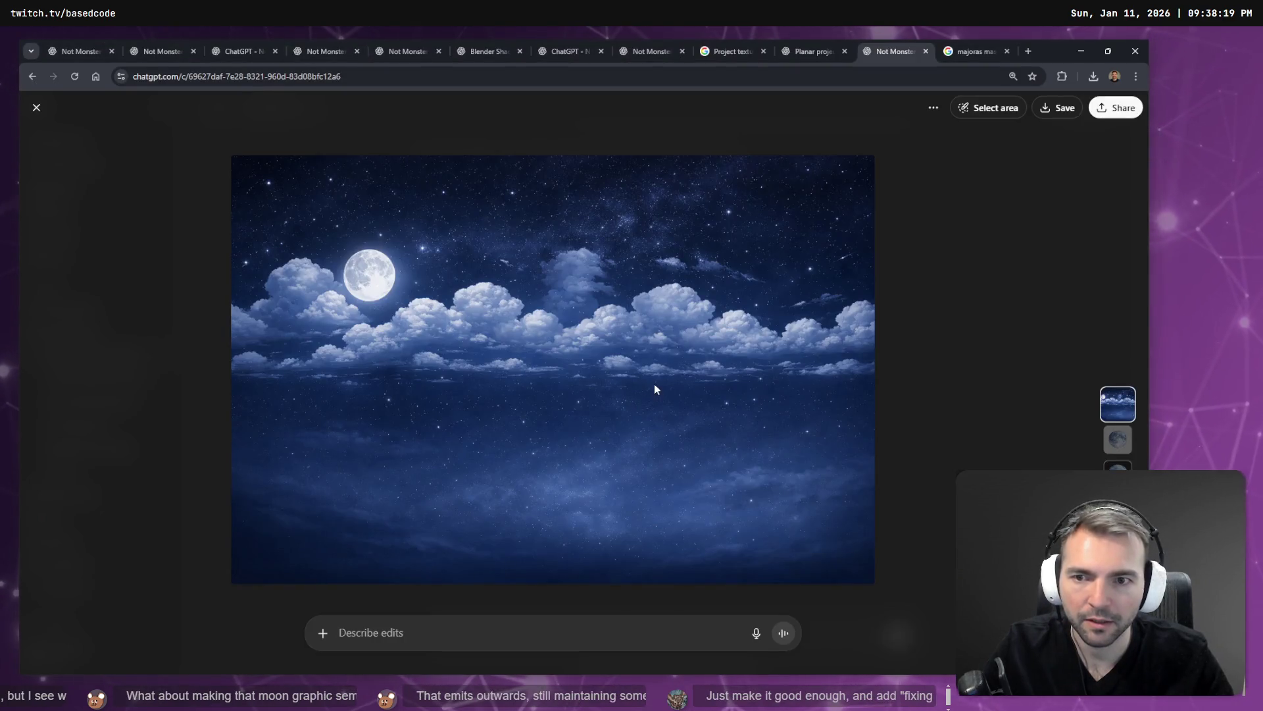
scroll(654, 384, down, 2)
scroll(654, 384, up, 2)
scroll(654, 384, down, 2)
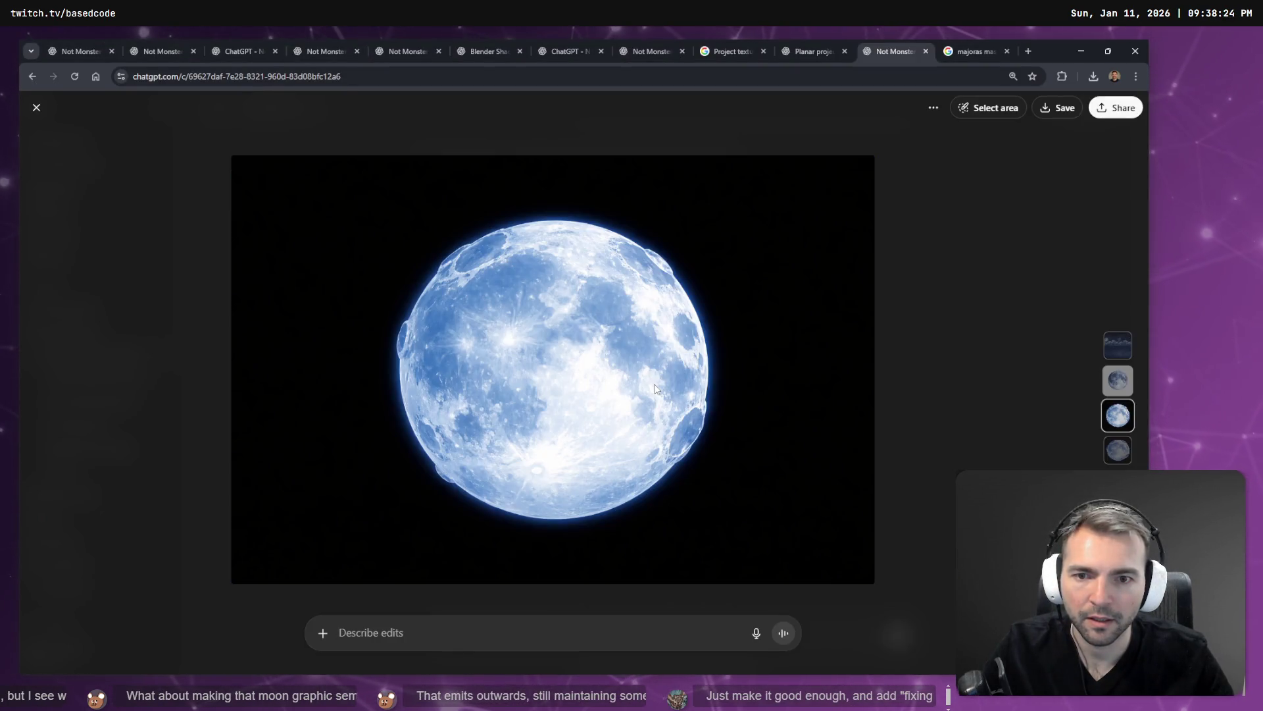
scroll(621, 343, up, 2)
scroll(620, 343, down, 2)
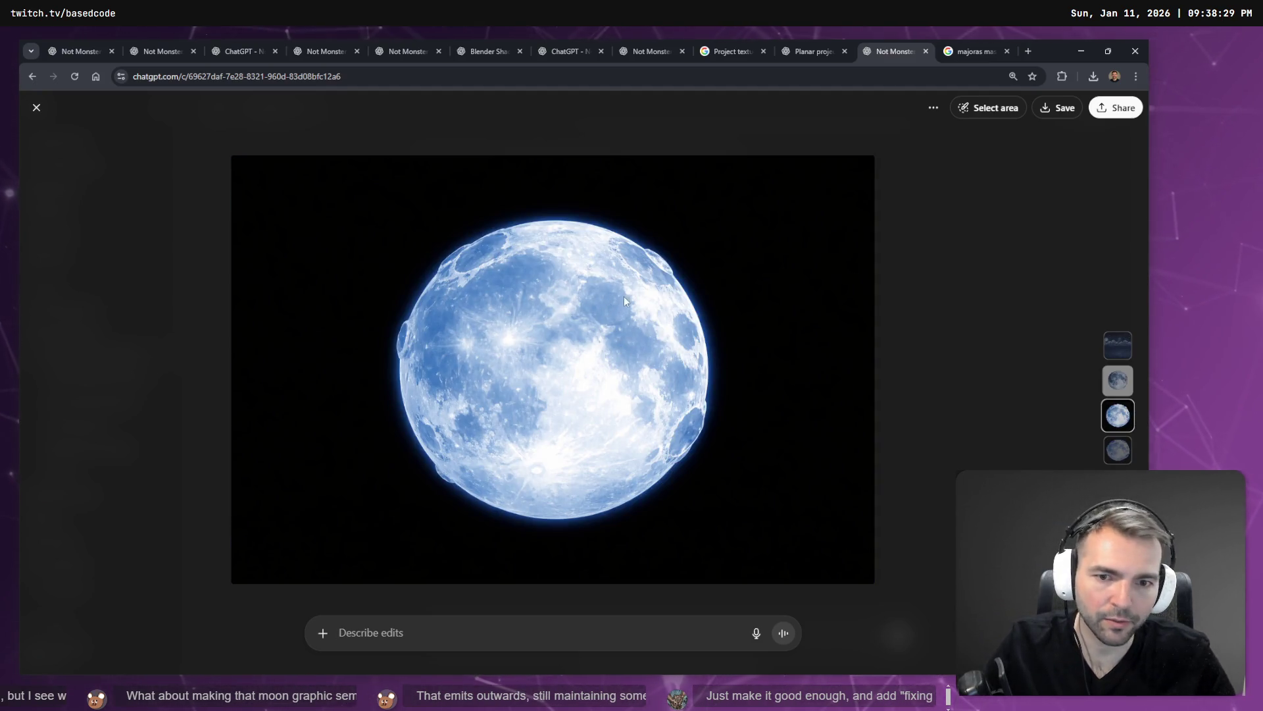
key(Escape)
Scroll through the chat's generated night-sky and moon texture images
scroll(806, 291, up, 10)
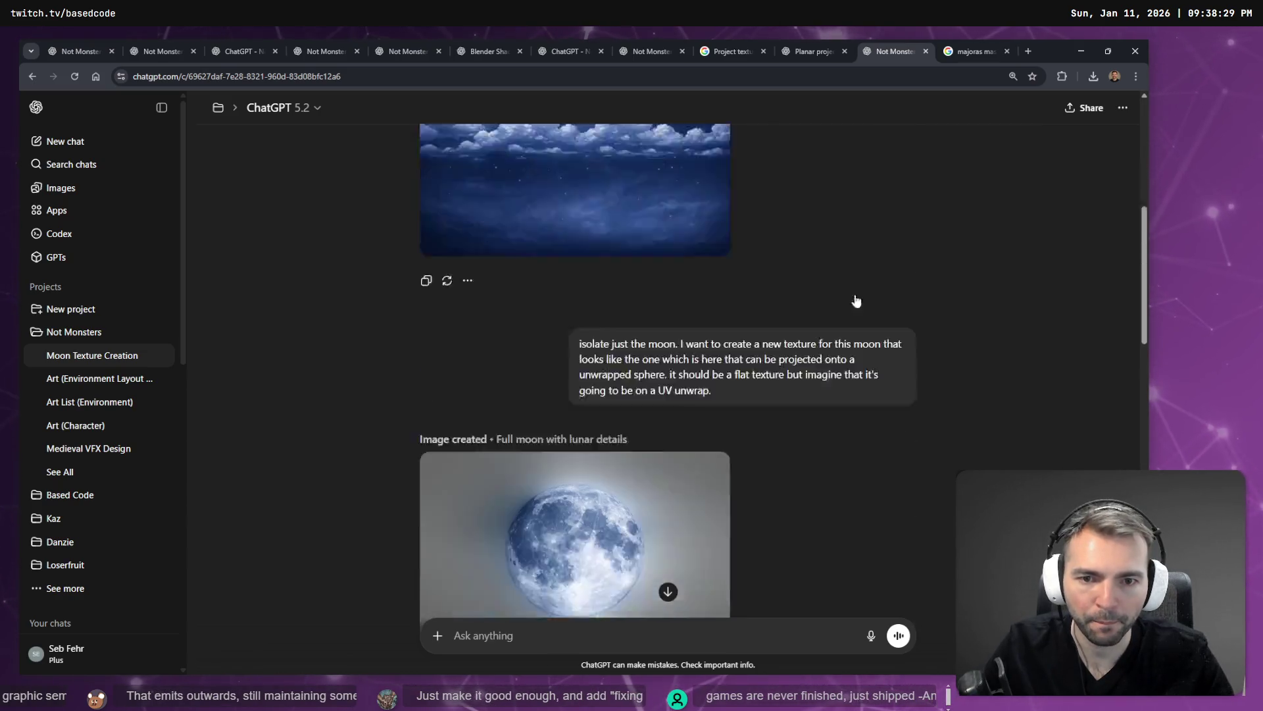
scroll(855, 296, down, 10)
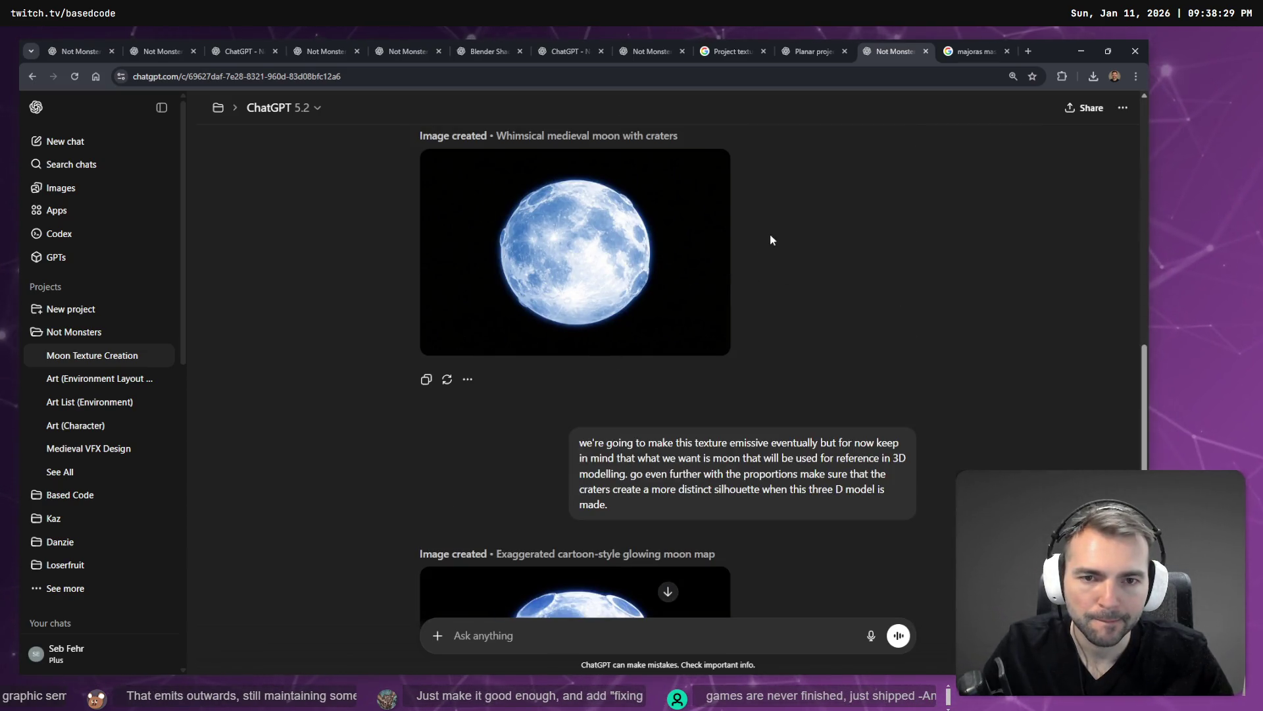
scroll(797, 240, up, 10)
scroll(799, 246, up, 4)
scroll(811, 258, down, 8)
scroll(827, 265, up, 4)
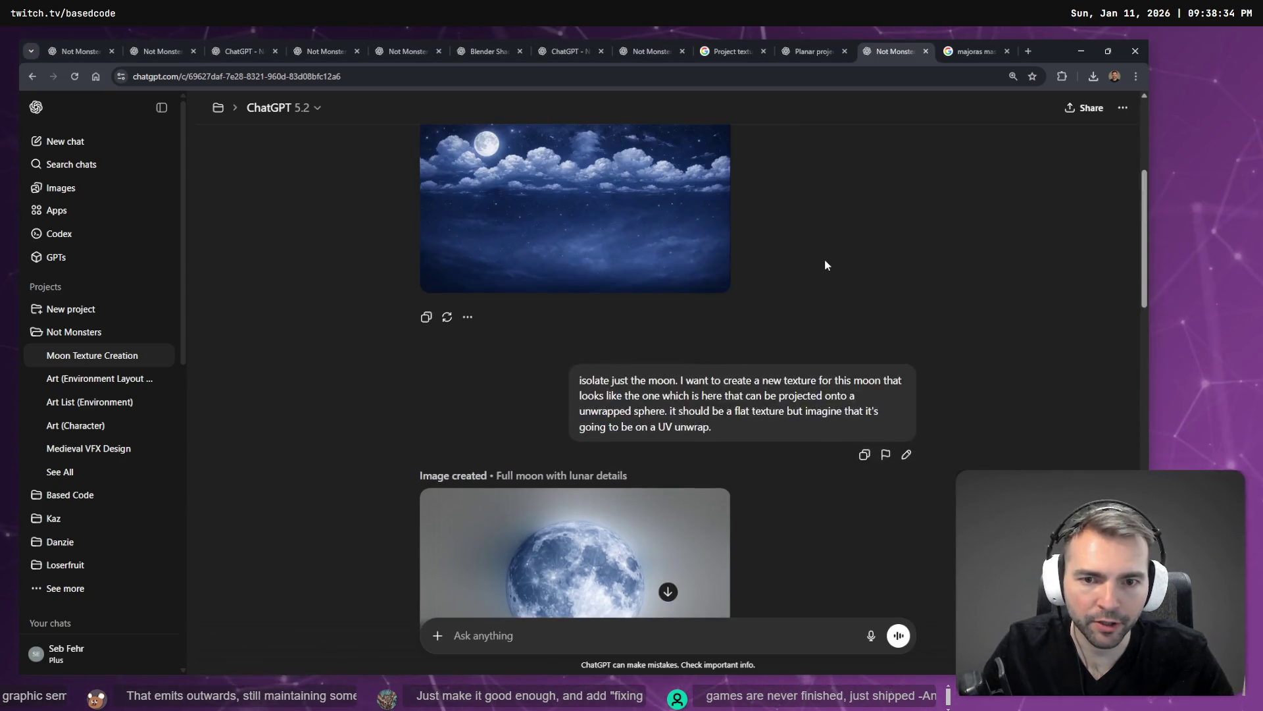
scroll(768, 376, up, 4)
scroll(796, 356, down, 4)
scroll(832, 311, up, 1)
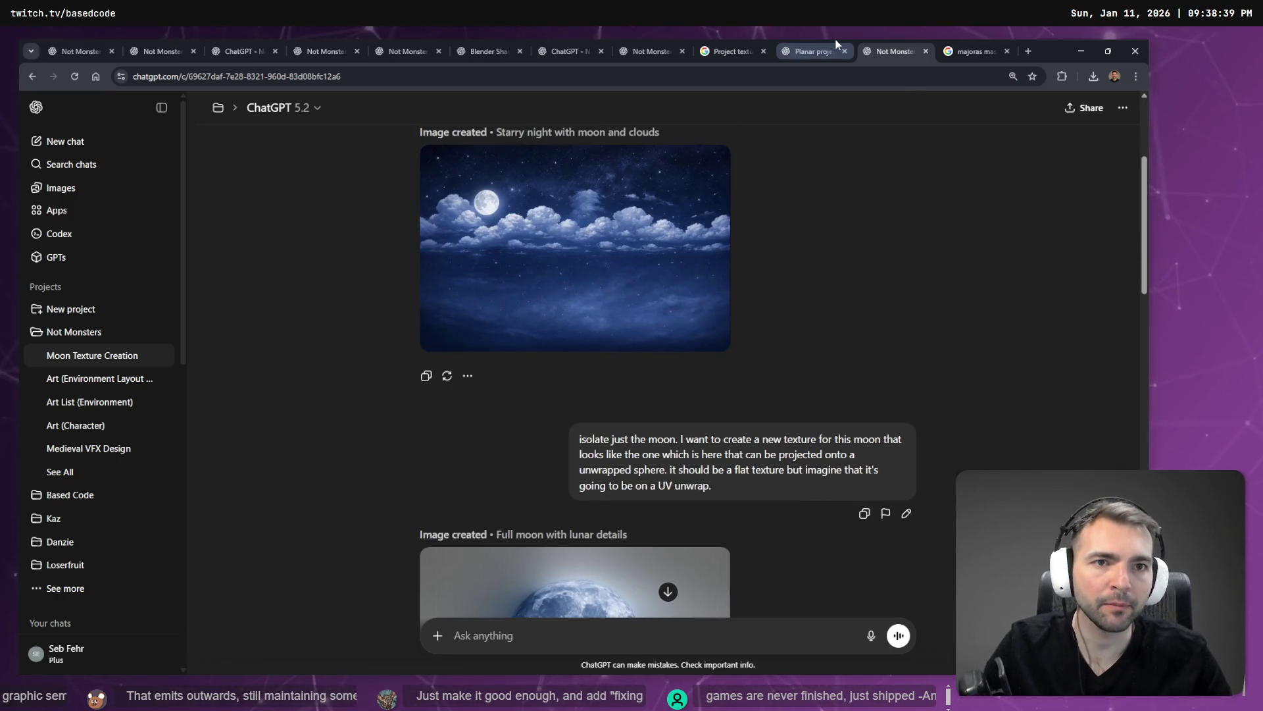
Open the Planar projection chat, read down to Step 5, and return to Blender
click(814, 51)
scroll(682, 341, up, 20)
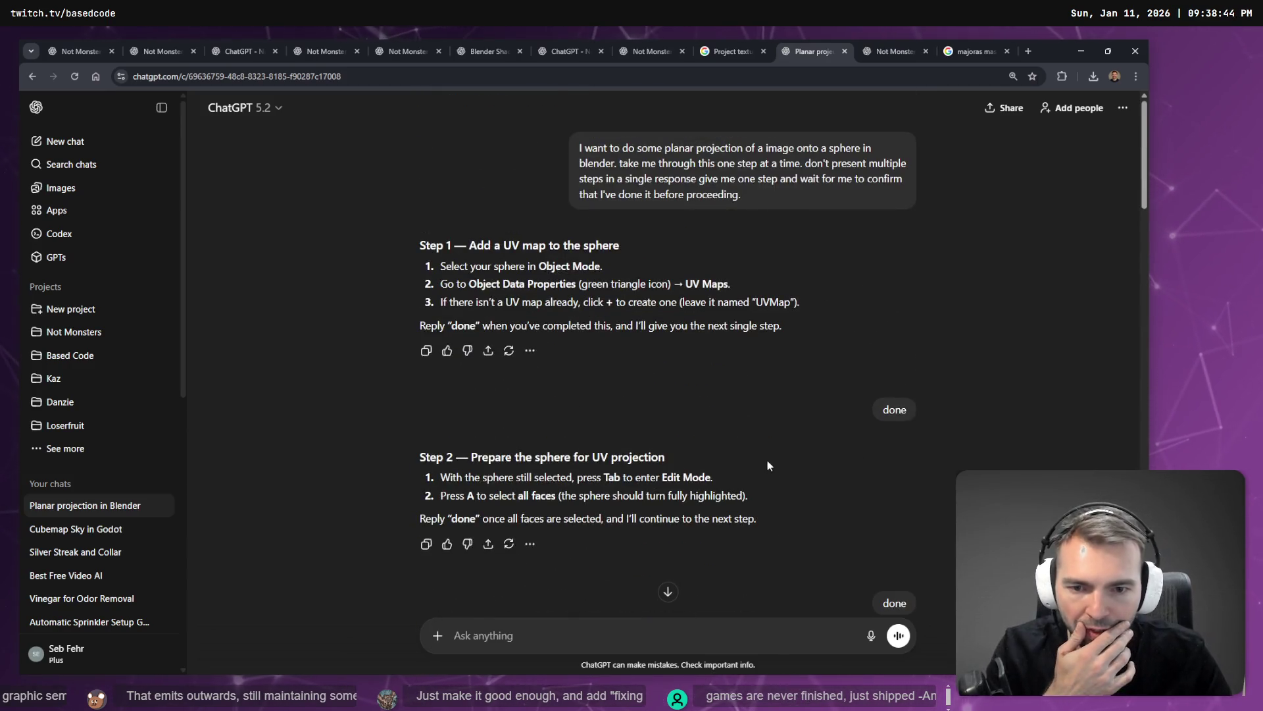
scroll(572, 382, down, 3)
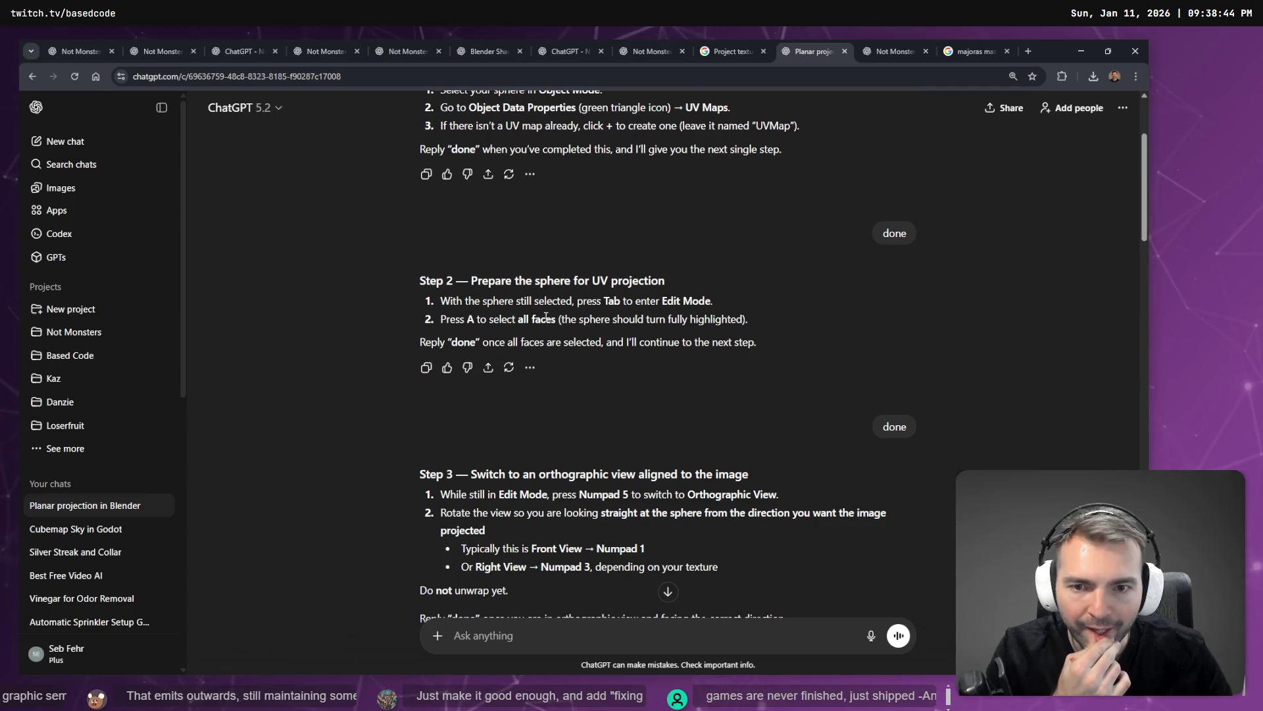
scroll(546, 317, down, 3)
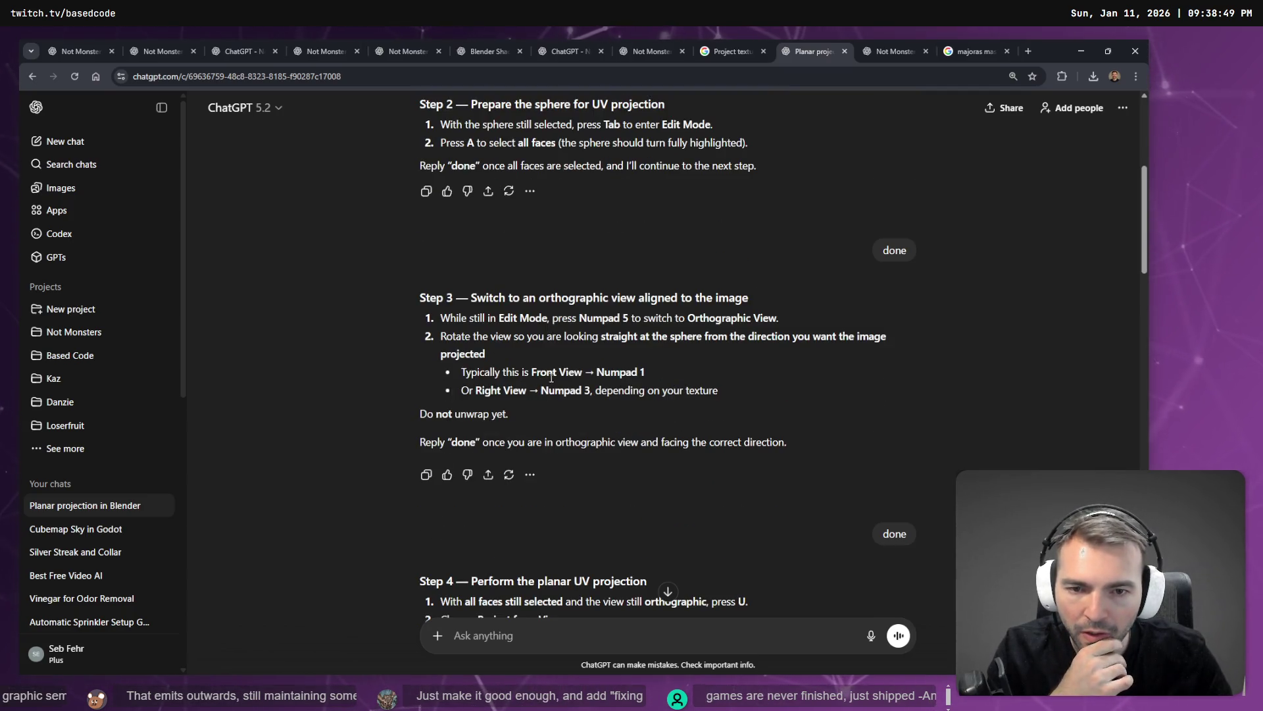
scroll(552, 377, down, 5)
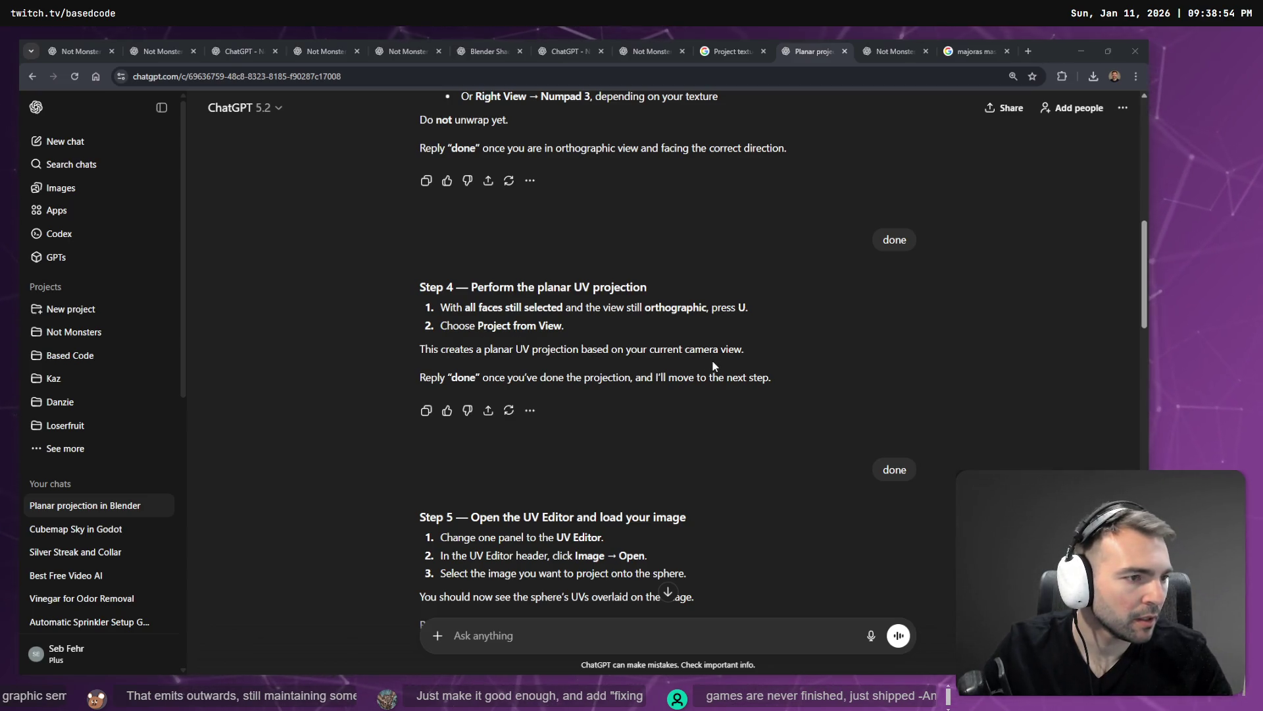
key(alt+Tab)
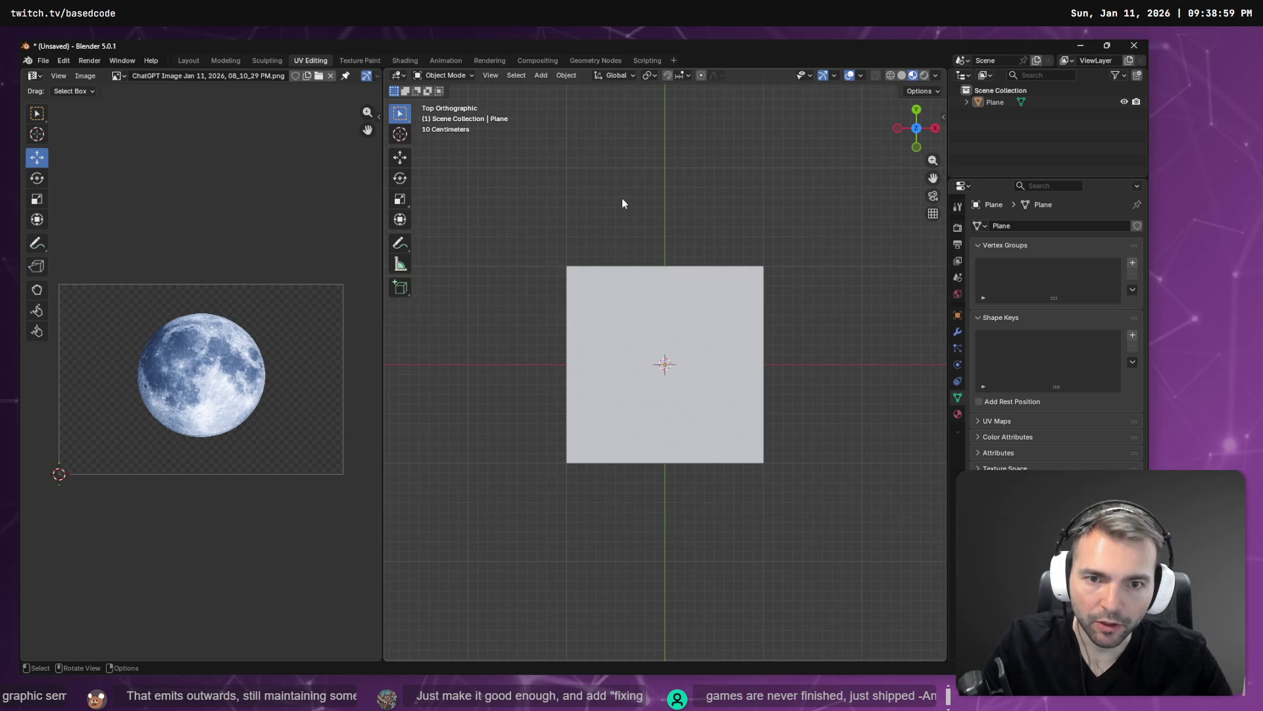
Select the plane in Edit Mode and unwrap its UVs with Project from View
key(a)
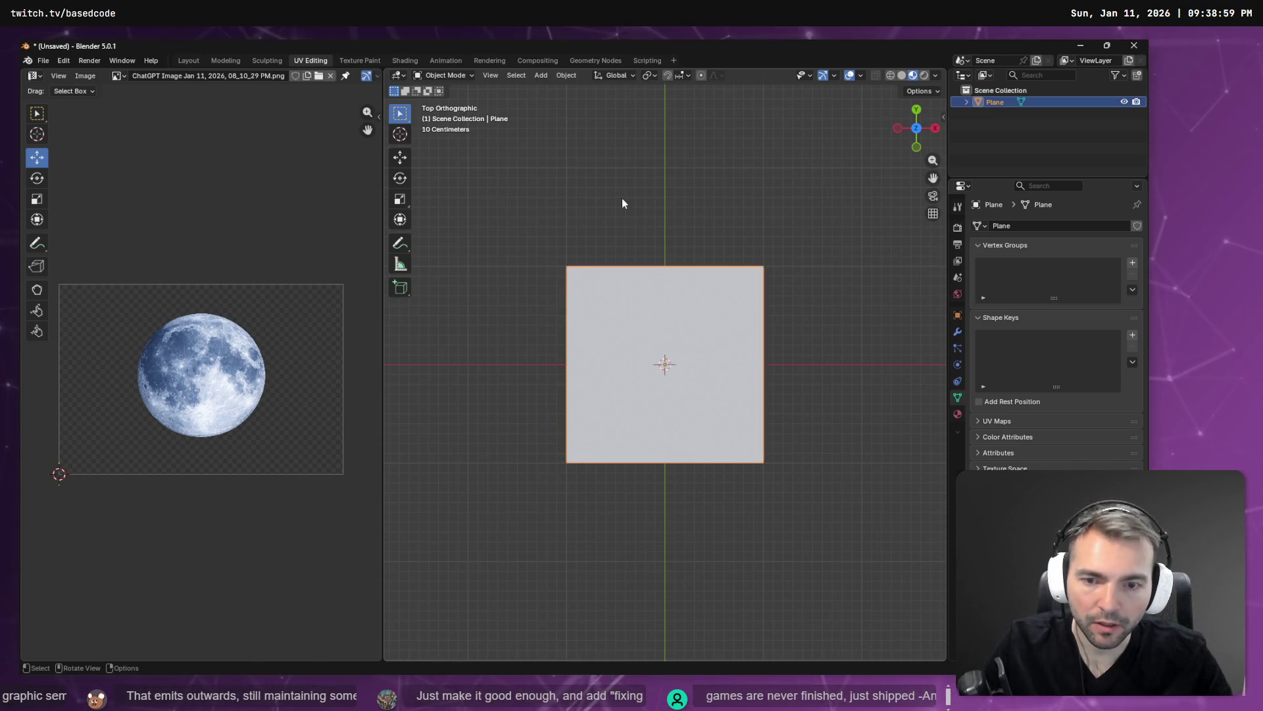
key(Tab)
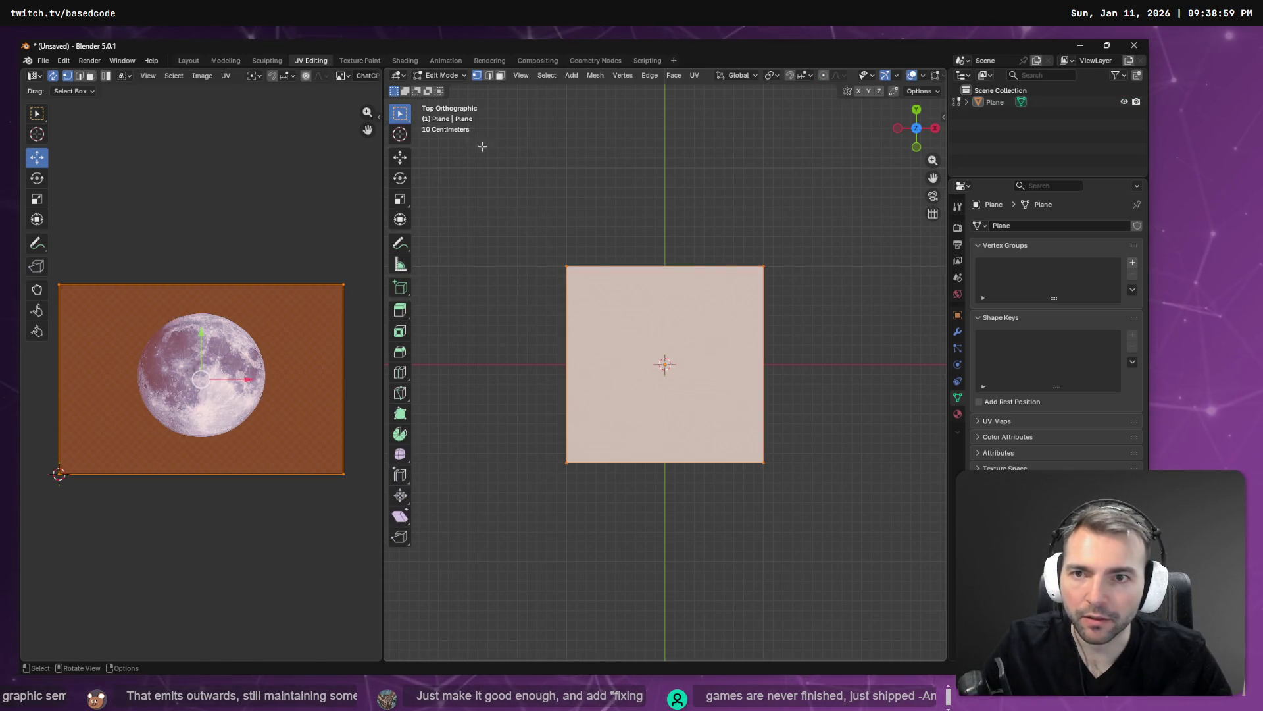
key(u)
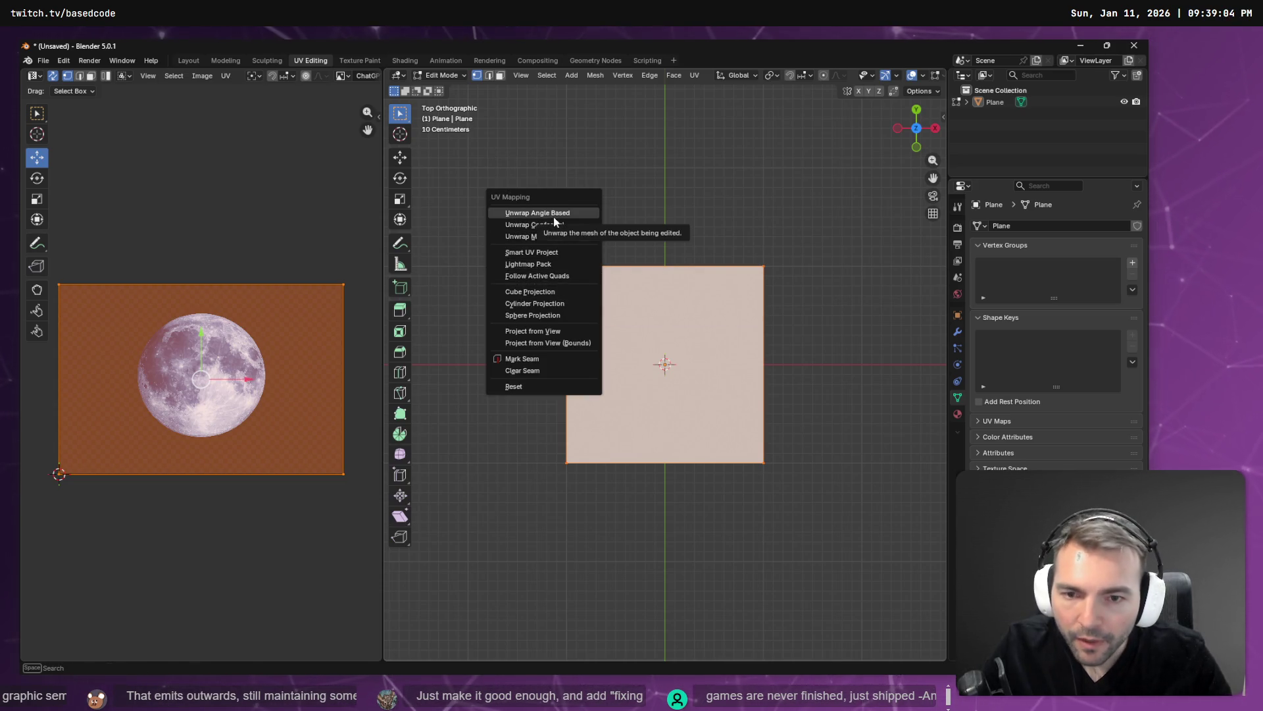
click(555, 330)
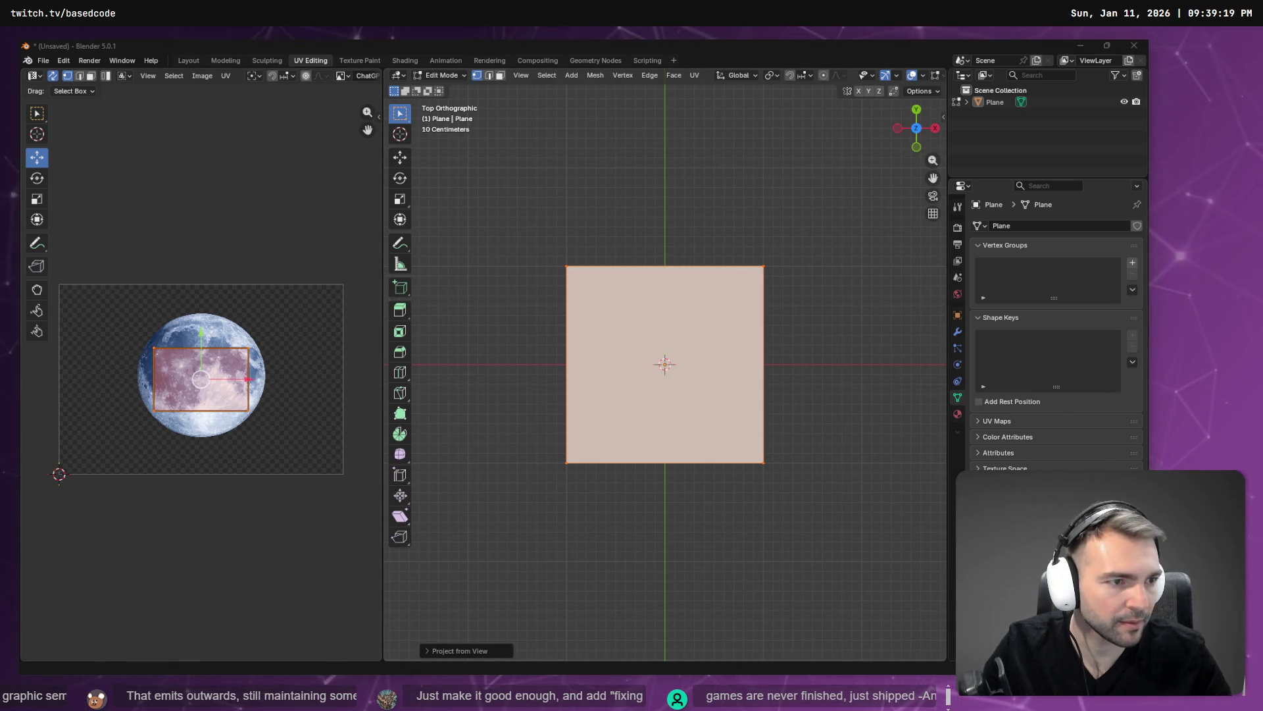
Look for Moon.png under Recent and Downloads in File Explorer, then go back to Blender
key(super+e)
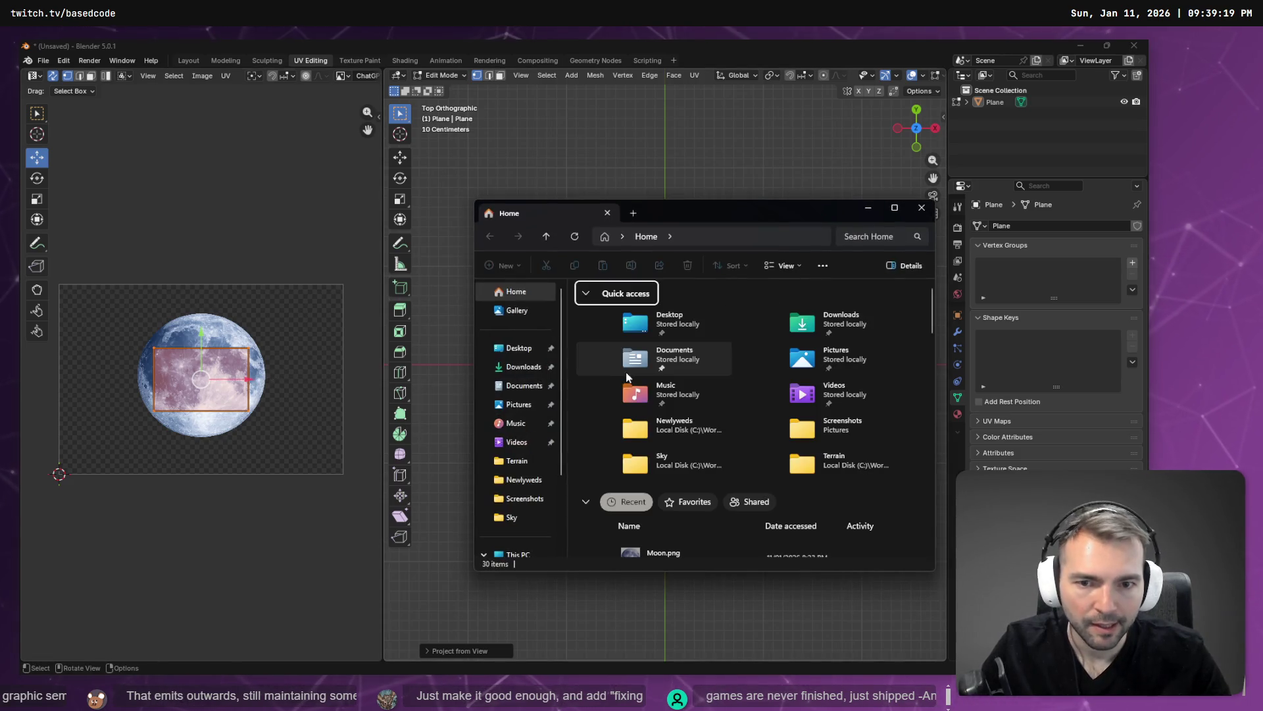
scroll(655, 513, down, 2)
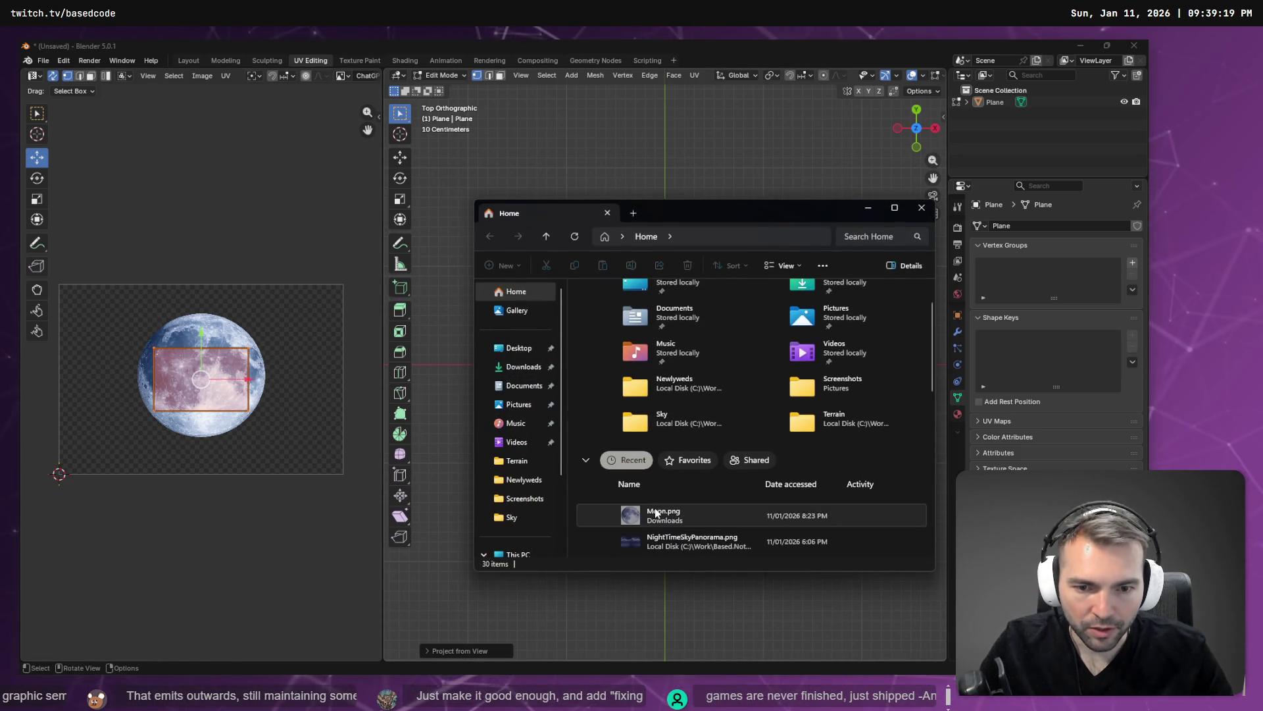
click(697, 612)
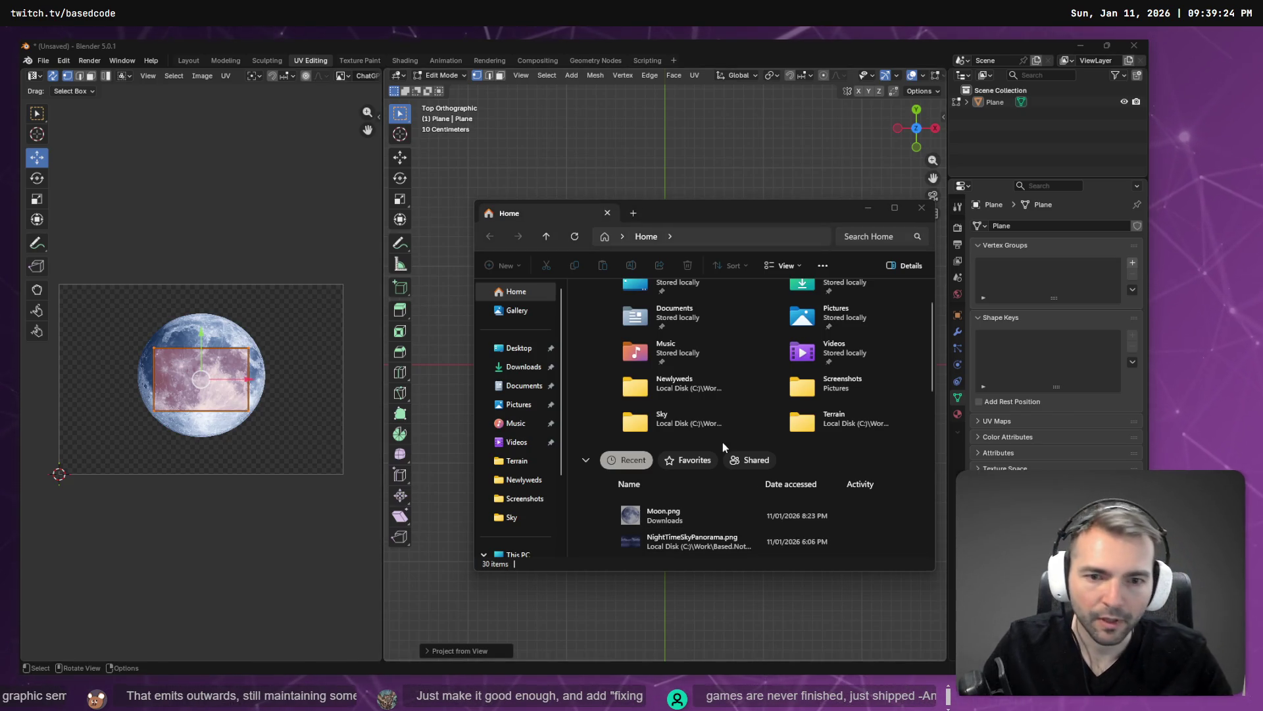
click(921, 216)
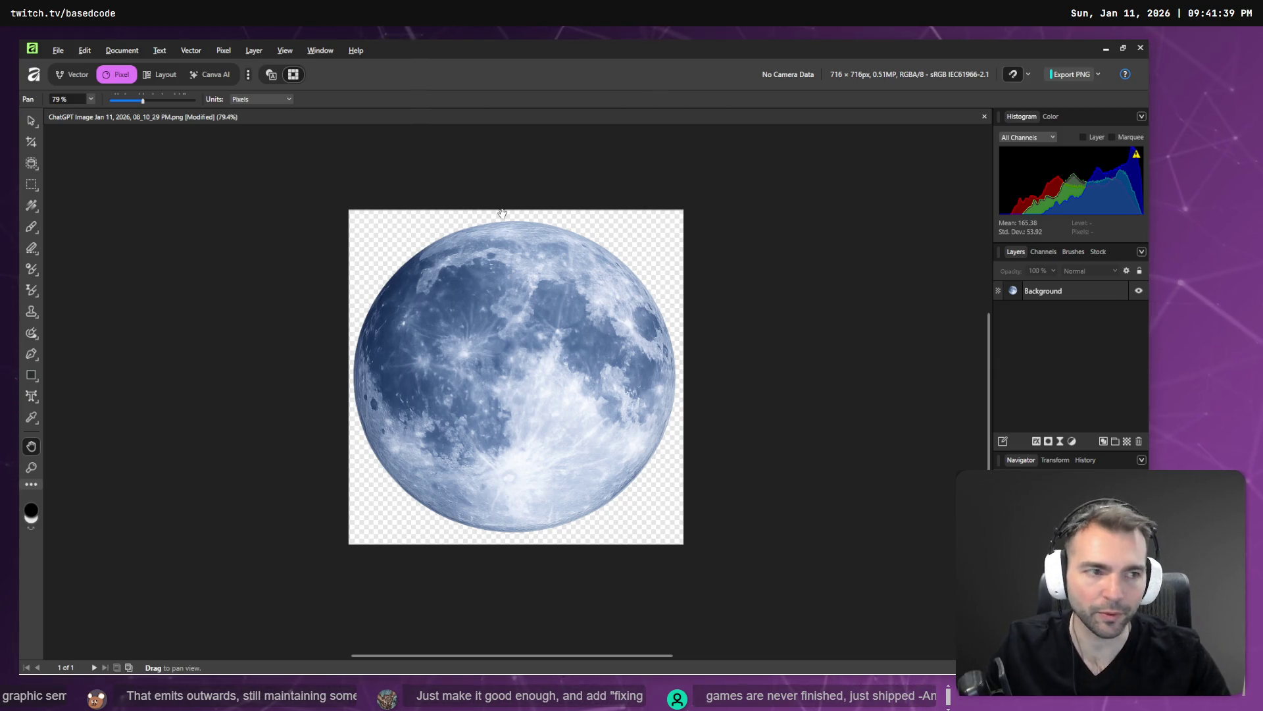
key(alt+Tab)
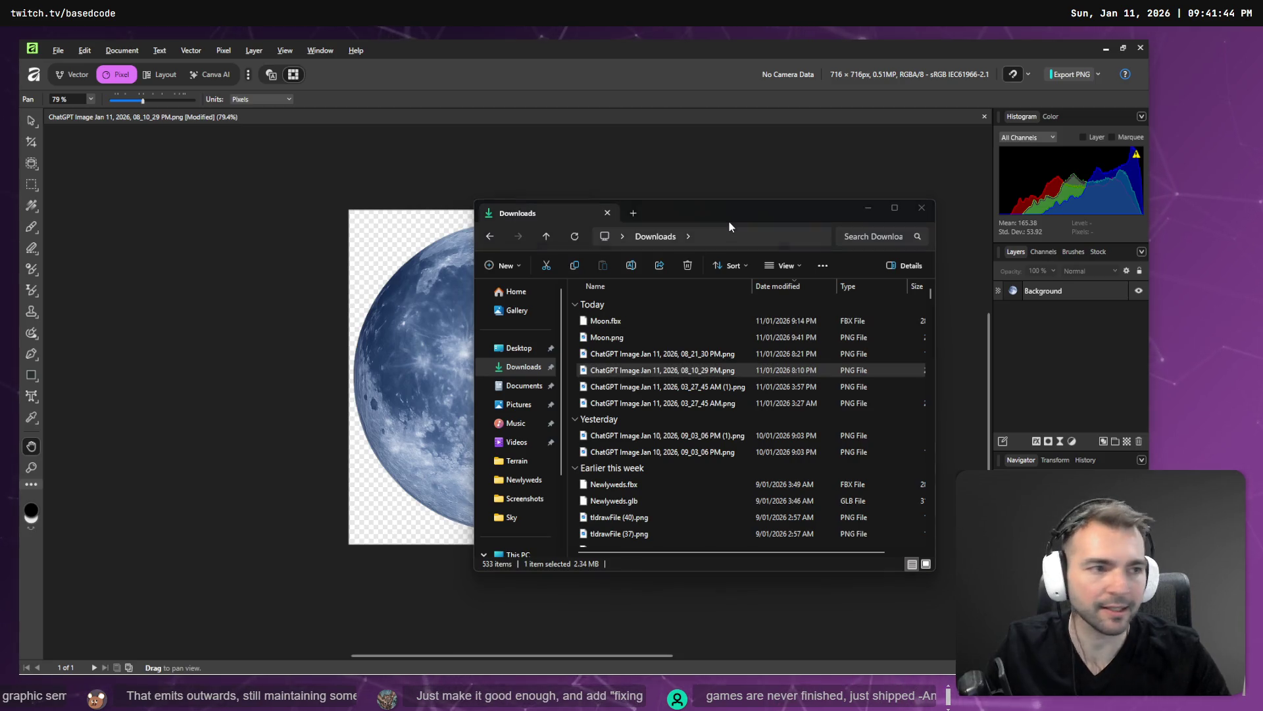
key(alt+Tab)
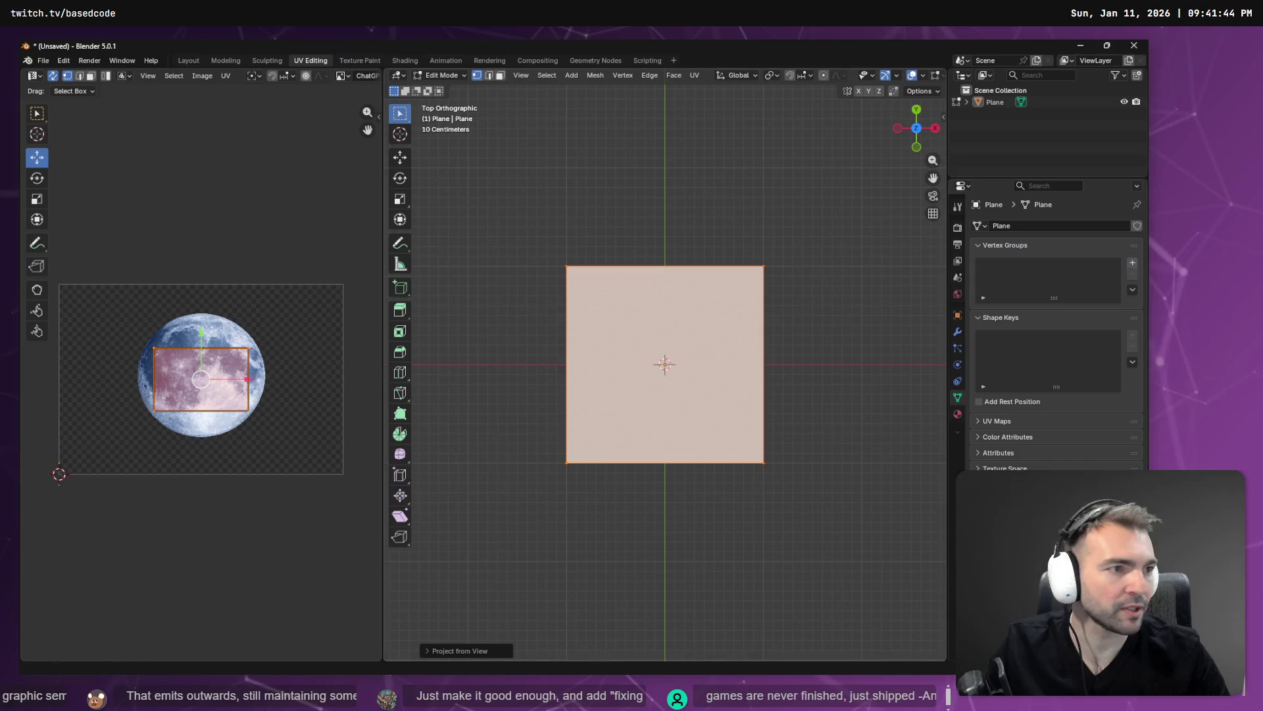
Load Moon.png into the UV editor and scale the plane's UVs to cover the whole image
click(202, 76)
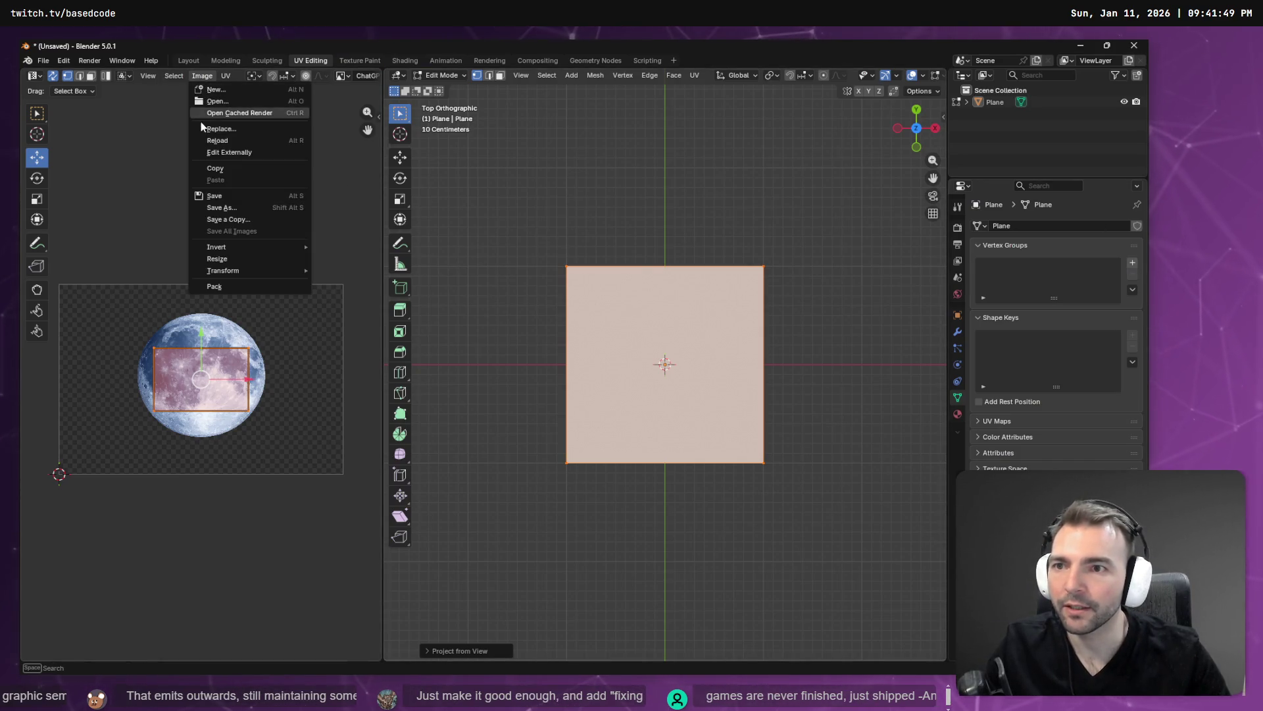
click(217, 103)
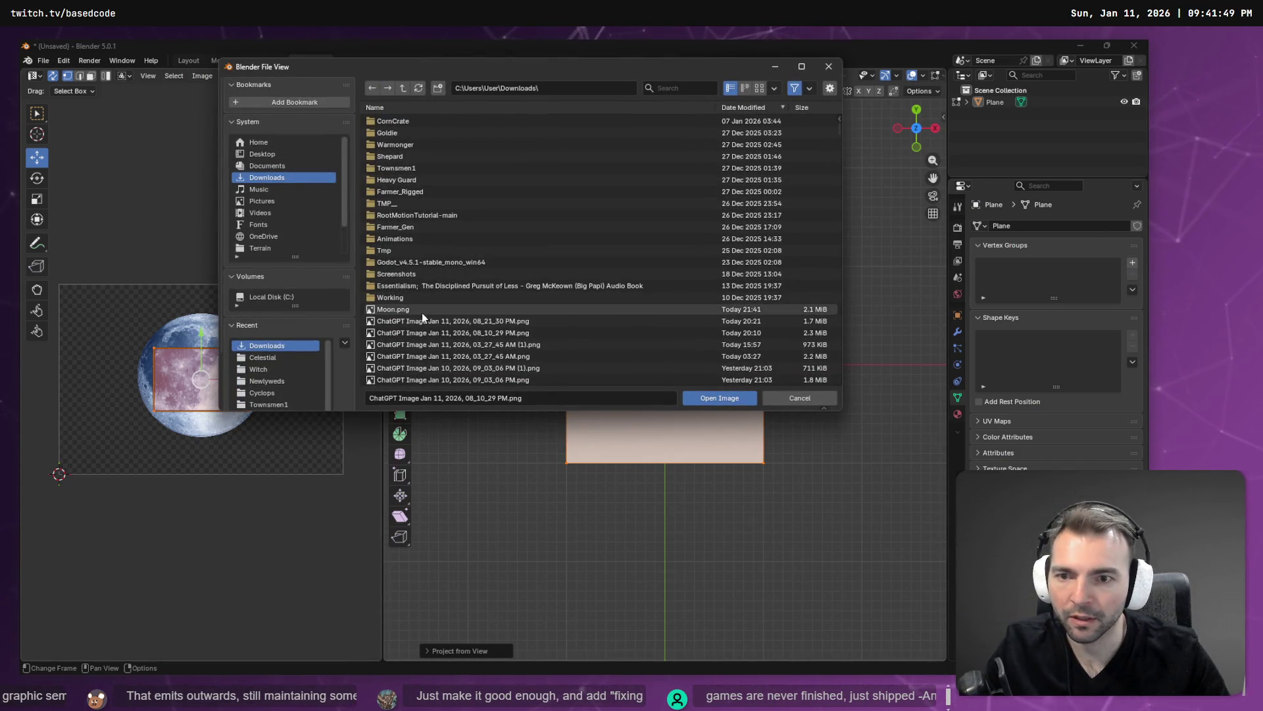
double_click(421, 309)
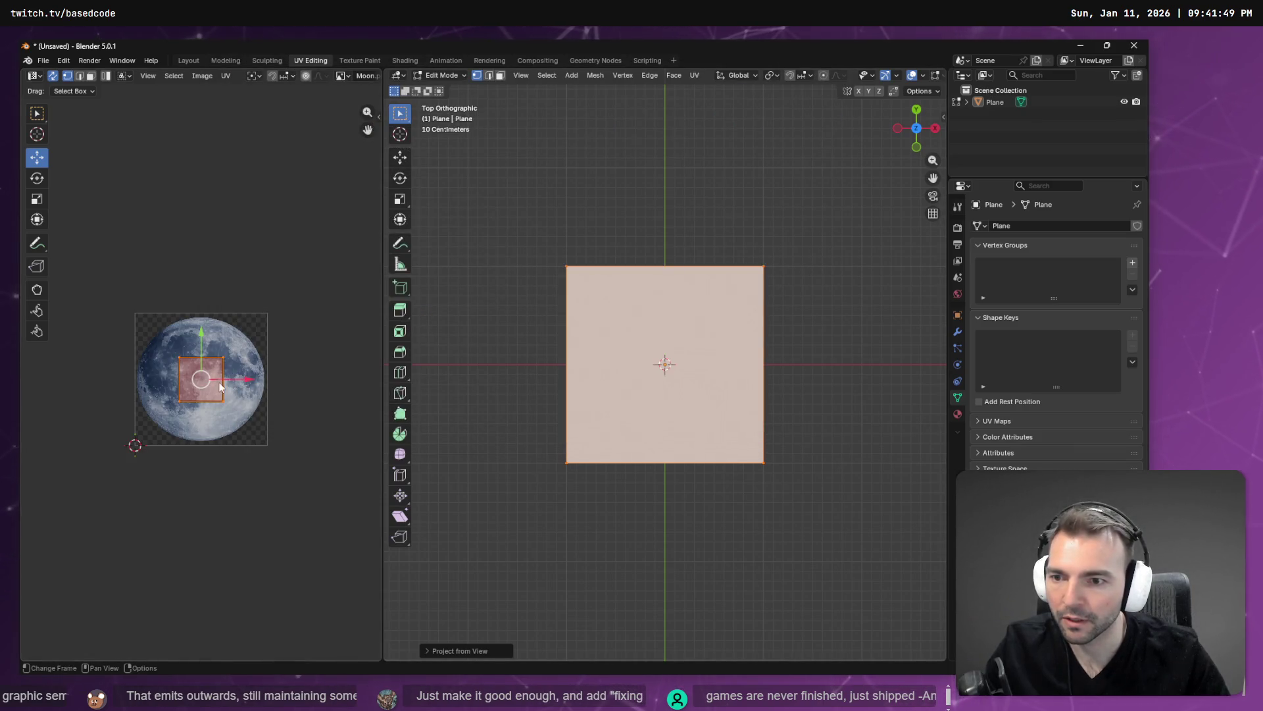
key(s)
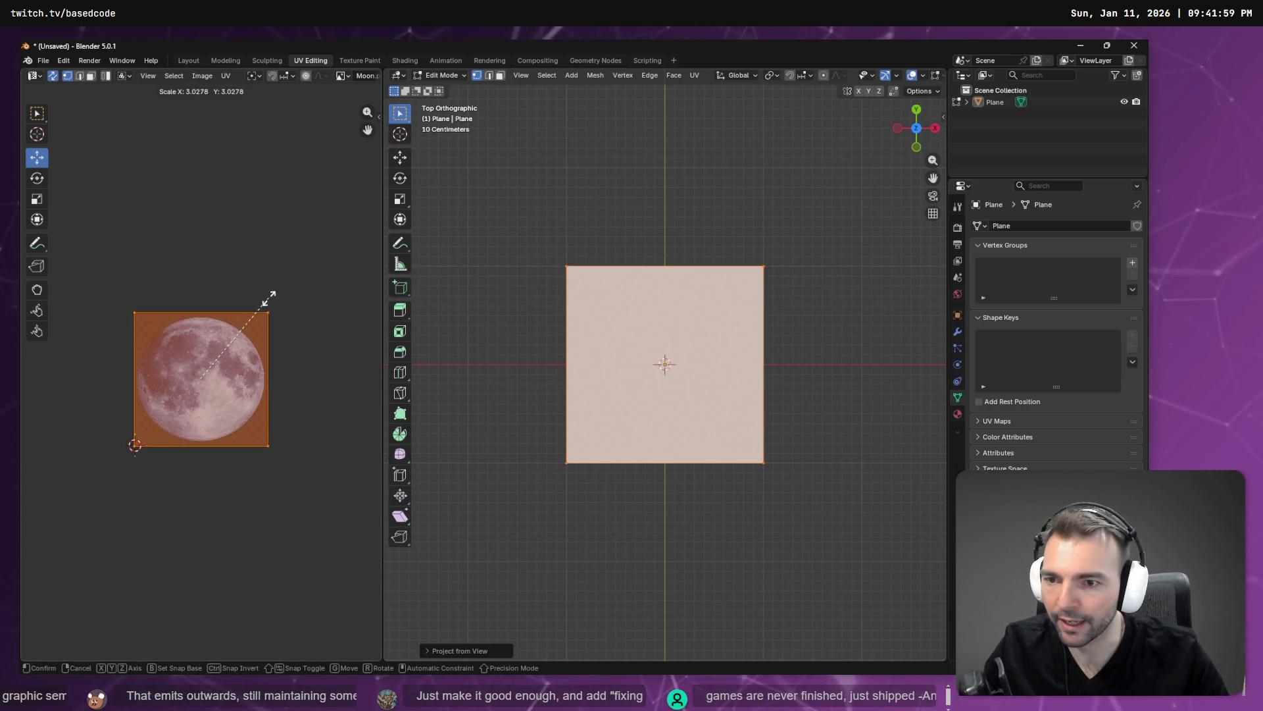
click(268, 300)
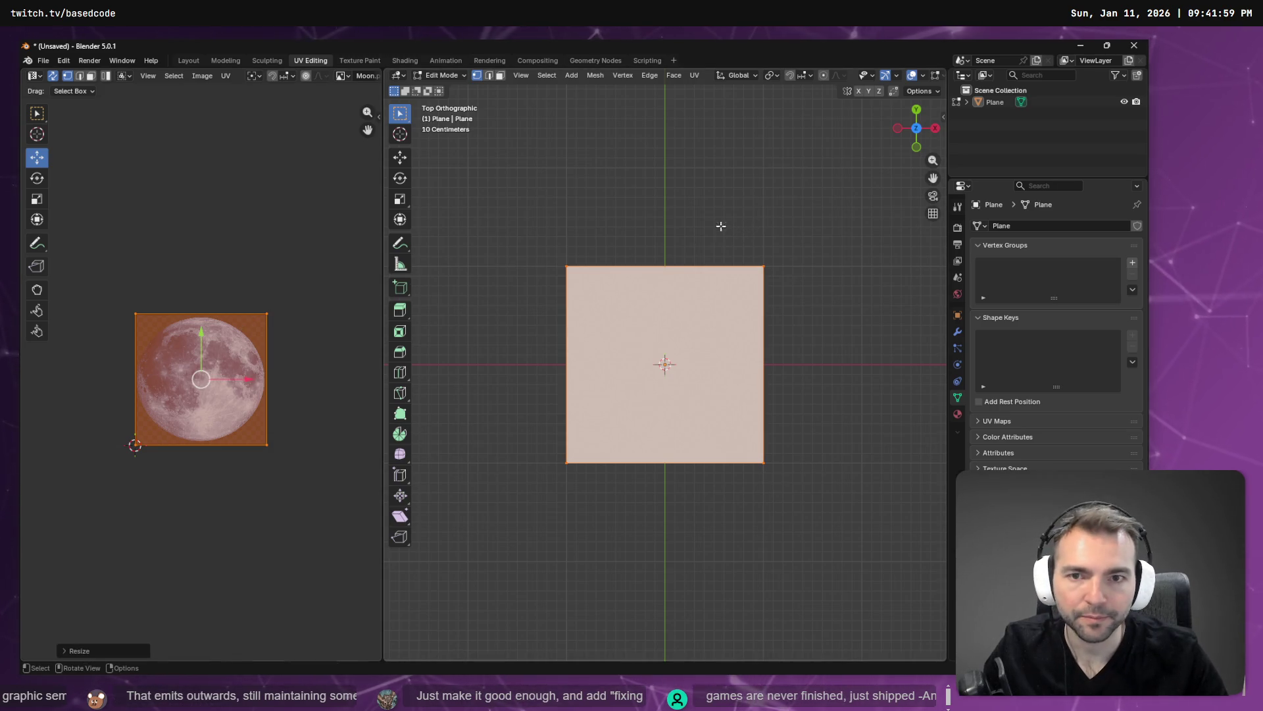
Back in Object Mode, give the plane a new material and switch to the Shading workspace
key(Tab)
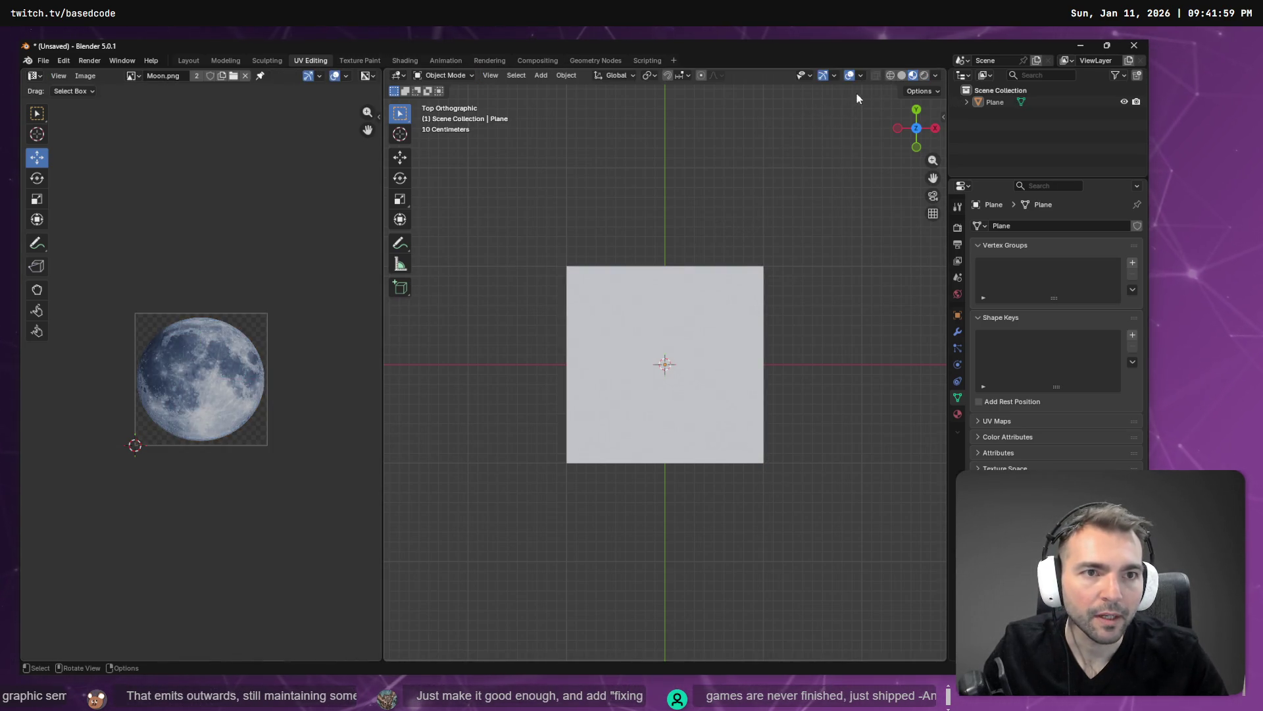
click(924, 76)
click(913, 75)
click(687, 326)
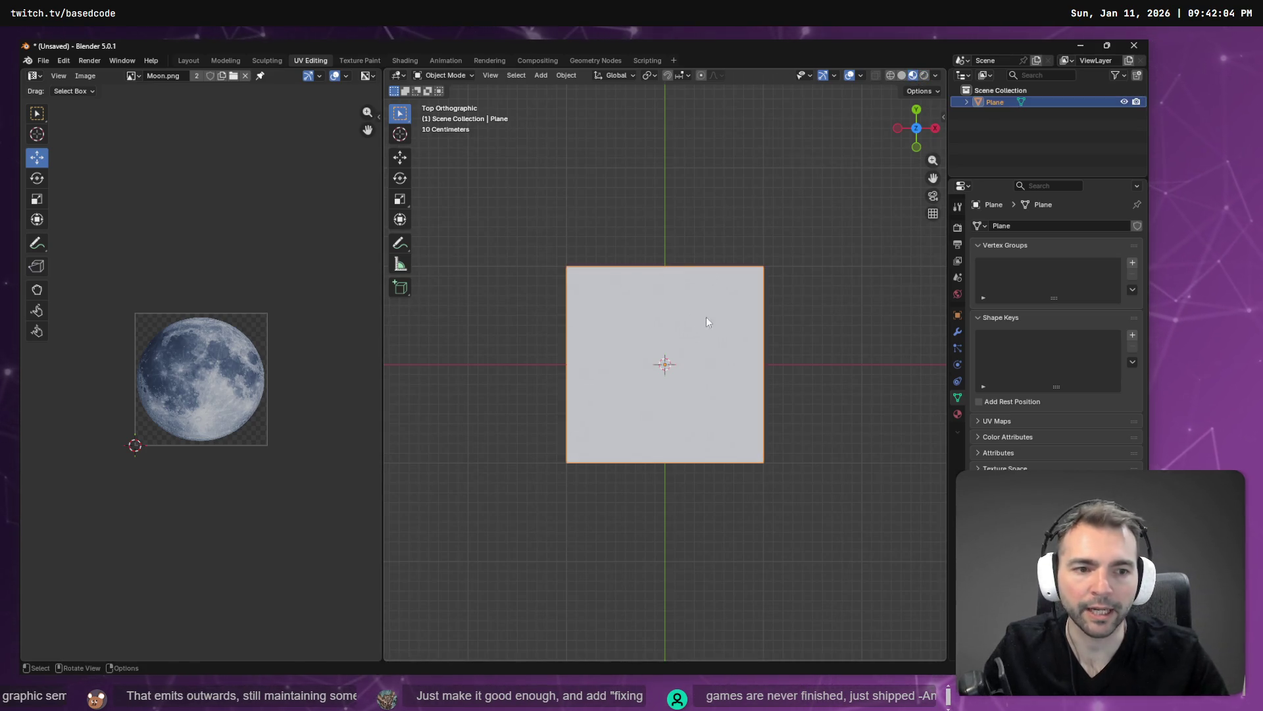
click(957, 414)
click(1032, 275)
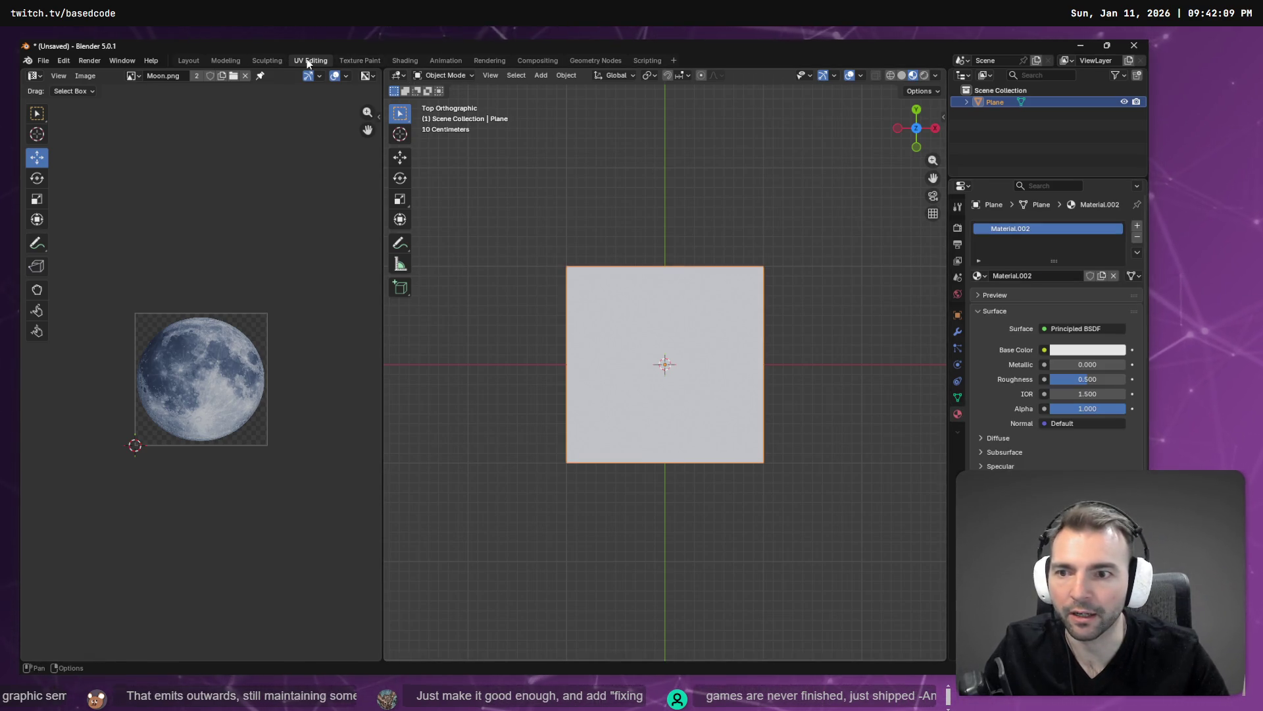
click(405, 59)
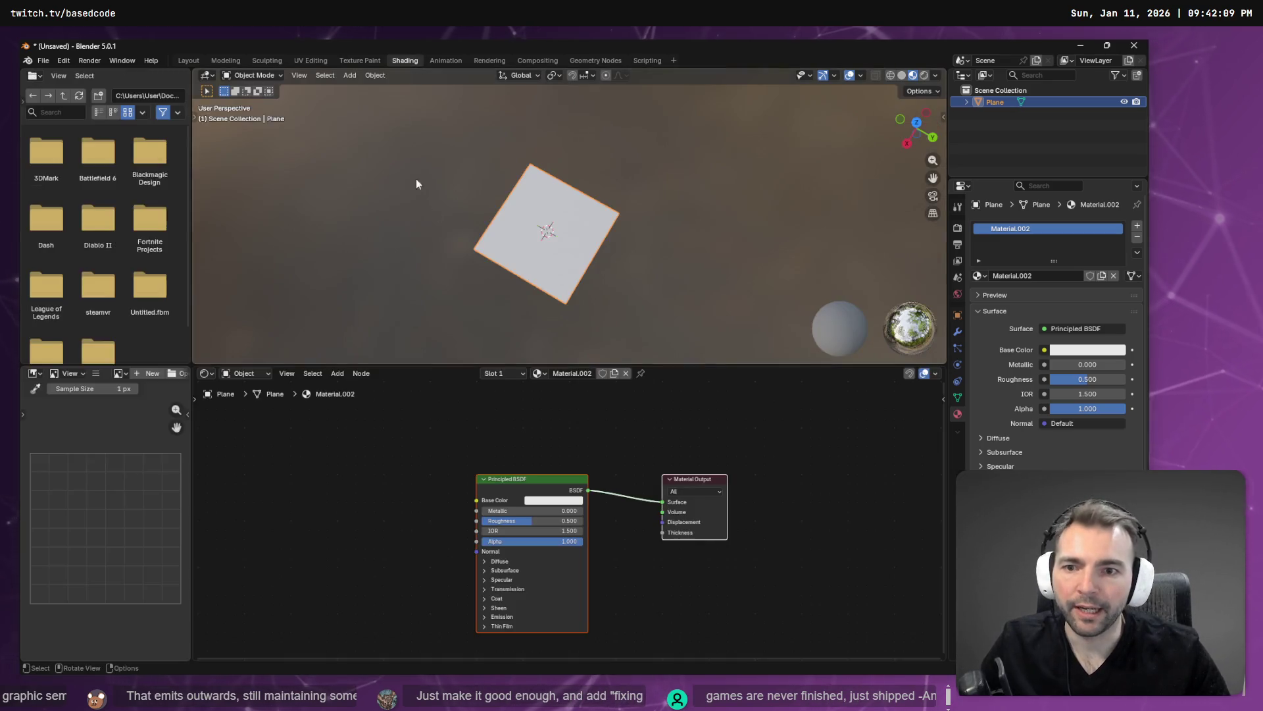
Add an Image Texture node to the plane's material node tree
right_click(360, 465)
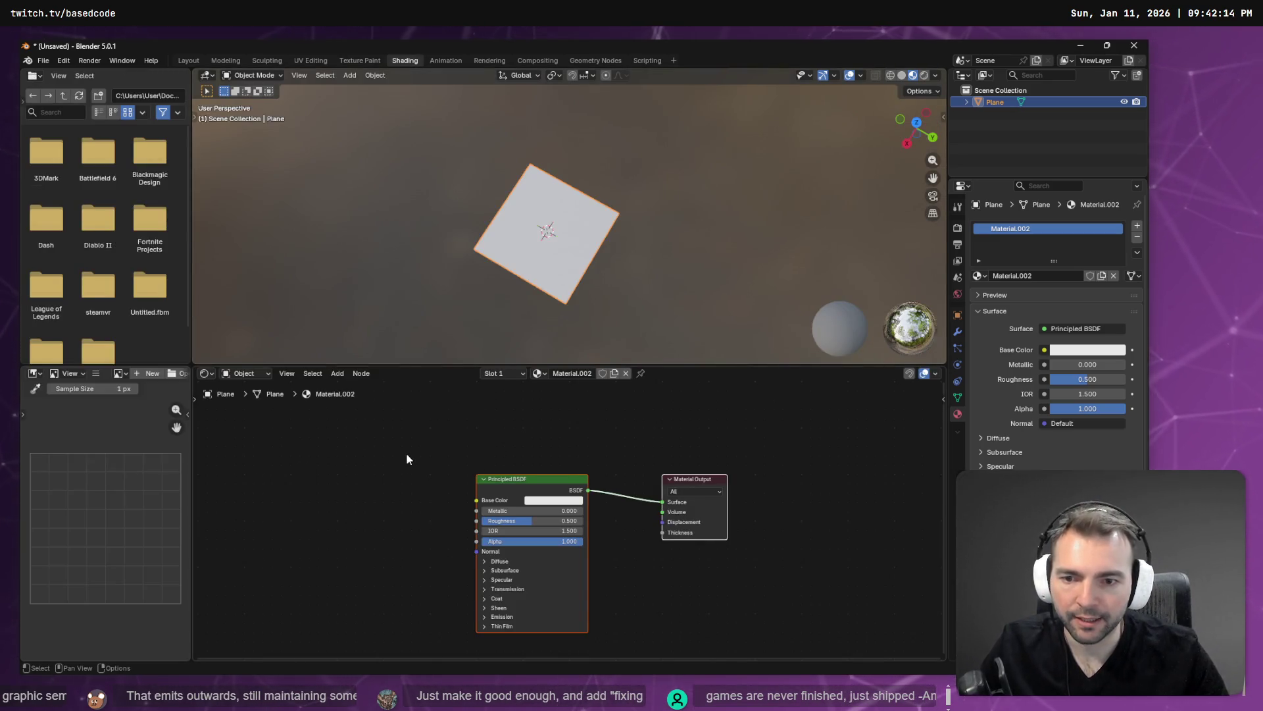
right_click(391, 454)
key(Escape)
key(shift+a)
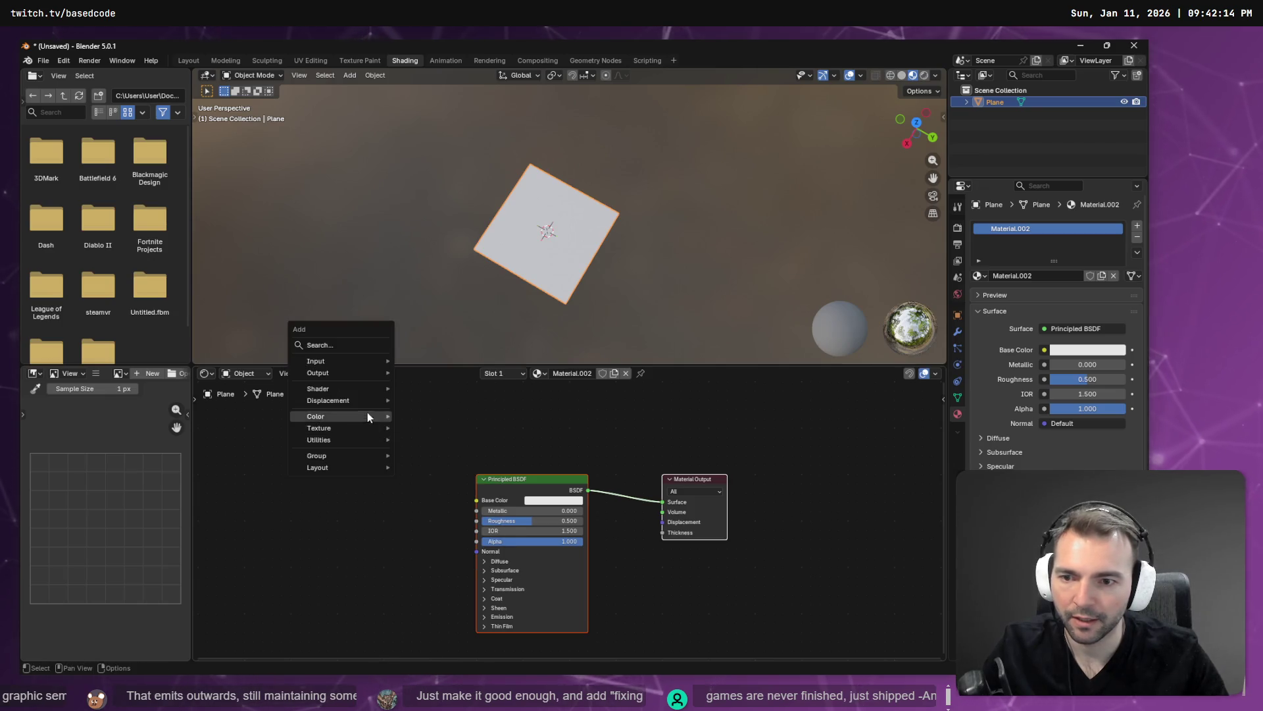
mouse_move(370, 429)
click(463, 503)
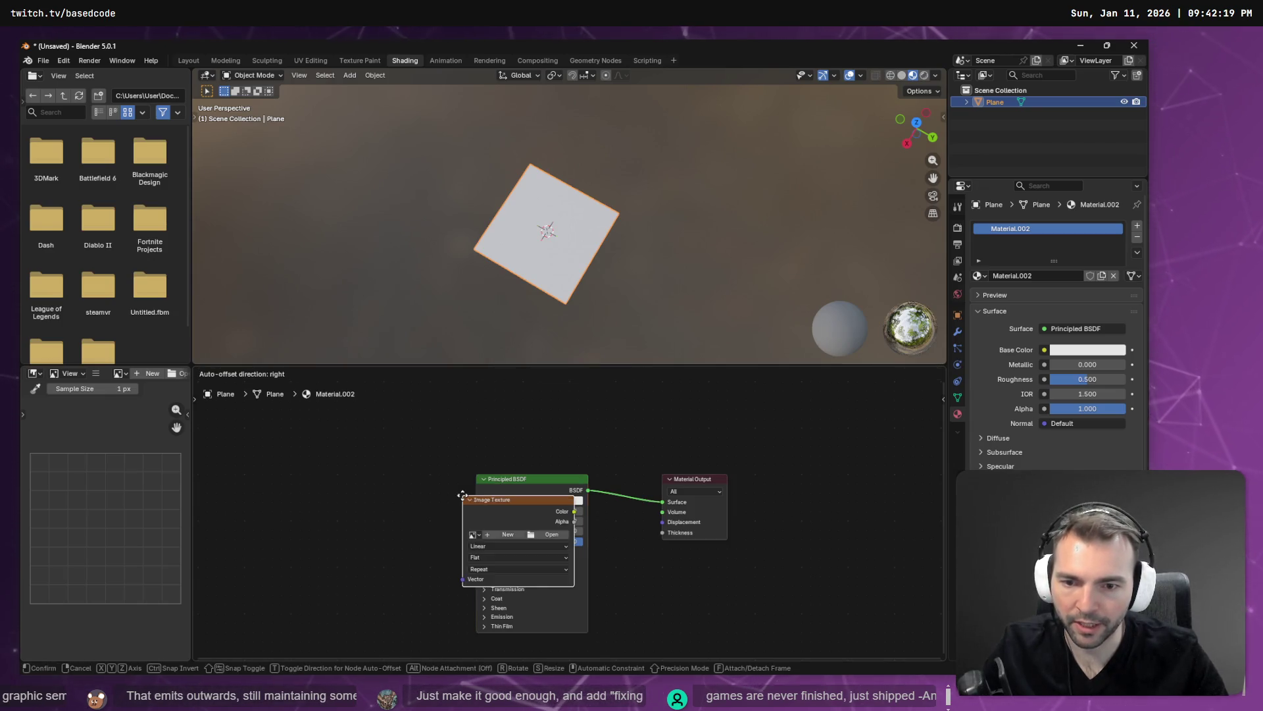
click(227, 442)
Load Moon.png into the texture node and link its Color to Base Color and Alpha to Alpha
click(387, 493)
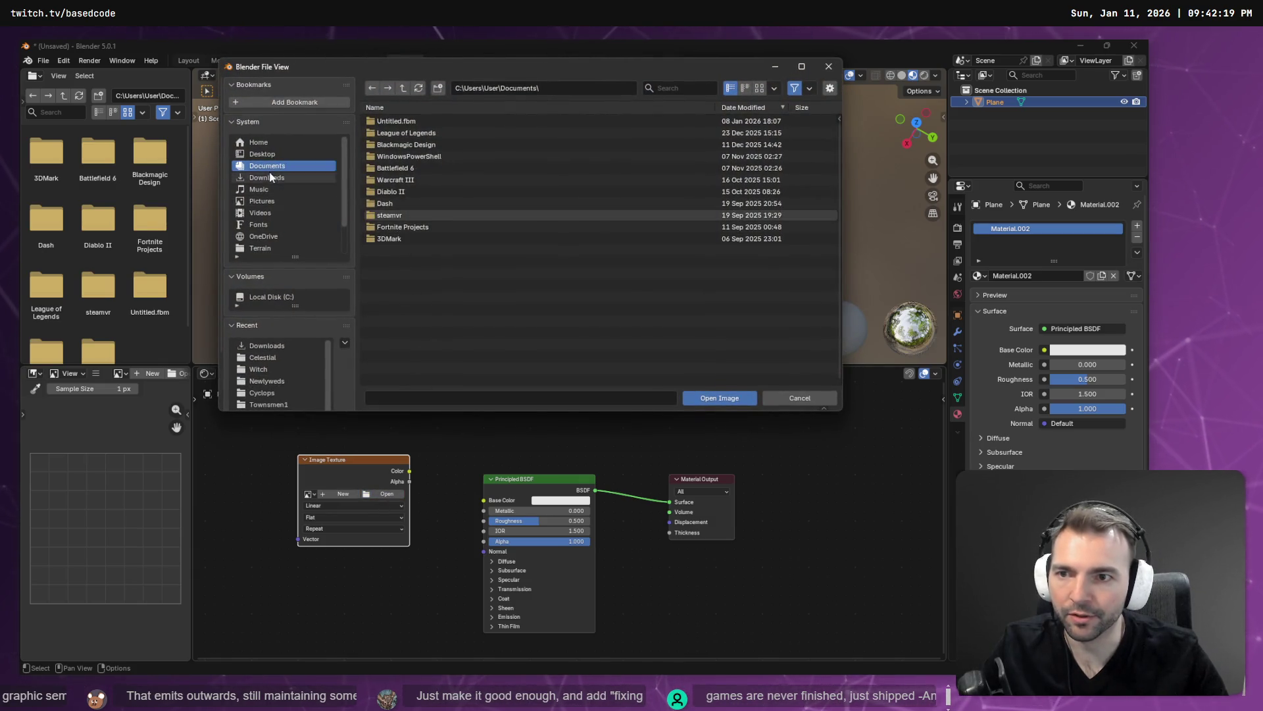
click(267, 177)
double_click(422, 309)
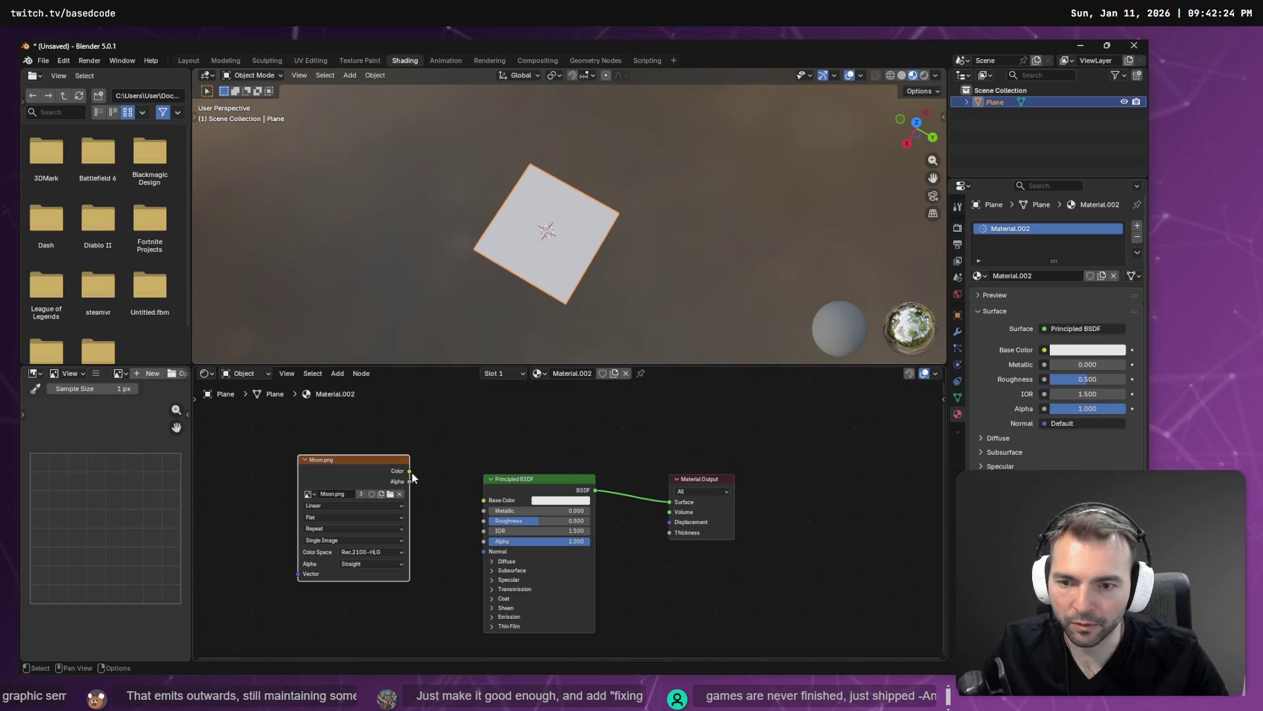
drag(409, 471, 483, 500)
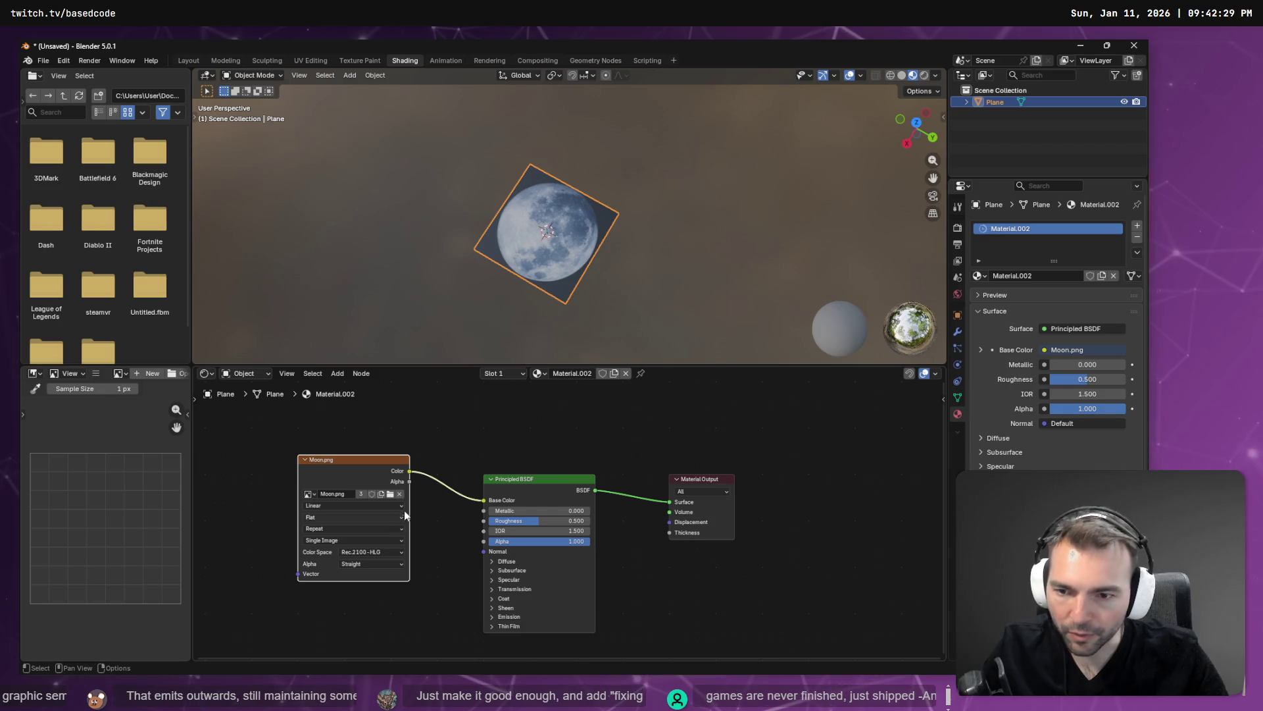
drag(409, 481, 483, 542)
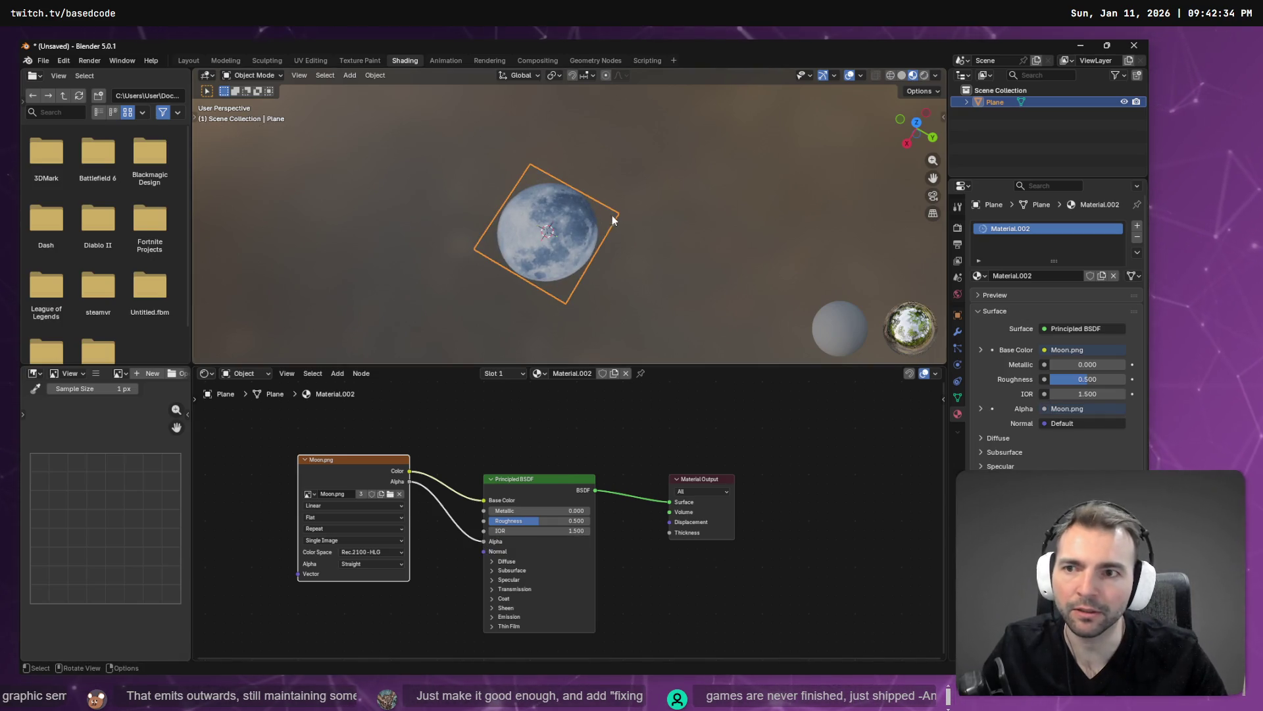
click(43, 61)
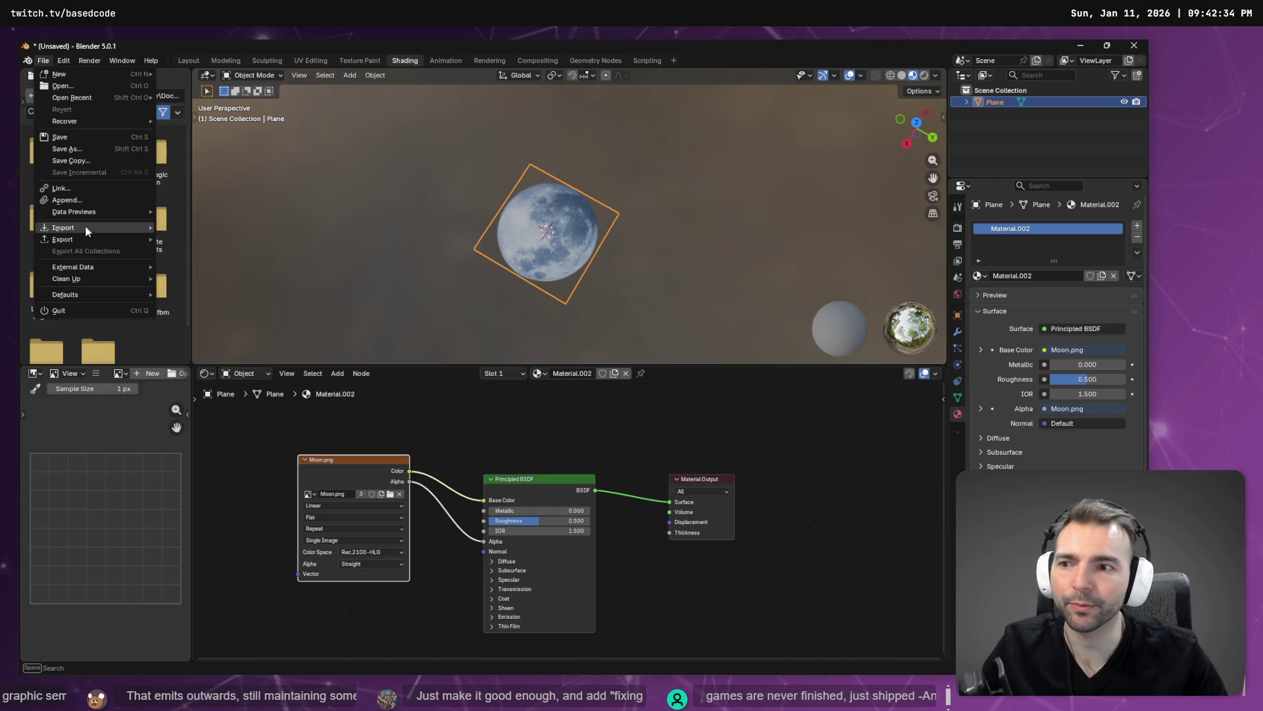
Export the plane as MoonSprite.fbx into the Moon folder
mouse_move(89, 240)
click(232, 333)
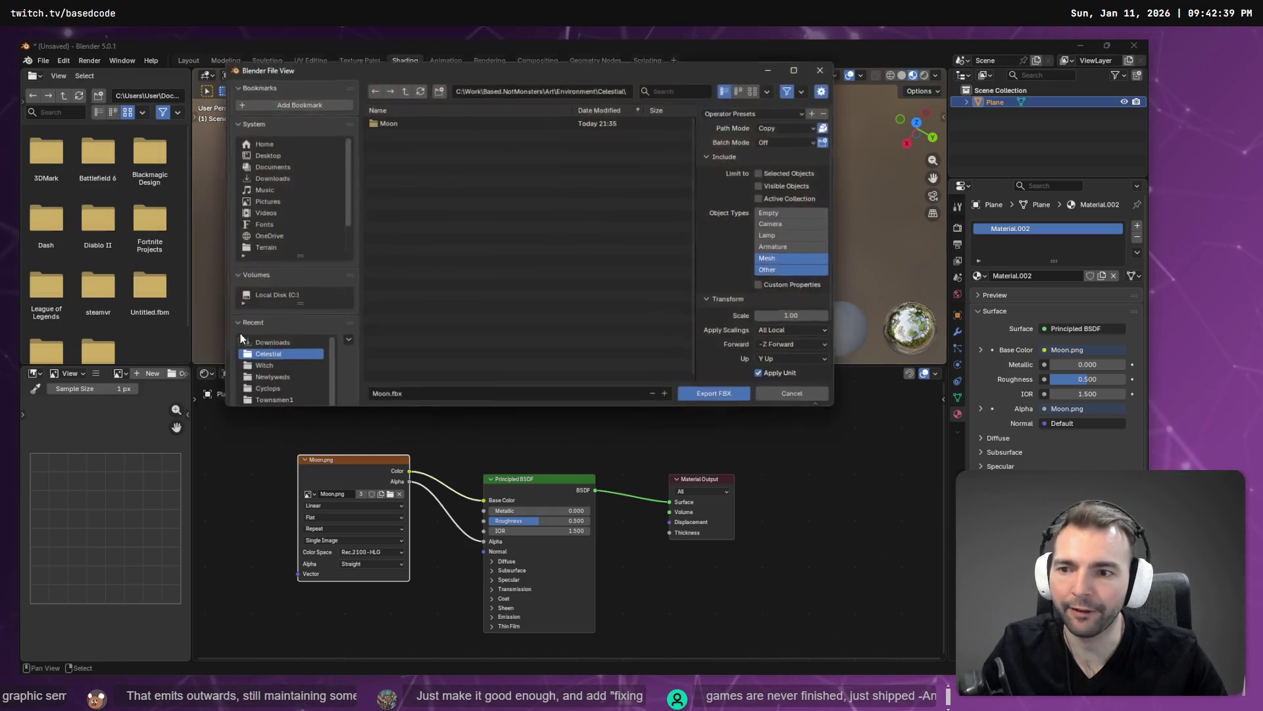
double_click(425, 123)
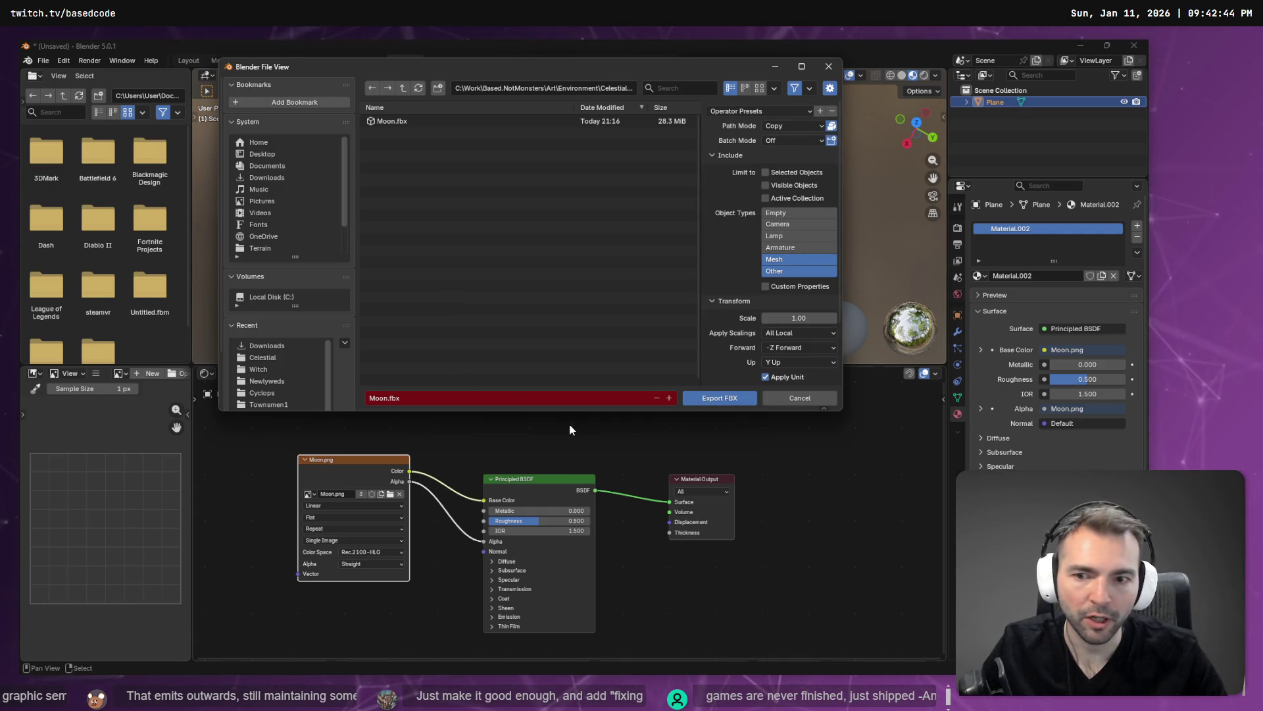
click(552, 399)
text(M)
key(BackSpace)
key(BackSpace)
key(BackSpace)
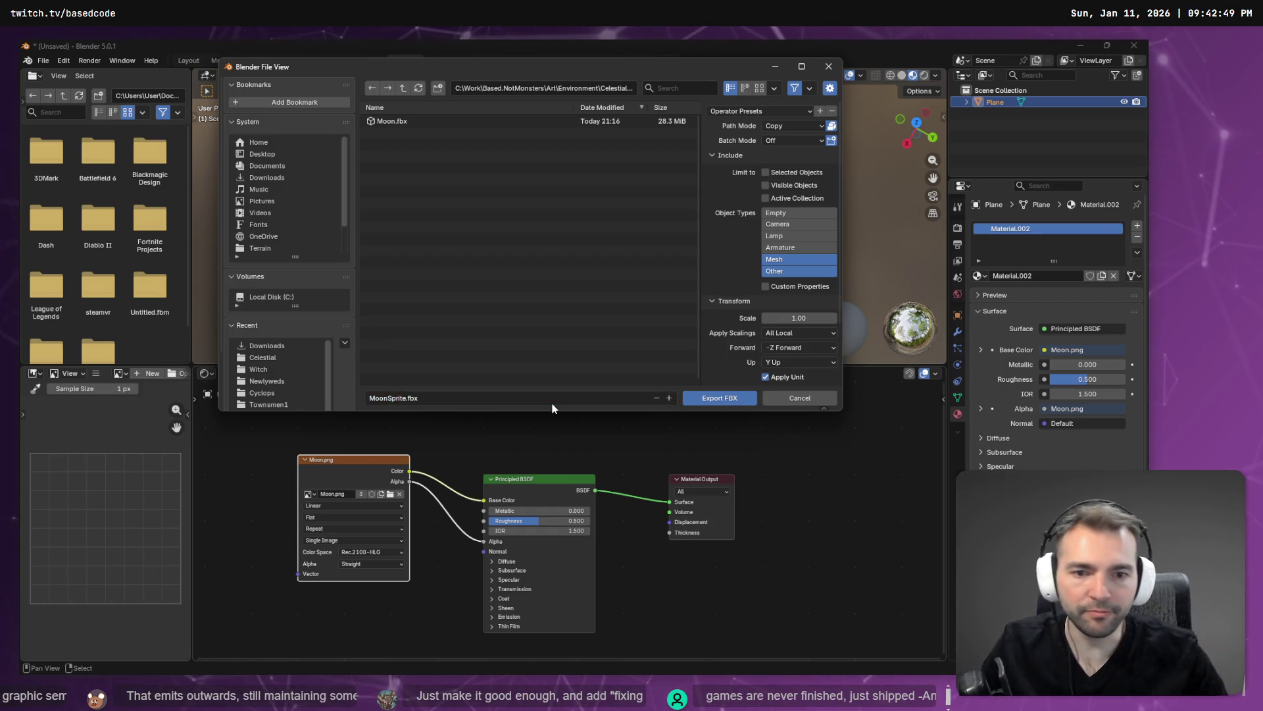
click(692, 400)
Glance at the Downloads folder and the running game, then minimize Blender
key(alt+Tab)
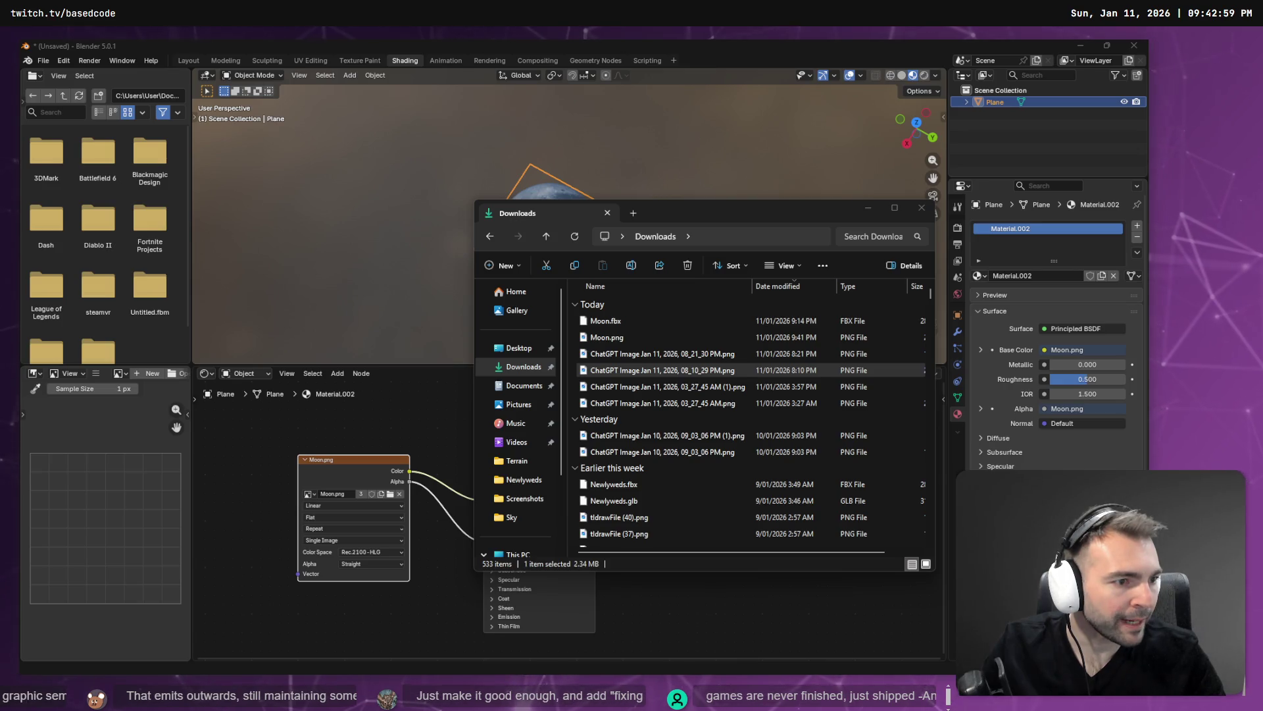
key(alt+Tab)
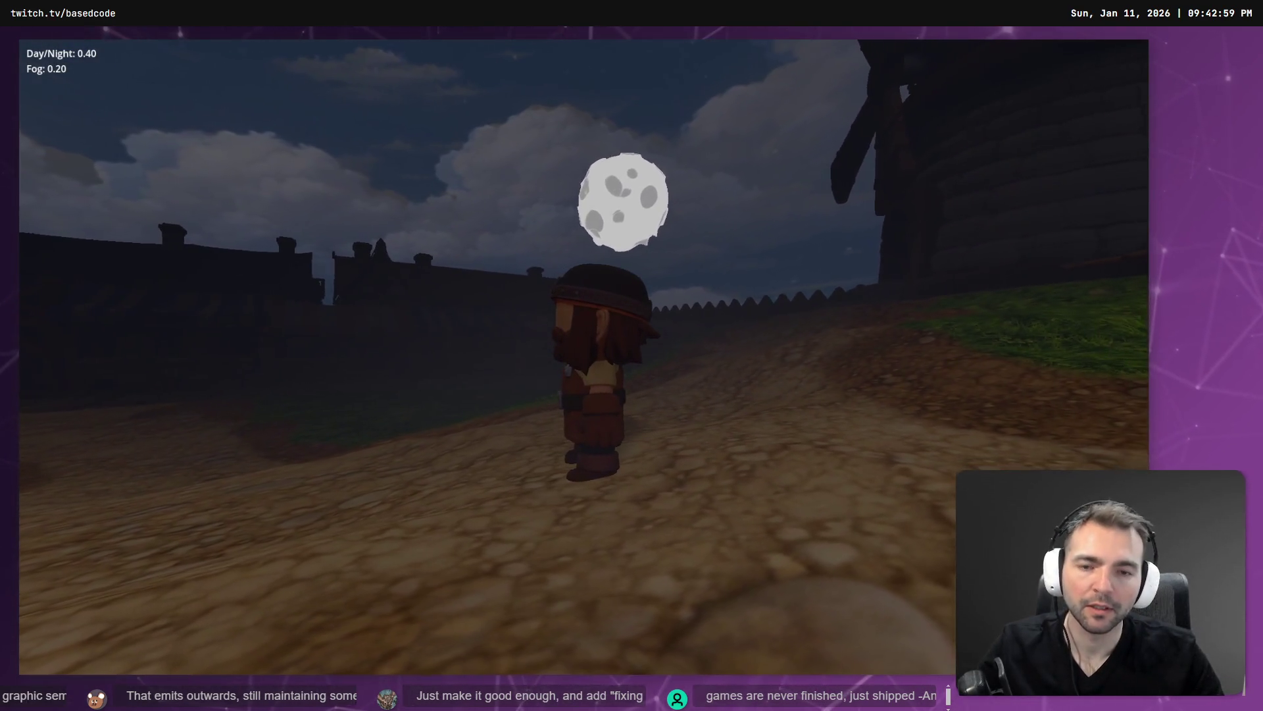
key(alt+Tab)
click(840, 147)
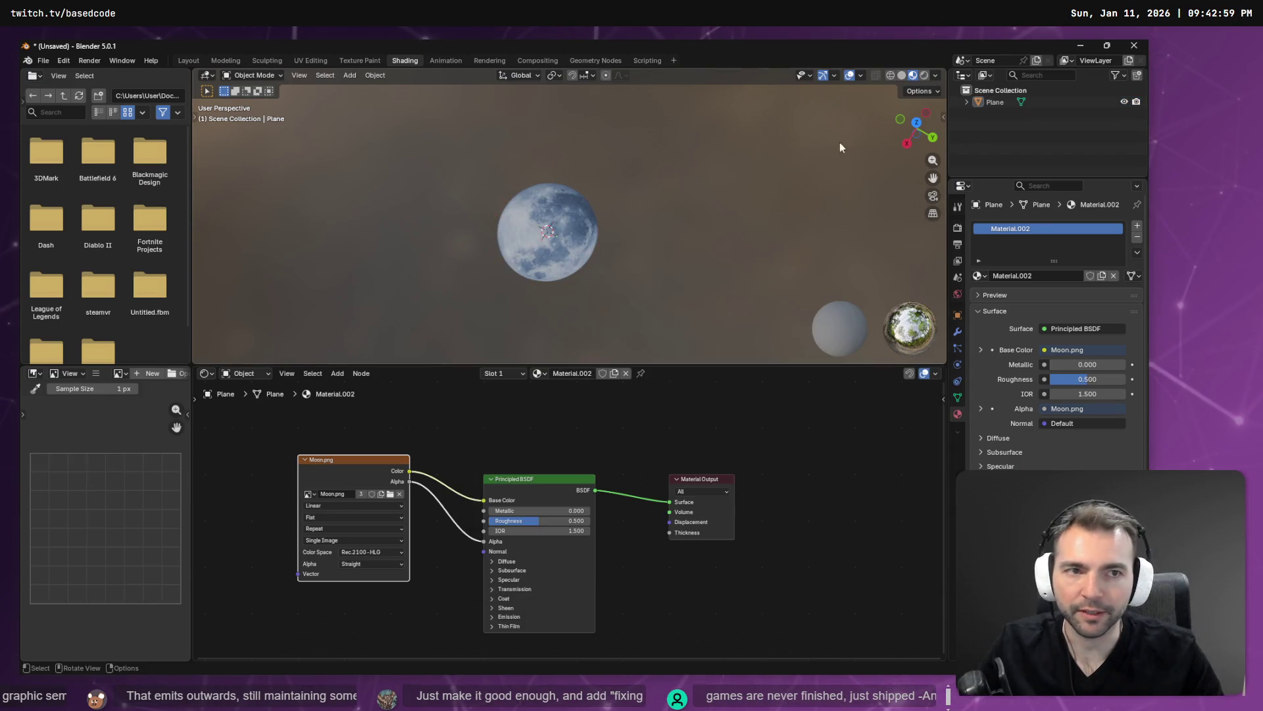
click(1077, 44)
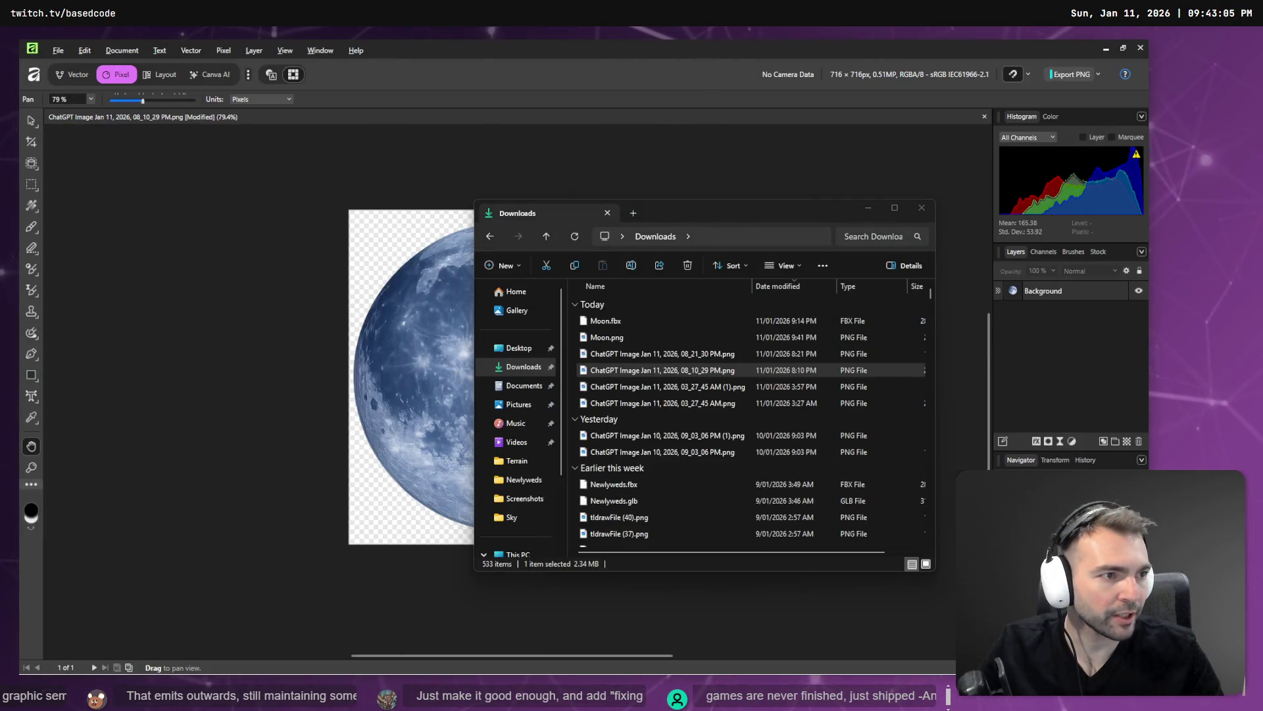
In Godot, delete the old material mesh node from the Moon scene
key(alt+Tab)
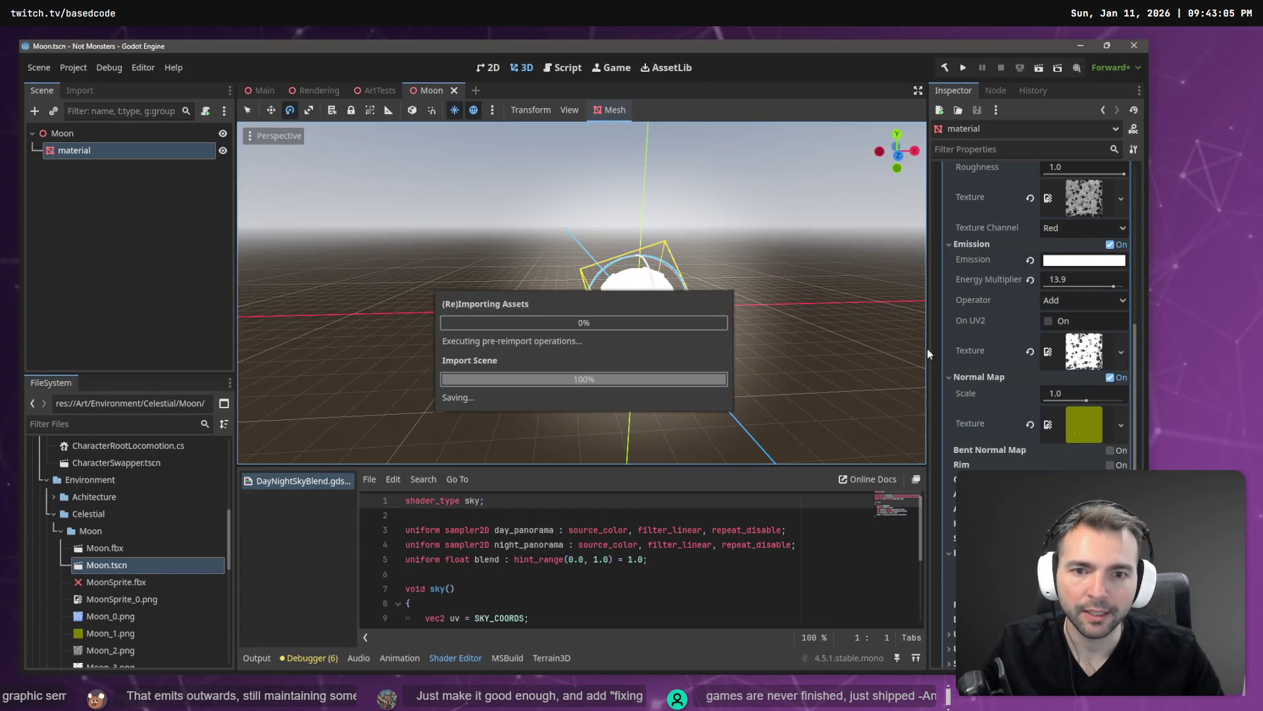
click(100, 151)
key(Delete)
key(Return)
Drag MoonSprite.fbx into the Moon scene tree and make the instance local
mouse_move(114, 591)
mouse_down()
mouse_move(155, 522)
mouse_move(75, 146)
mouse_up()
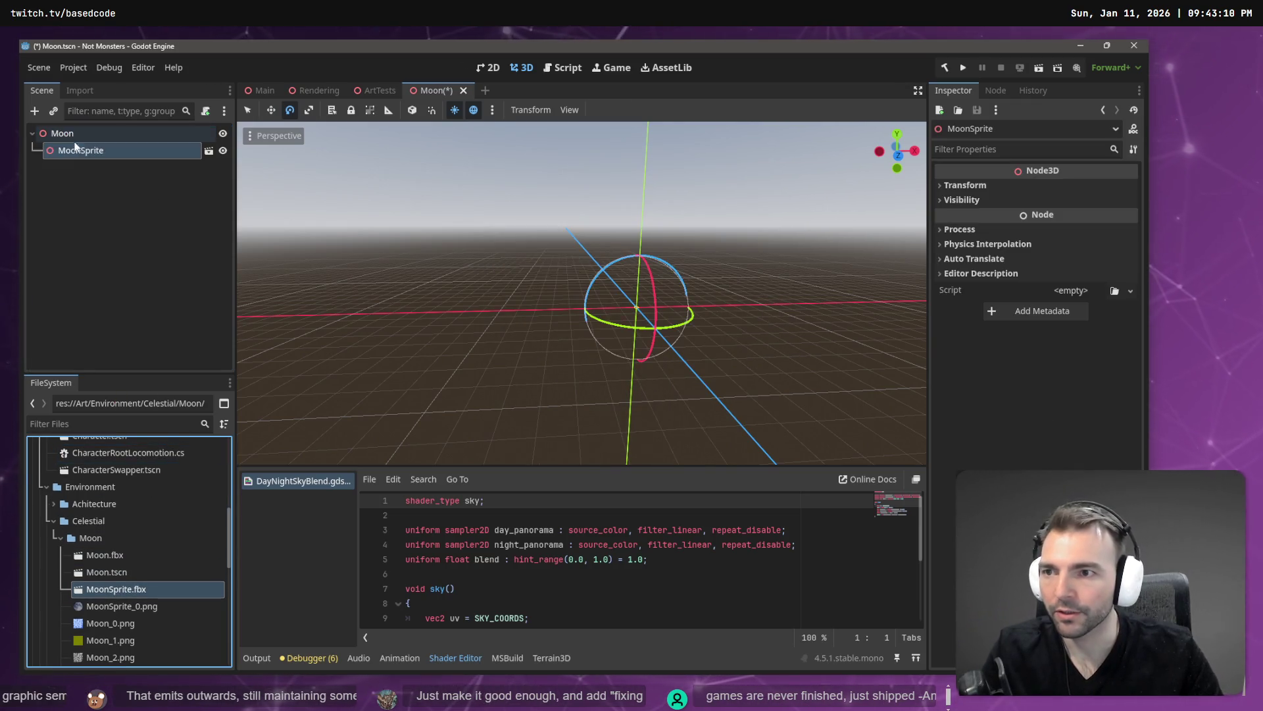
right_click(80, 150)
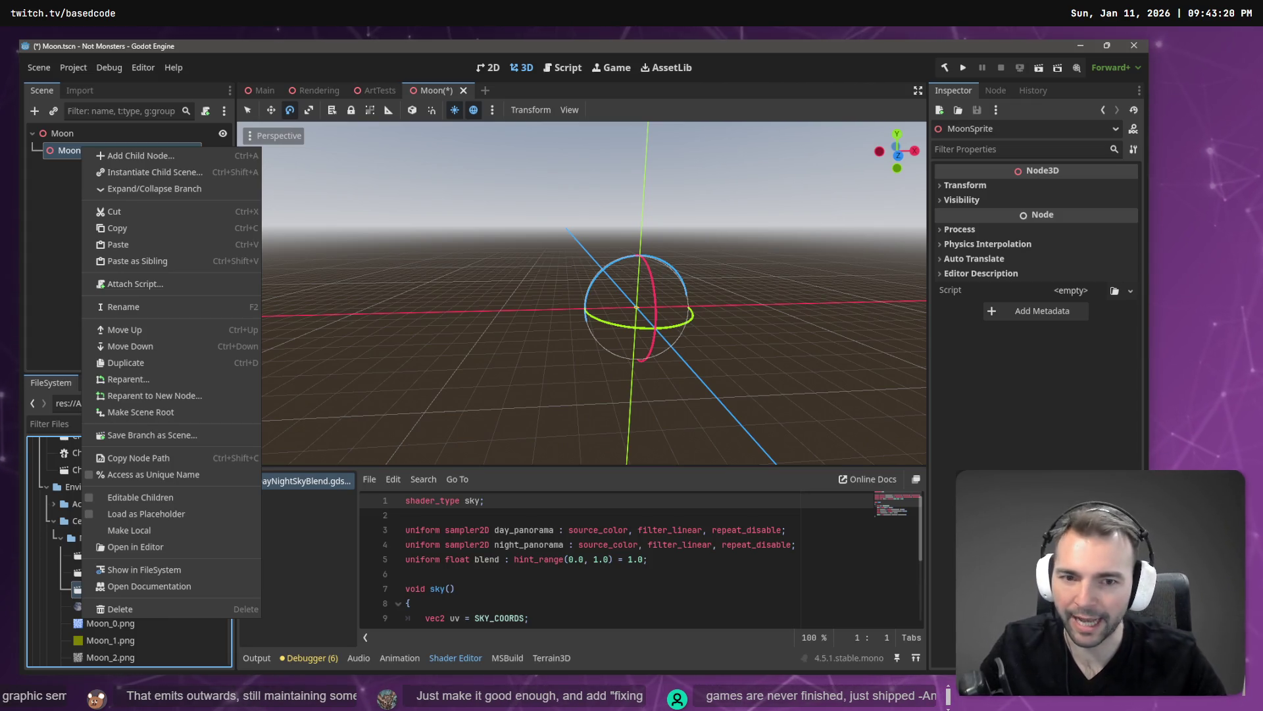
click(72, 152)
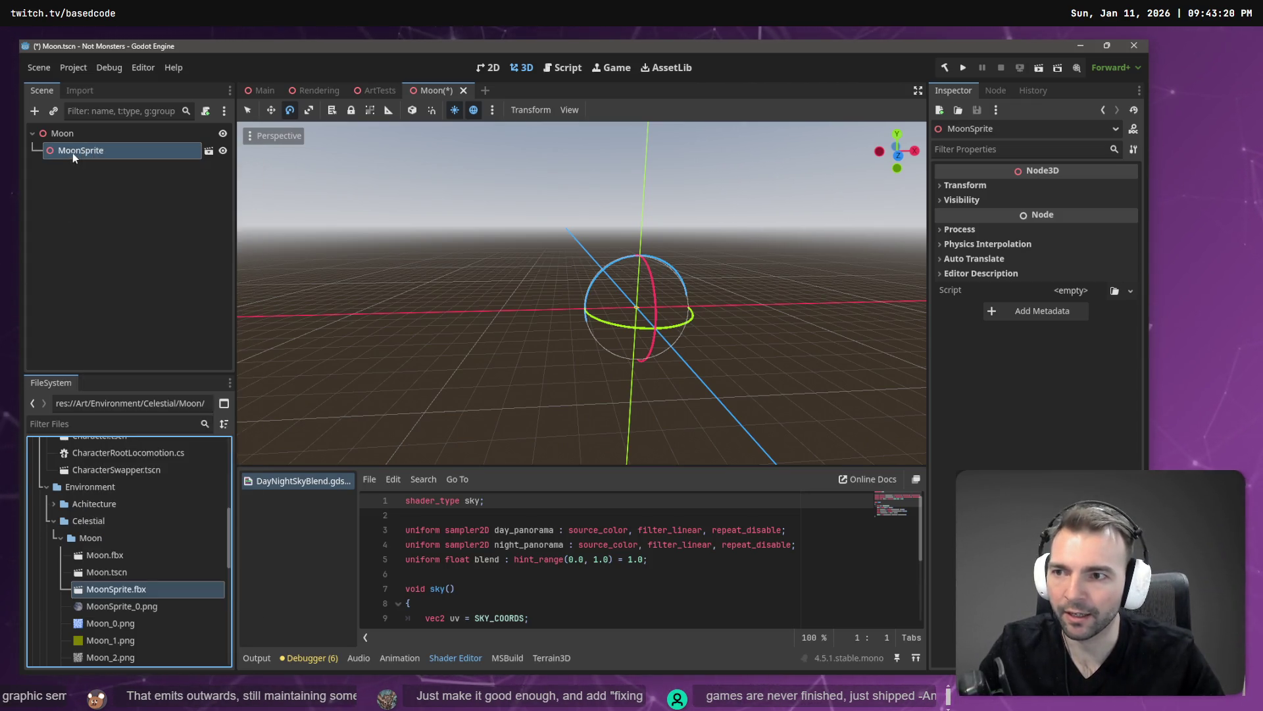
right_click(72, 153)
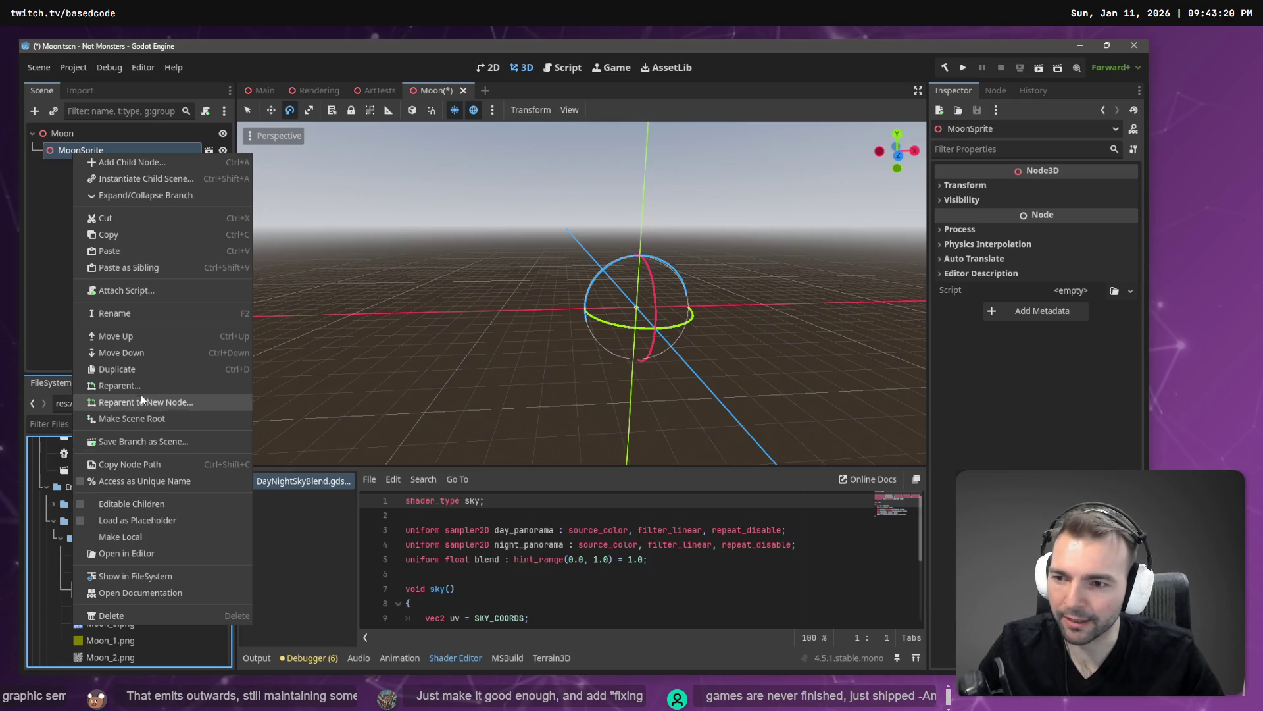
click(155, 536)
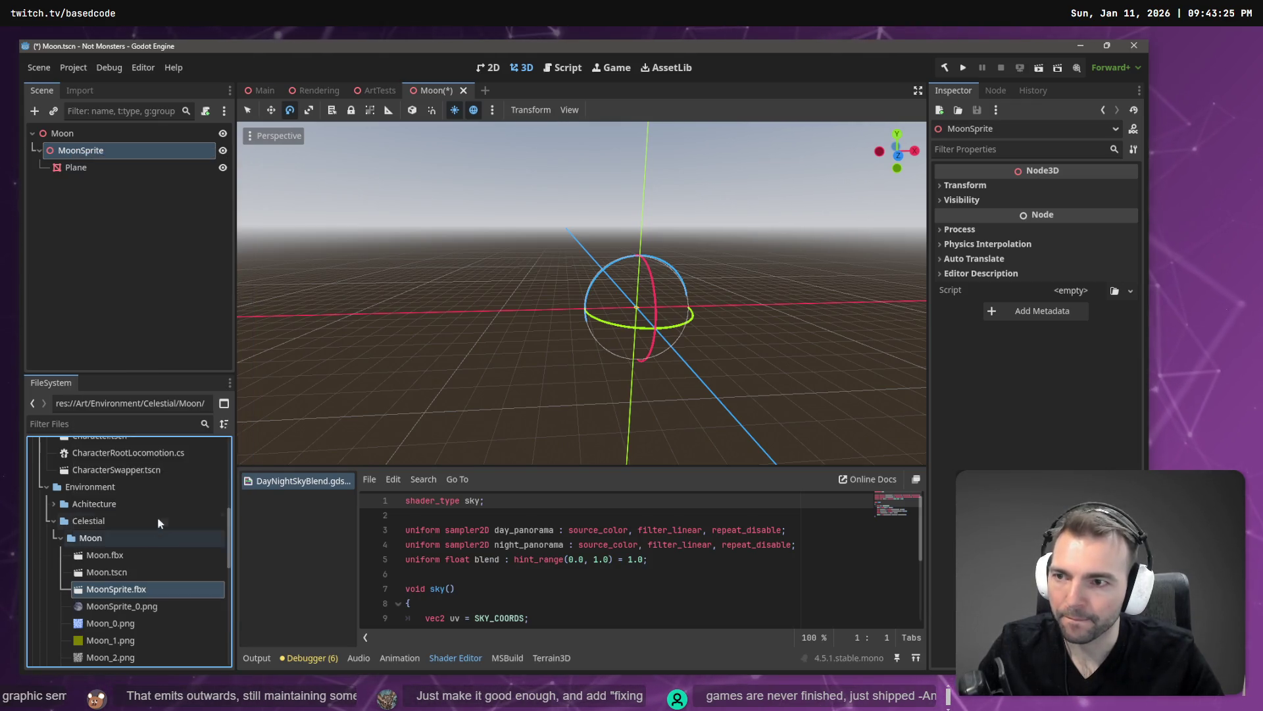
Move the Plane directly under Moon, delete the leftover MoonSprite node, and frame the Plane
click(92, 168)
drag(99, 168, 91, 138)
click(86, 150)
key(Delete)
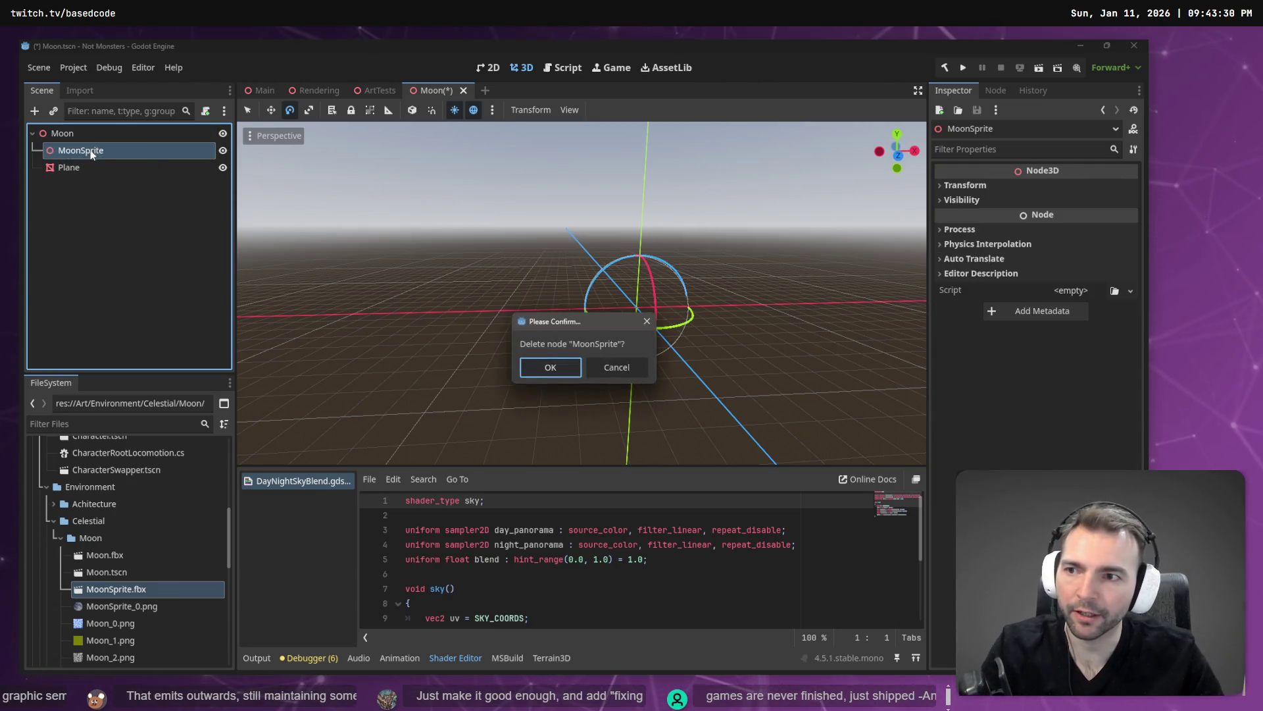
key(Return)
click(94, 150)
key(f)
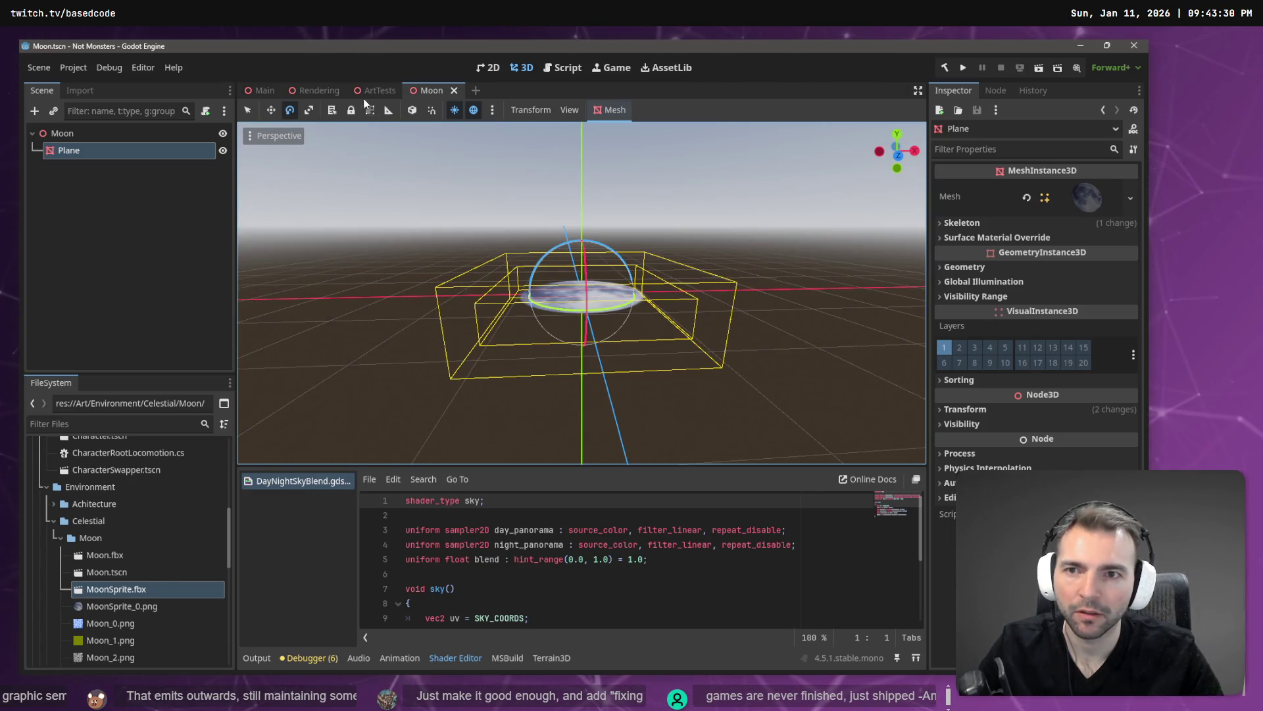
In the ArtTests scene, frame the existing Moon node and delete it
click(321, 93)
click(377, 93)
key(f)
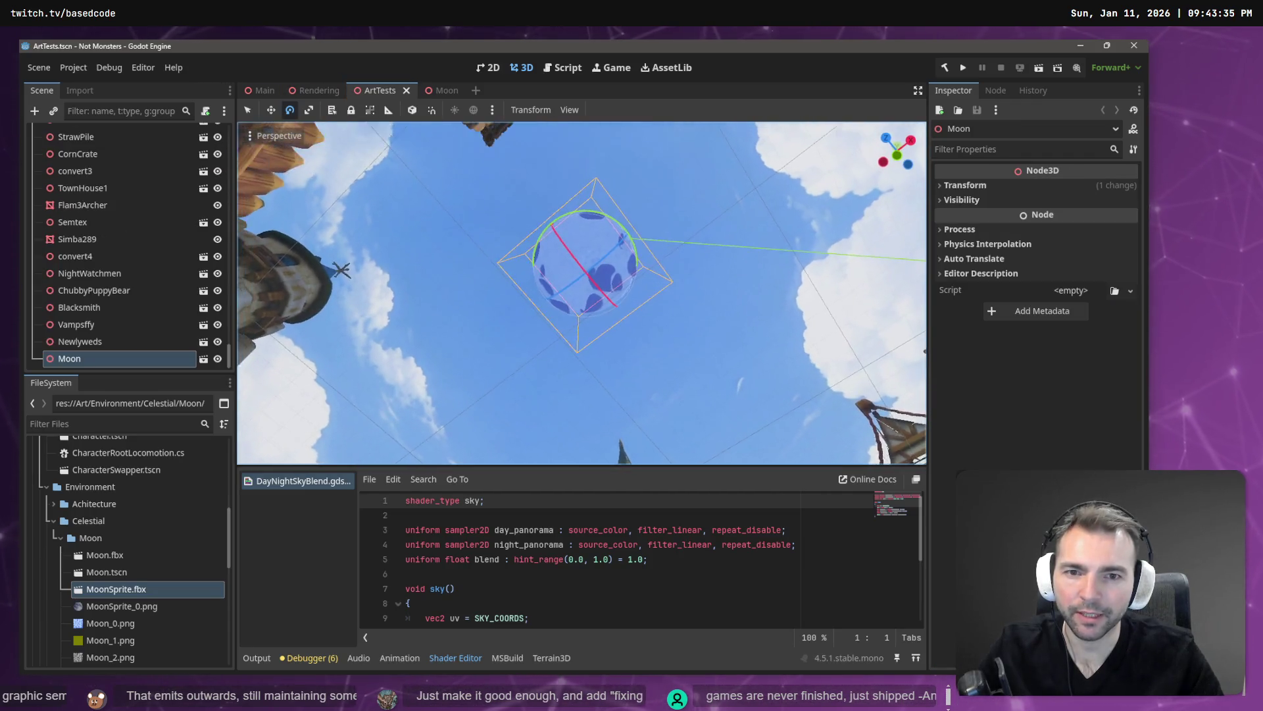
drag(666, 267, 665, 267)
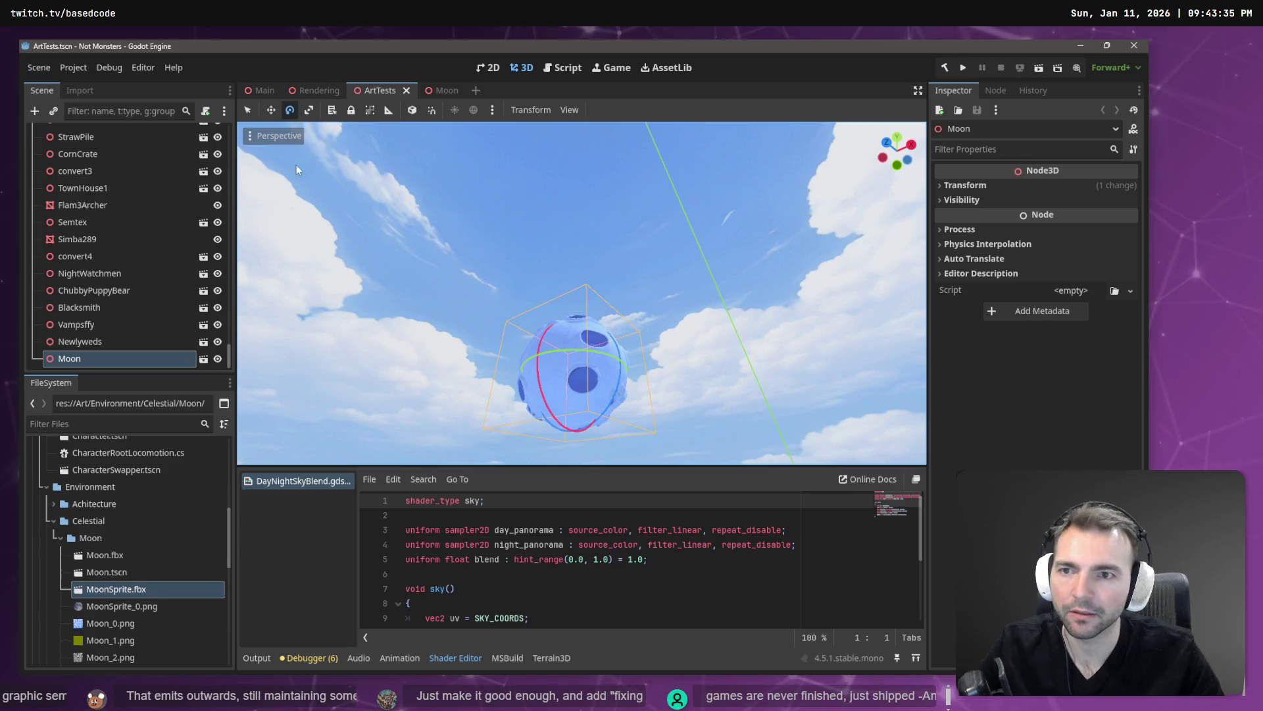
click(96, 342)
click(93, 360)
key(Delete)
key(Return)
Drop a fresh Moon.tscn instance into the ArtTests viewport and select Moon.fbx in FileSystem
drag(121, 570, 469, 342)
drag(425, 270, 425, 217)
click(104, 555)
click(80, 90)
Reimport Moon.fbx at Root Scale 200 and bring up the Moon scene's node tree
click(172, 268)
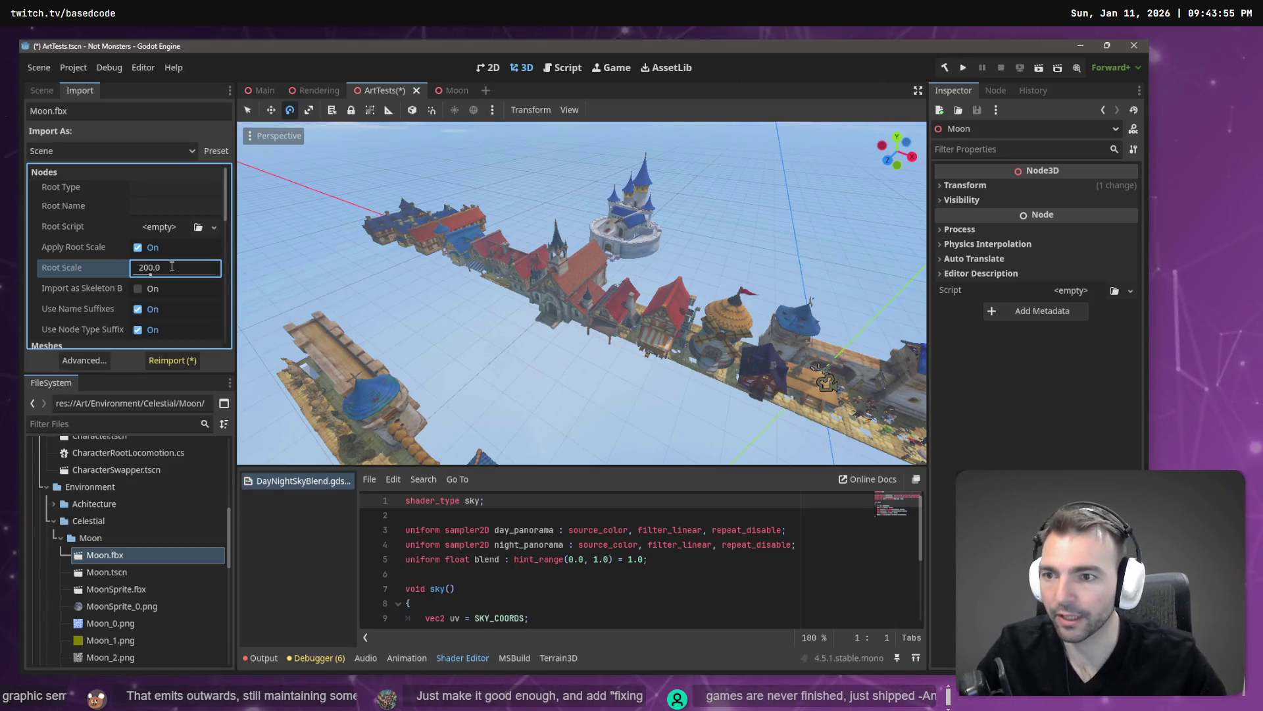
click(164, 364)
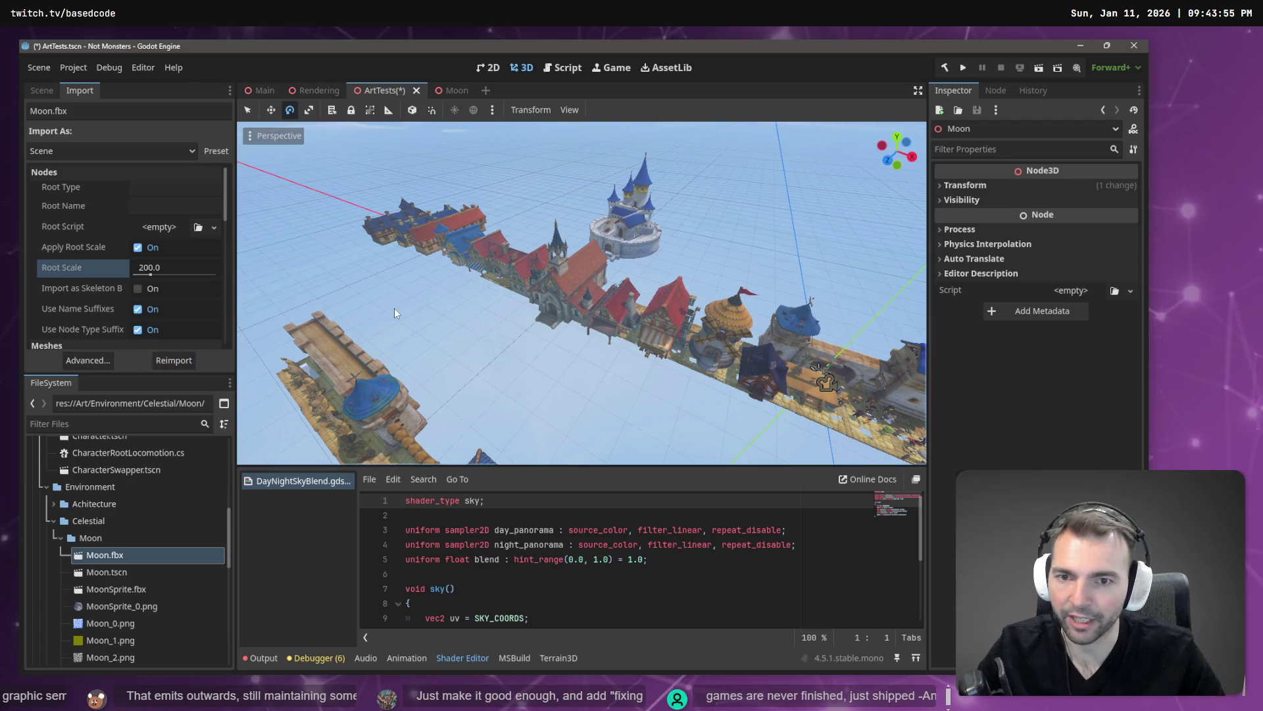
click(453, 90)
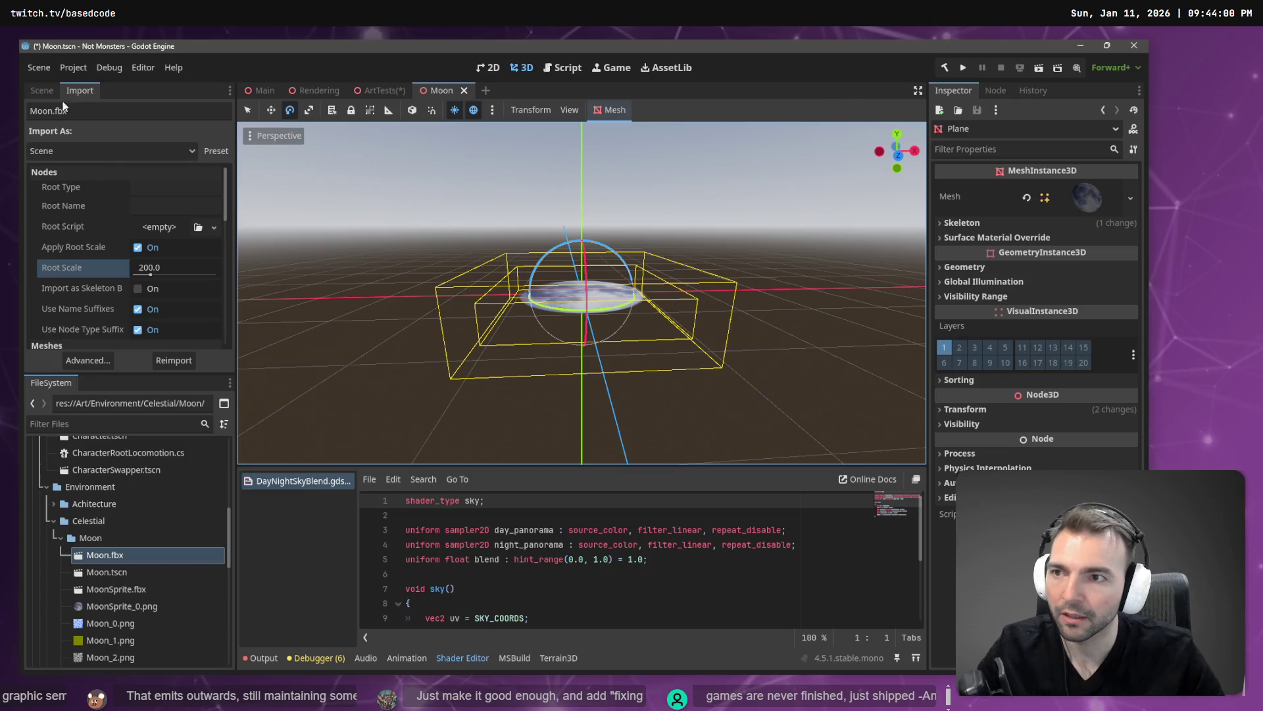
click(42, 90)
Replace the Plane node with a MoonSprite.fbx instance under Moon and save Moon.tscn
click(92, 152)
key(Delete)
key(Return)
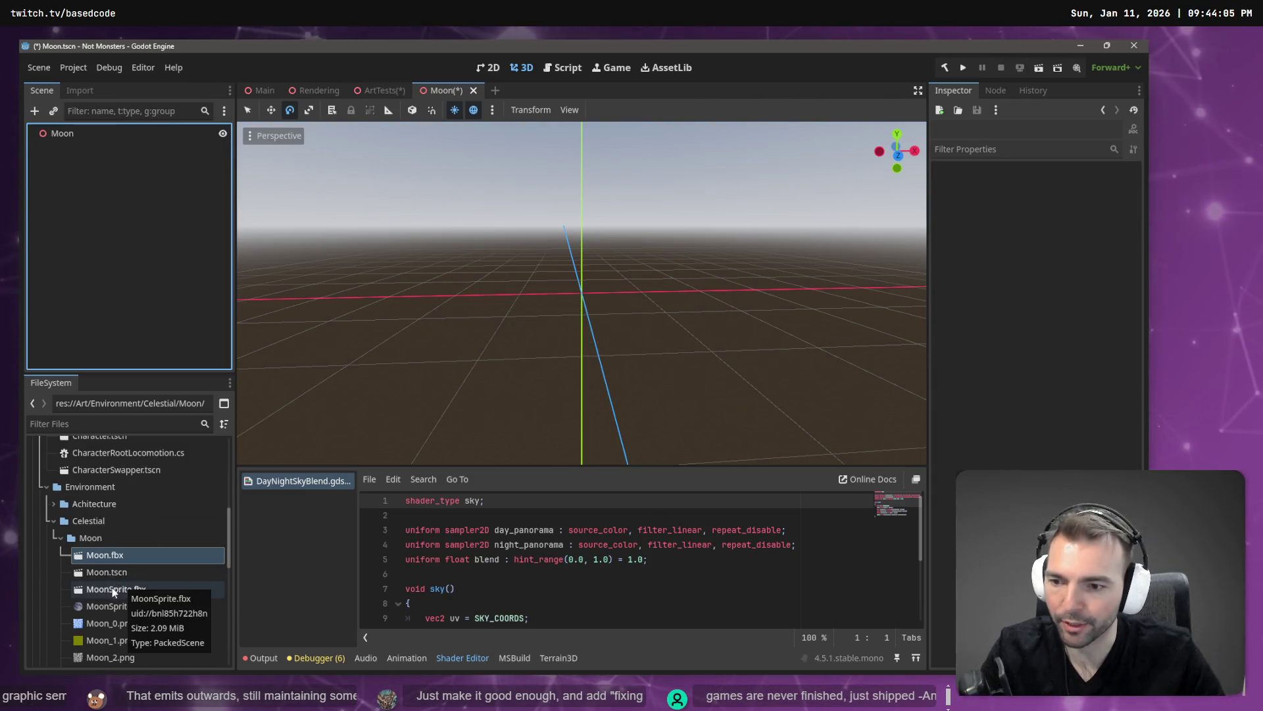
mouse_move(130, 591)
mouse_down()
mouse_move(81, 111)
mouse_move(66, 133)
mouse_up()
click(491, 152)
key(ctrl+s)
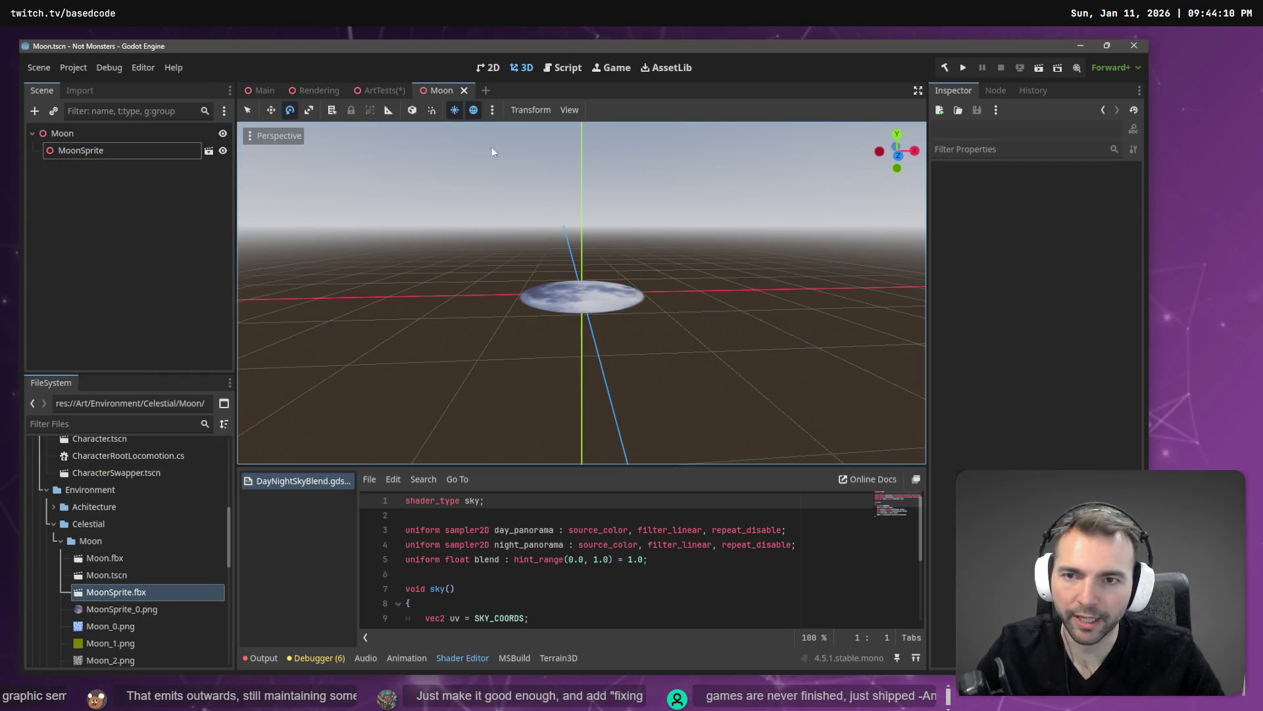
Reimport MoonSprite.fbx at Root Scale 100 and view the large moon disc in the Rendering scene
click(315, 90)
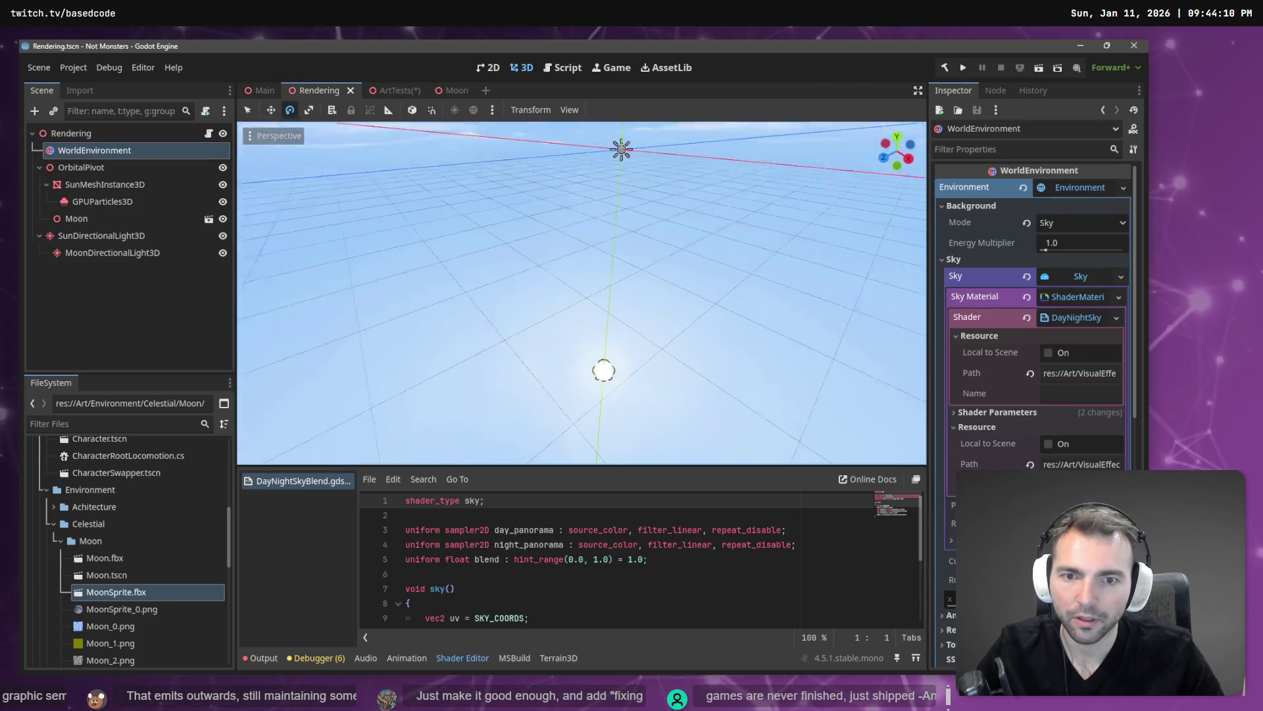
mouse_move(582, 293)
mouse_down()
mouse_move(583, 237)
mouse_move(594, 238)
mouse_up()
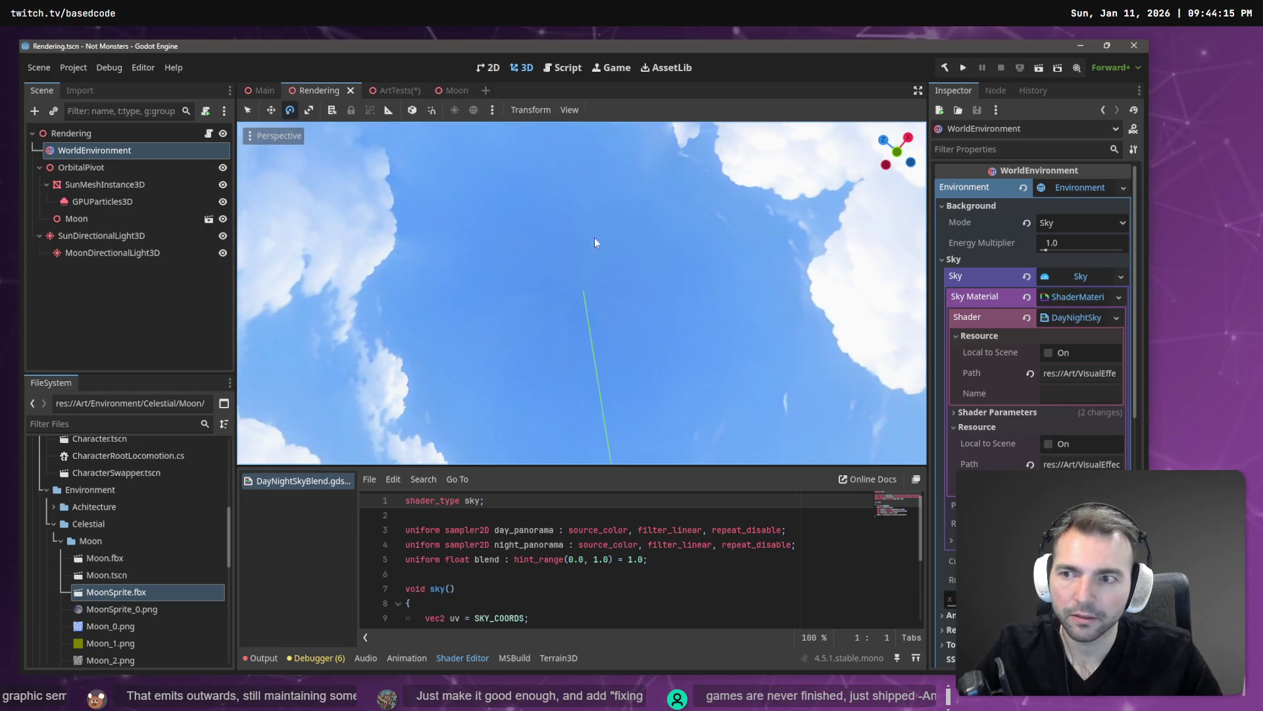
double_click(97, 217)
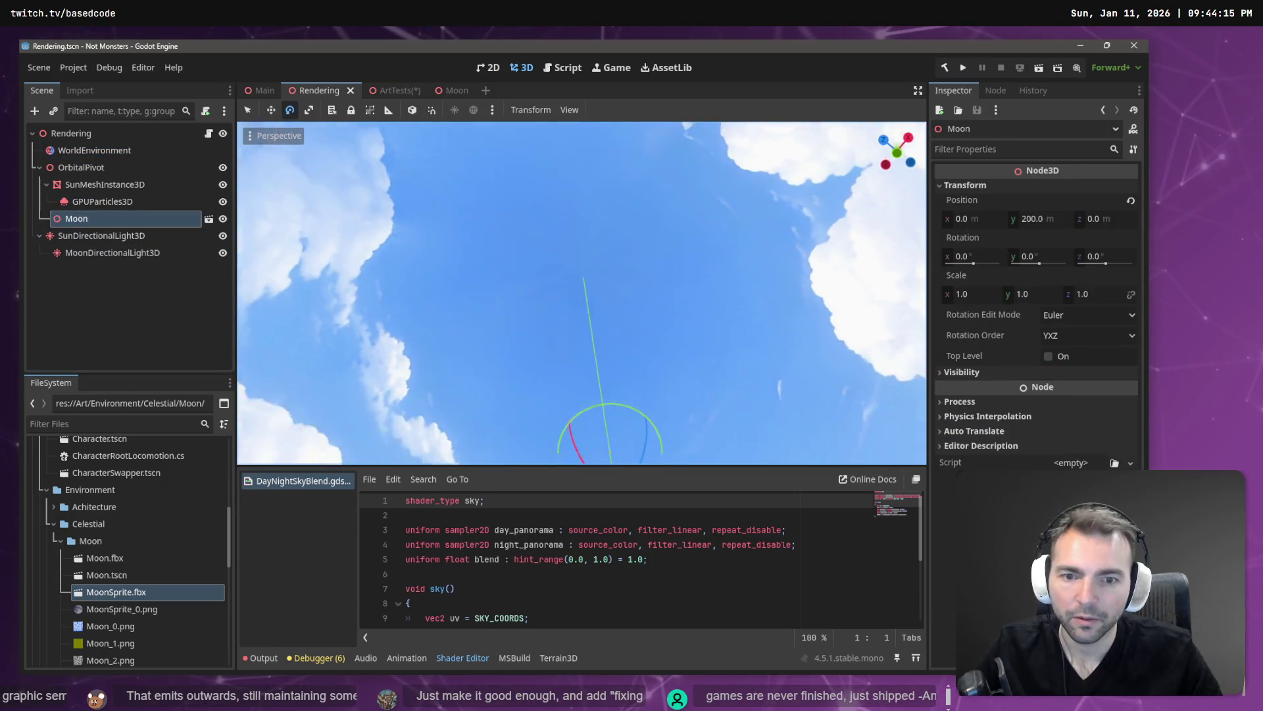
drag(684, 342, 695, 358)
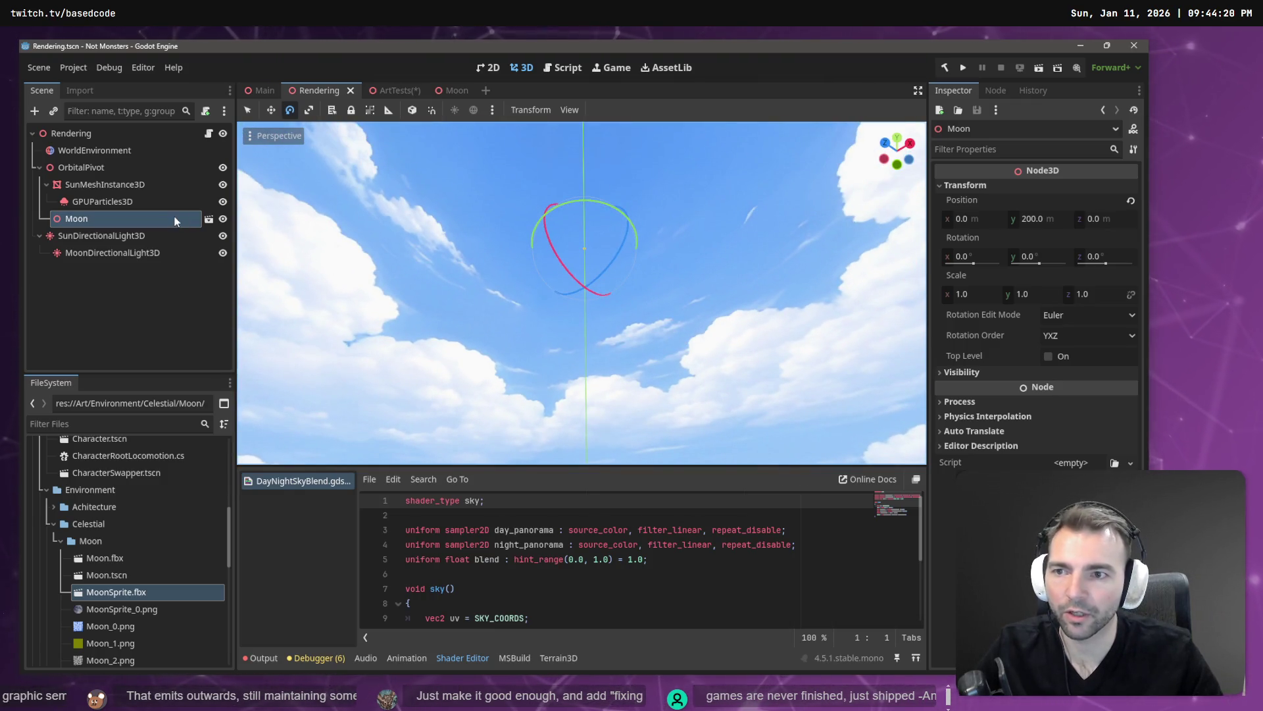
click(155, 592)
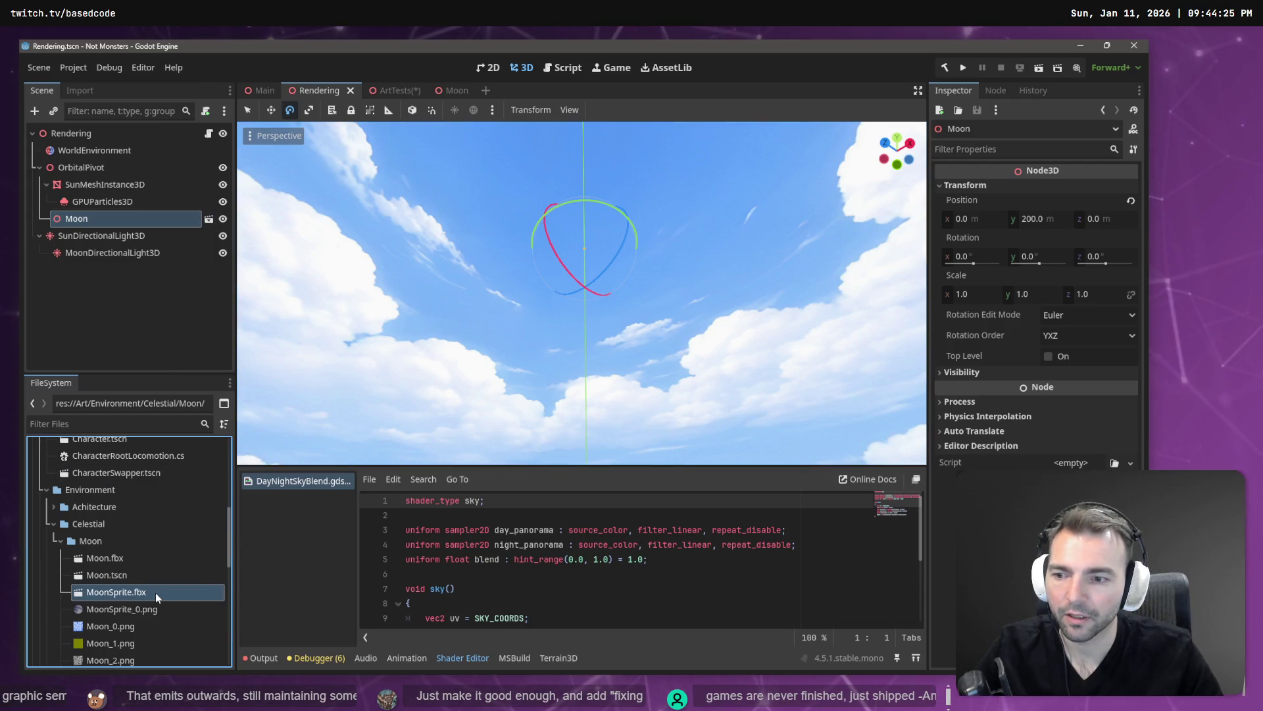
click(80, 91)
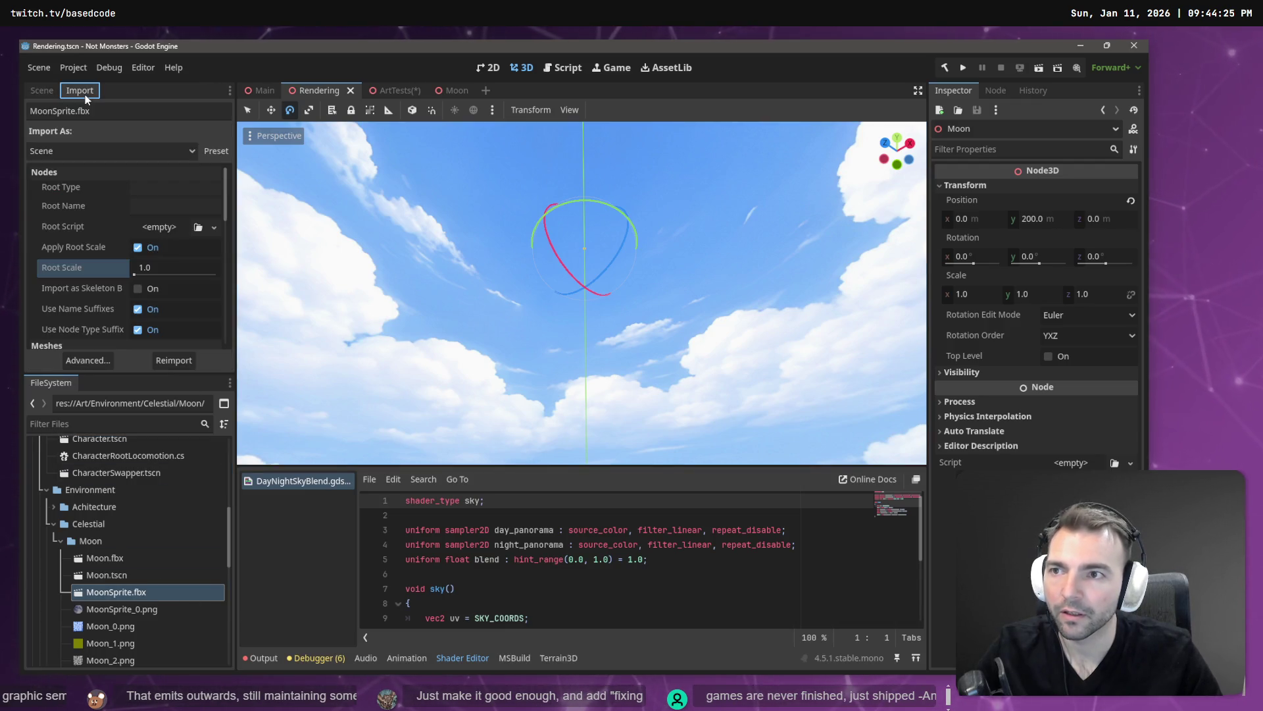
click(168, 268)
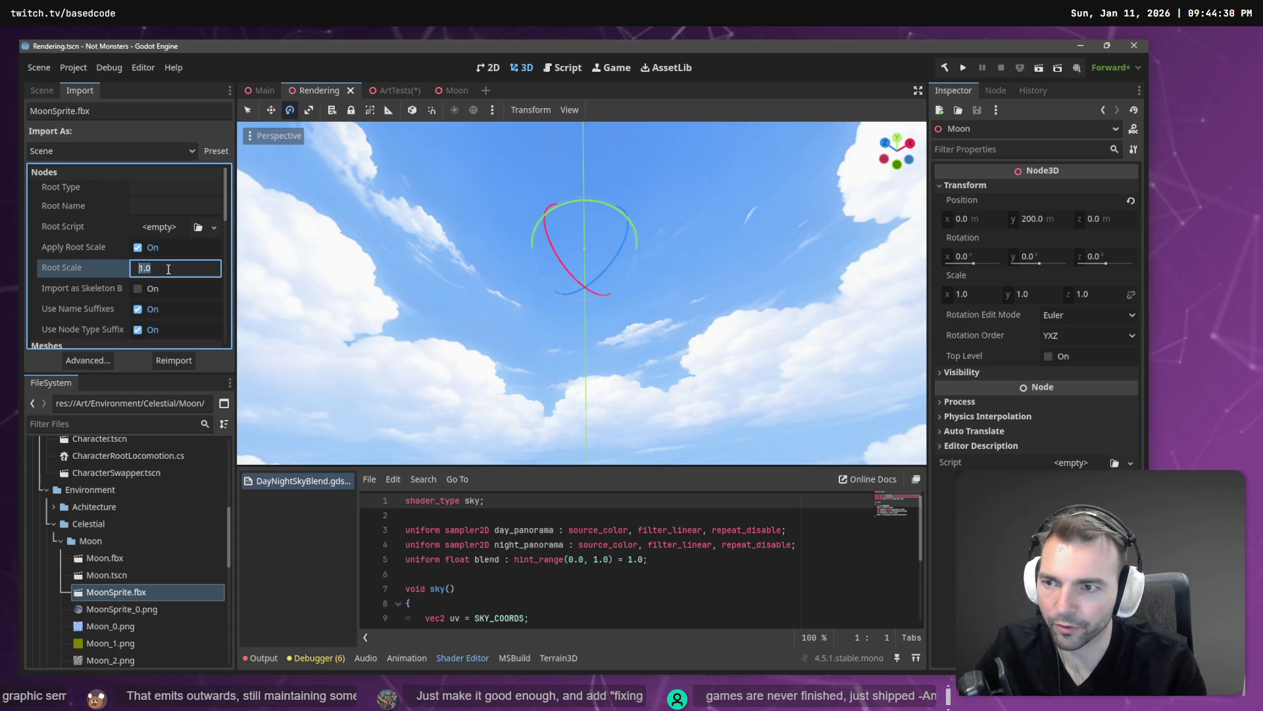
text(100)
click(173, 360)
mouse_move(583, 251)
mouse_down()
mouse_move(579, 302)
mouse_move(637, 207)
mouse_up()
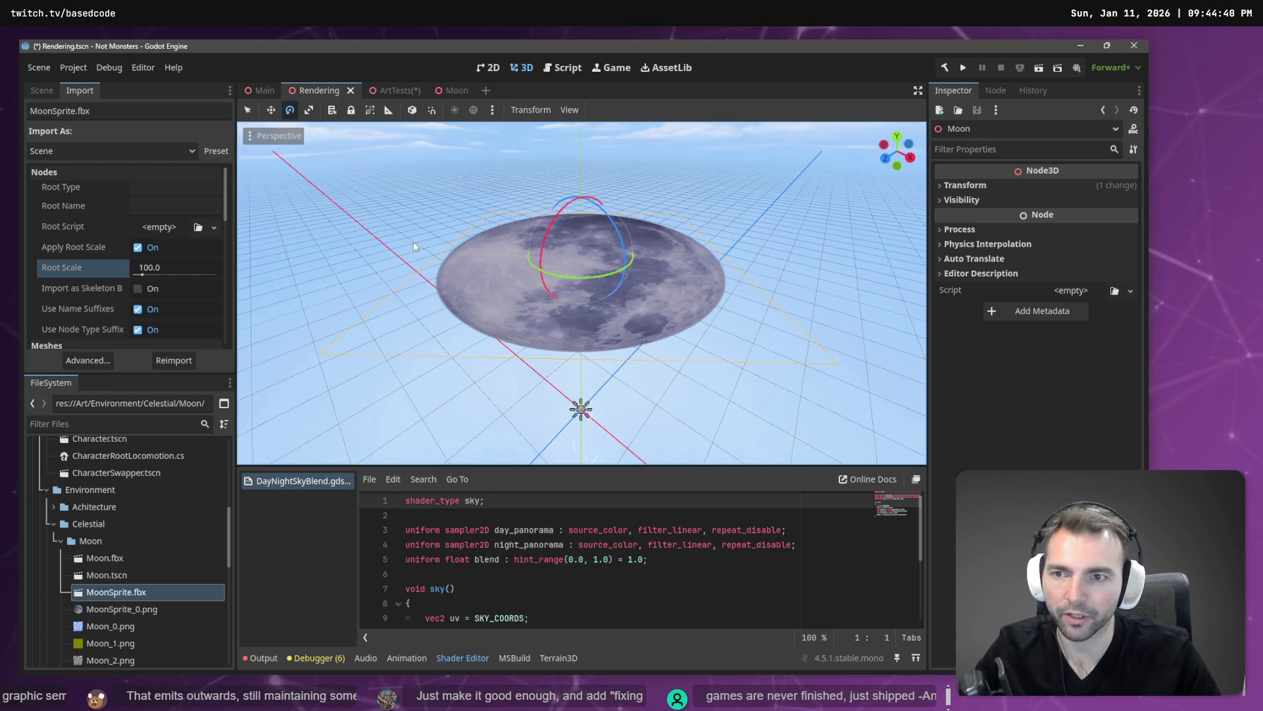
click(41, 90)
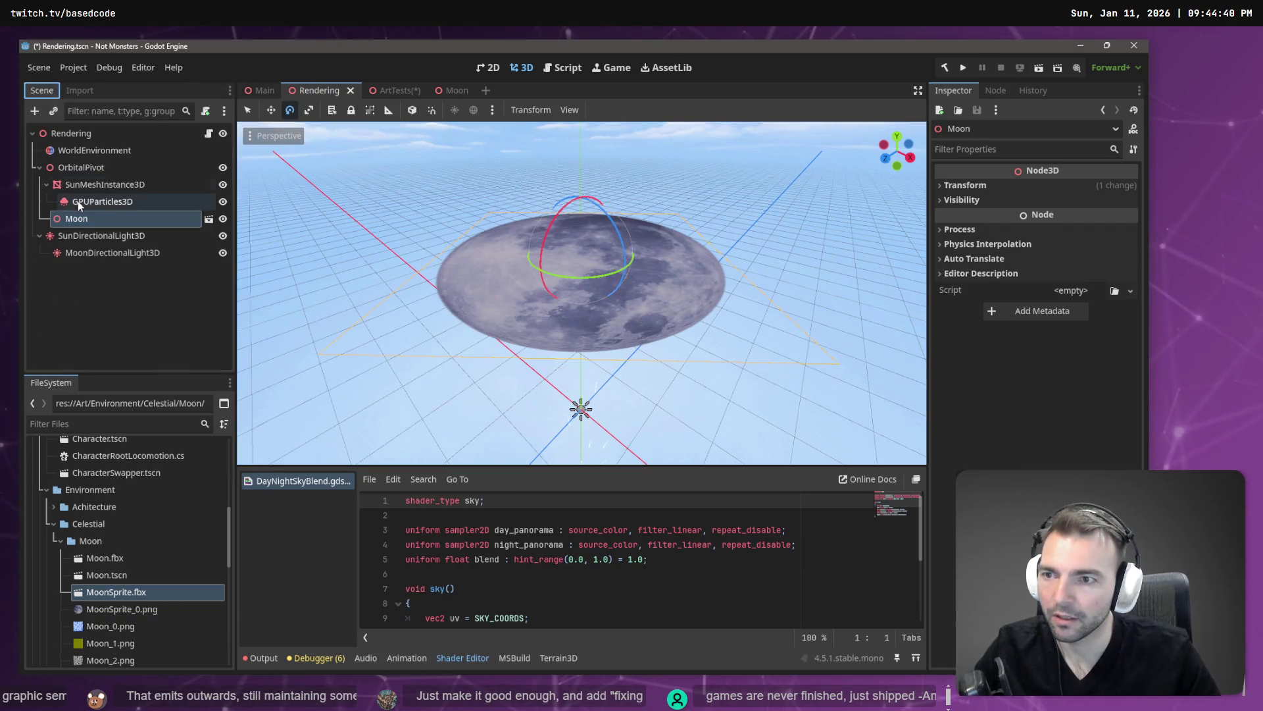
Set the Moon's Rotation X to 180°, save Rendering.tscn, and tilt the view up to the moon
click(963, 186)
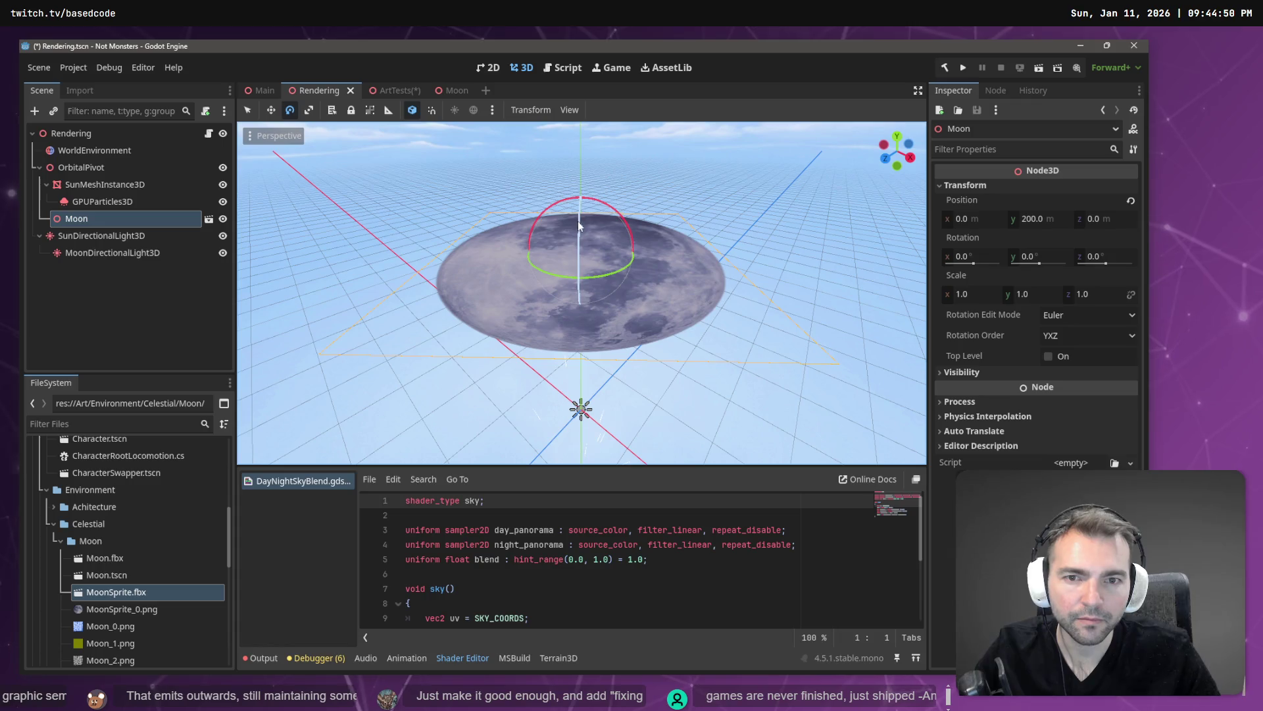
click(1117, 256)
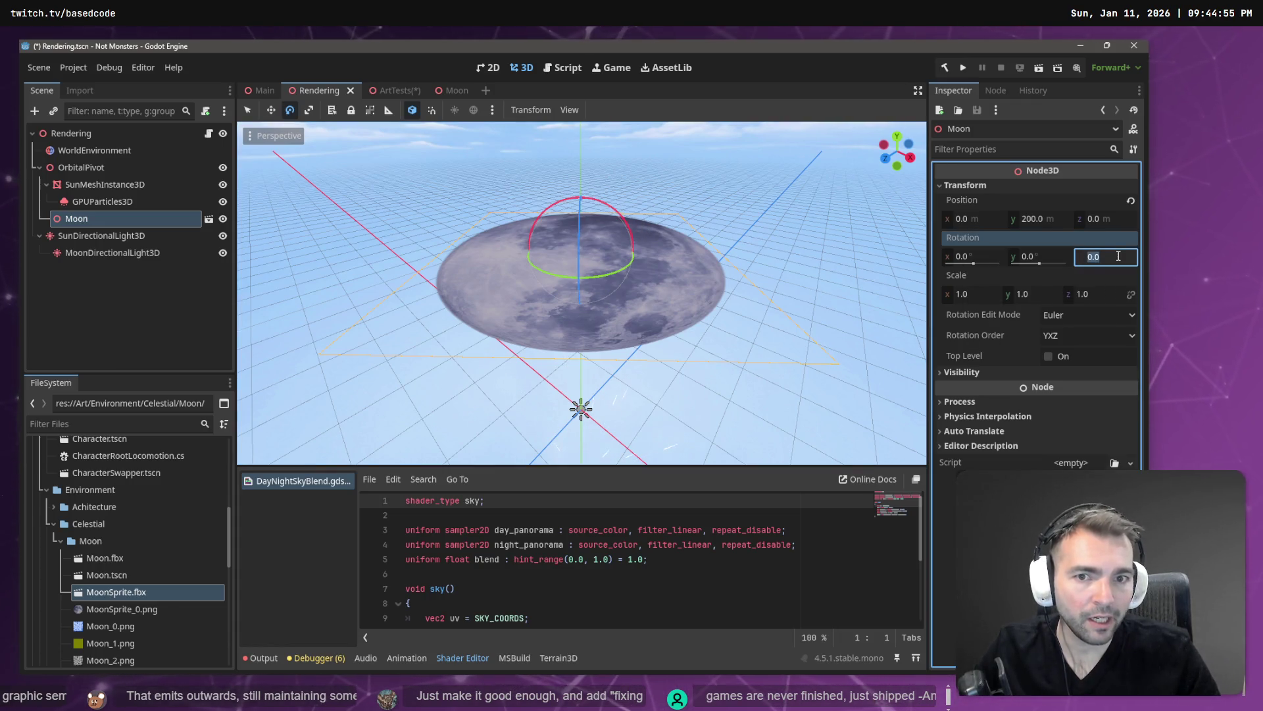
click(994, 256)
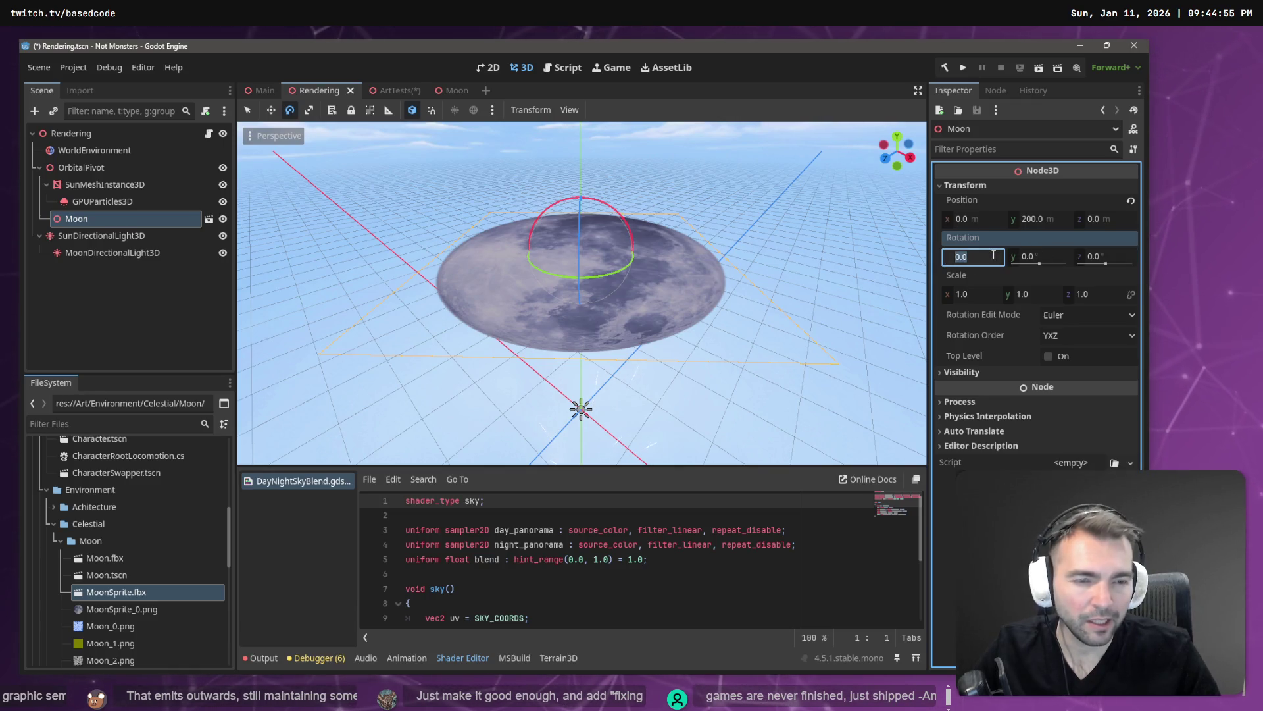
text(180)
key(Return)
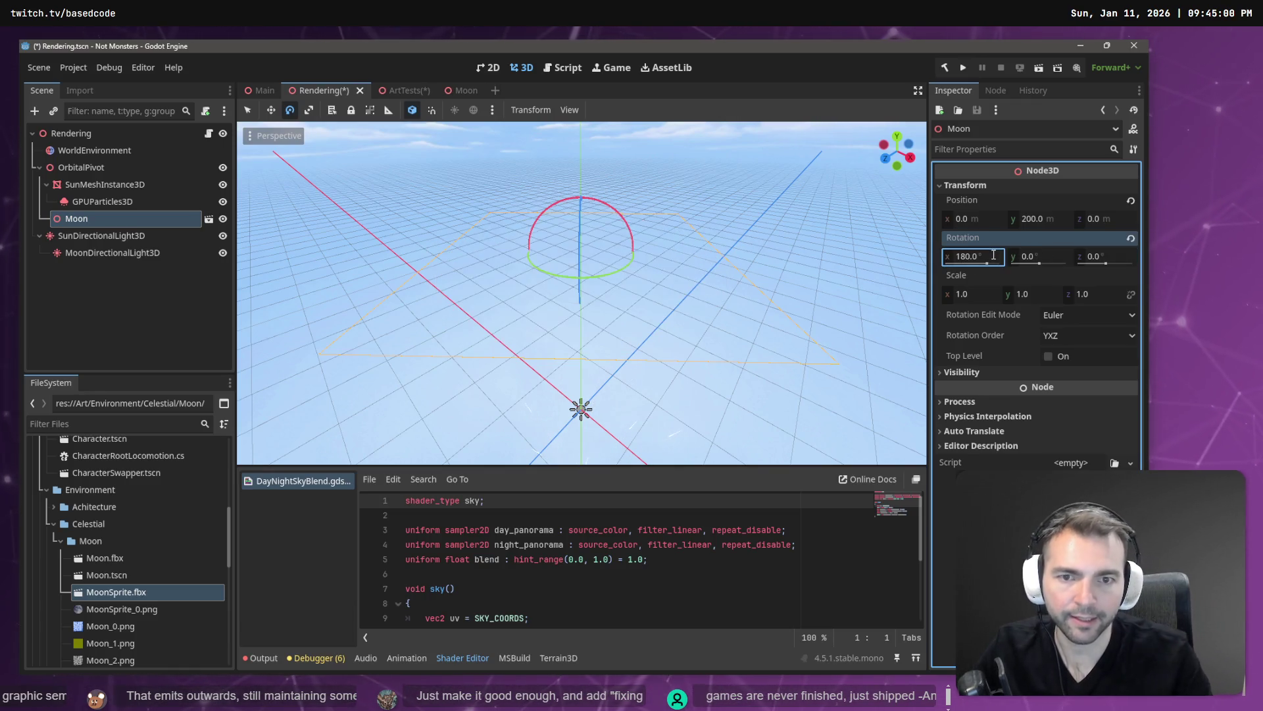
key(ctrl+s)
click(772, 239)
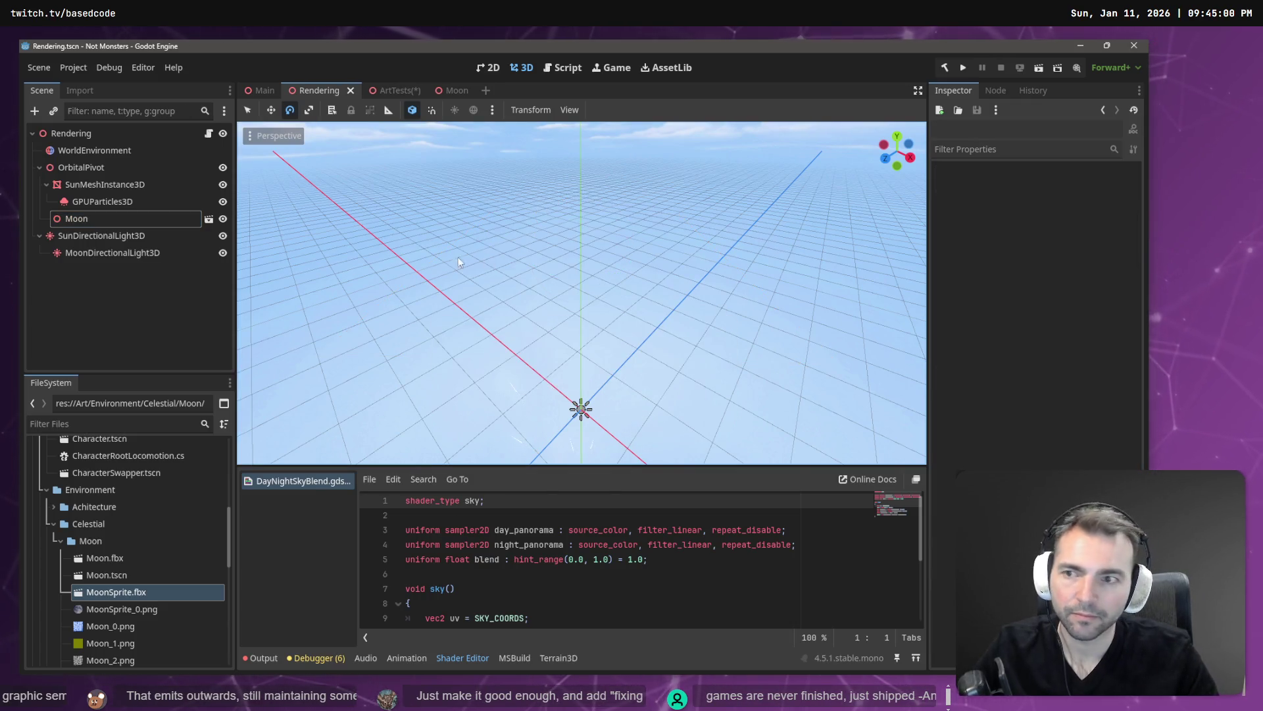
mouse_move(772, 239)
mouse_down()
mouse_move(772, 318)
mouse_move(421, 242)
mouse_up()
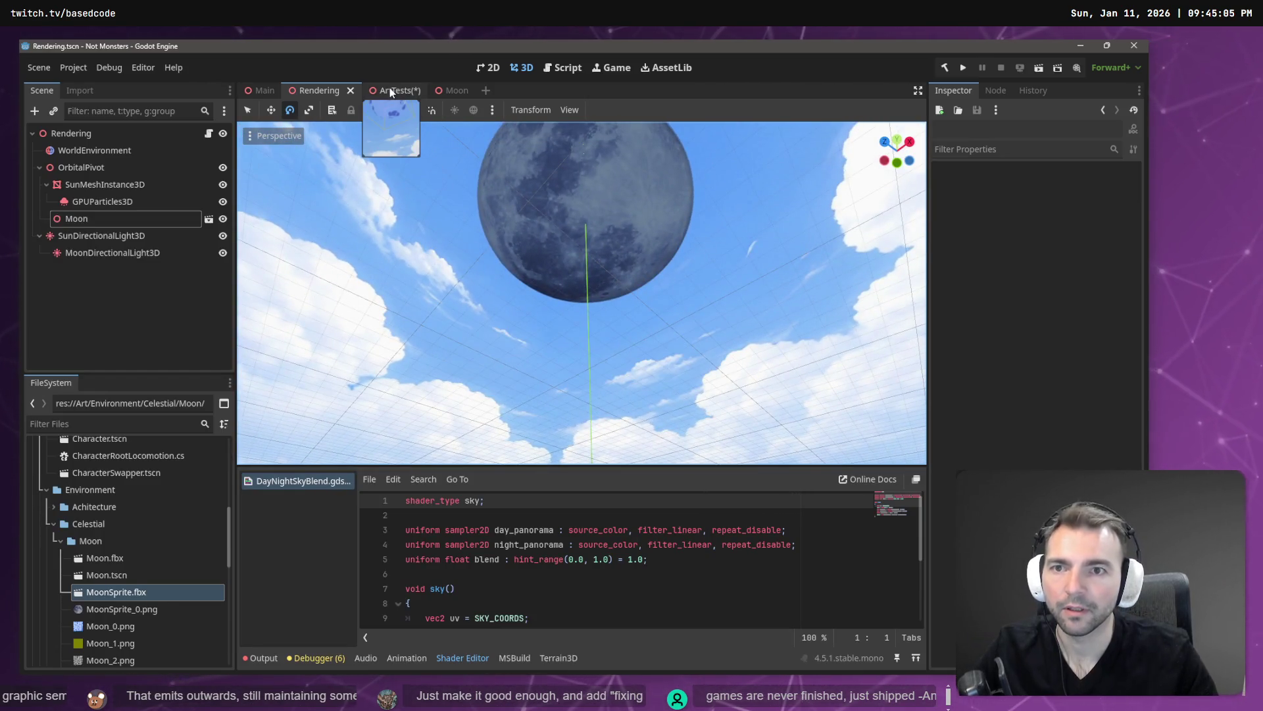
Frame the Moon in ArtTests and rotate it with the gizmo until its disc is nearly edge-on
click(390, 90)
mouse_move(825, 381)
mouse_down()
mouse_move(757, 342)
mouse_move(756, 395)
mouse_move(691, 329)
mouse_up()
key(f)
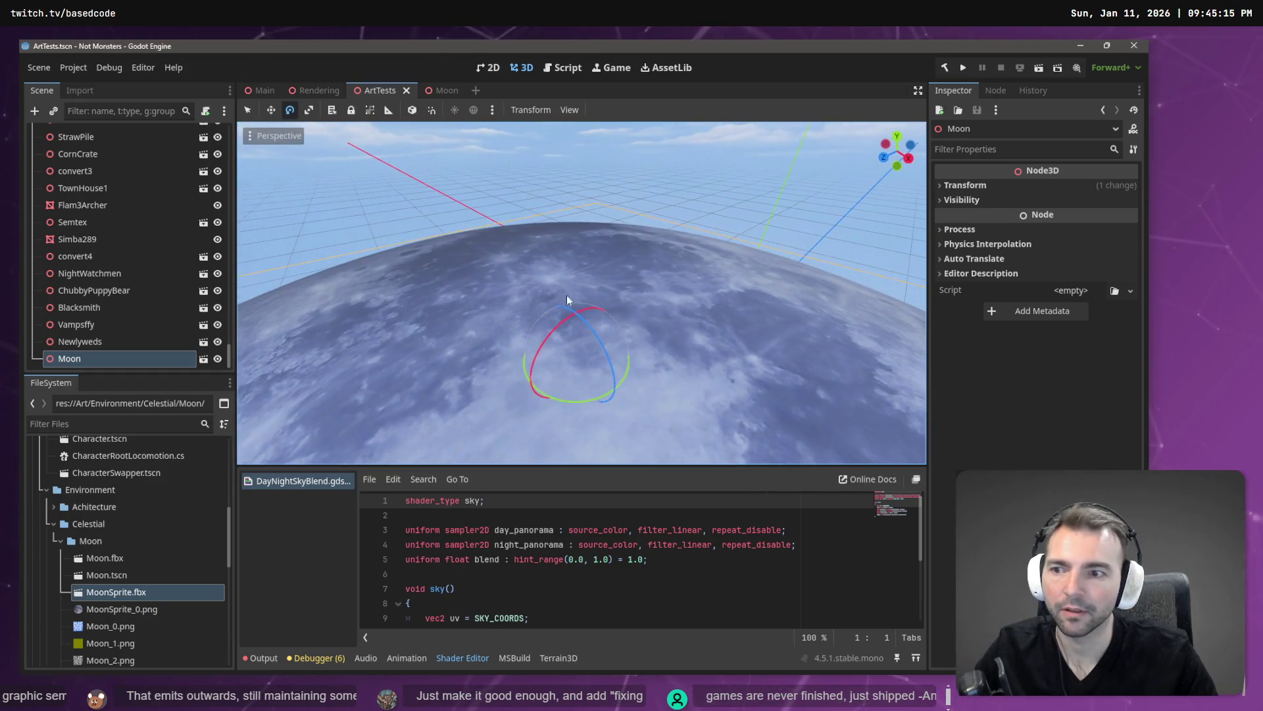
mouse_move(594, 329)
mouse_down()
mouse_move(619, 399)
mouse_move(415, 319)
mouse_up()
right_click(415, 319)
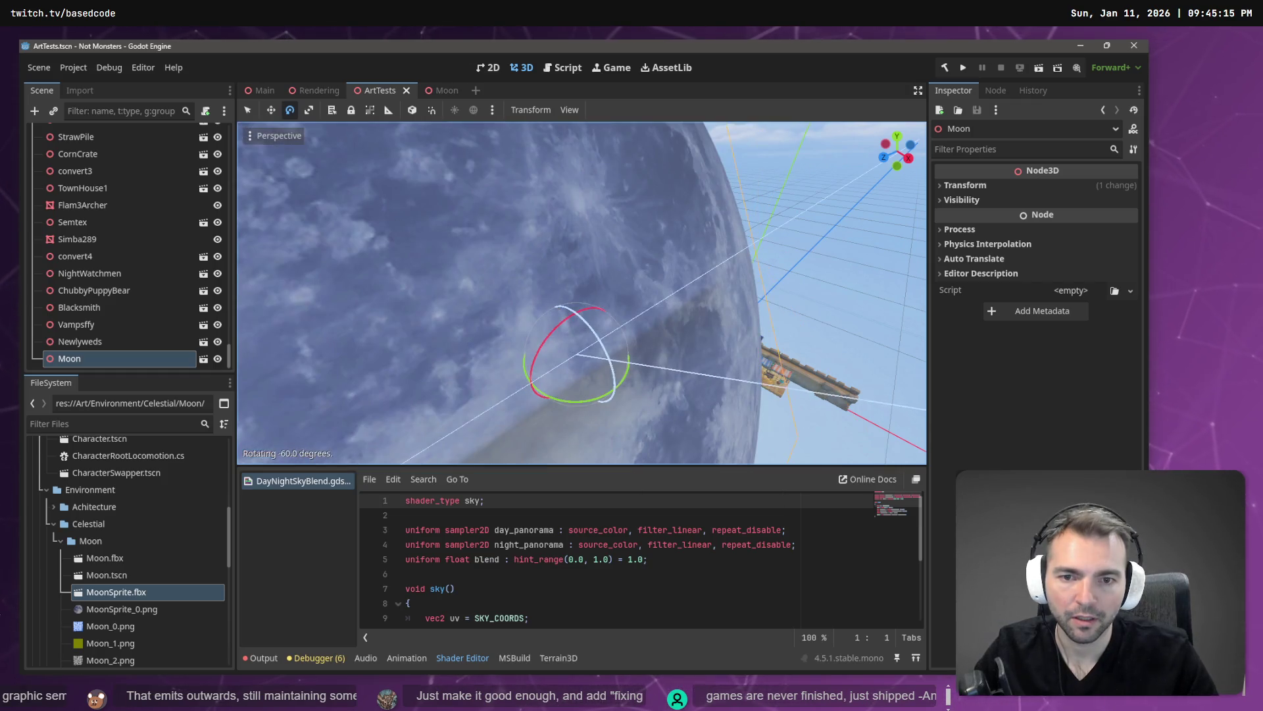
key(f)
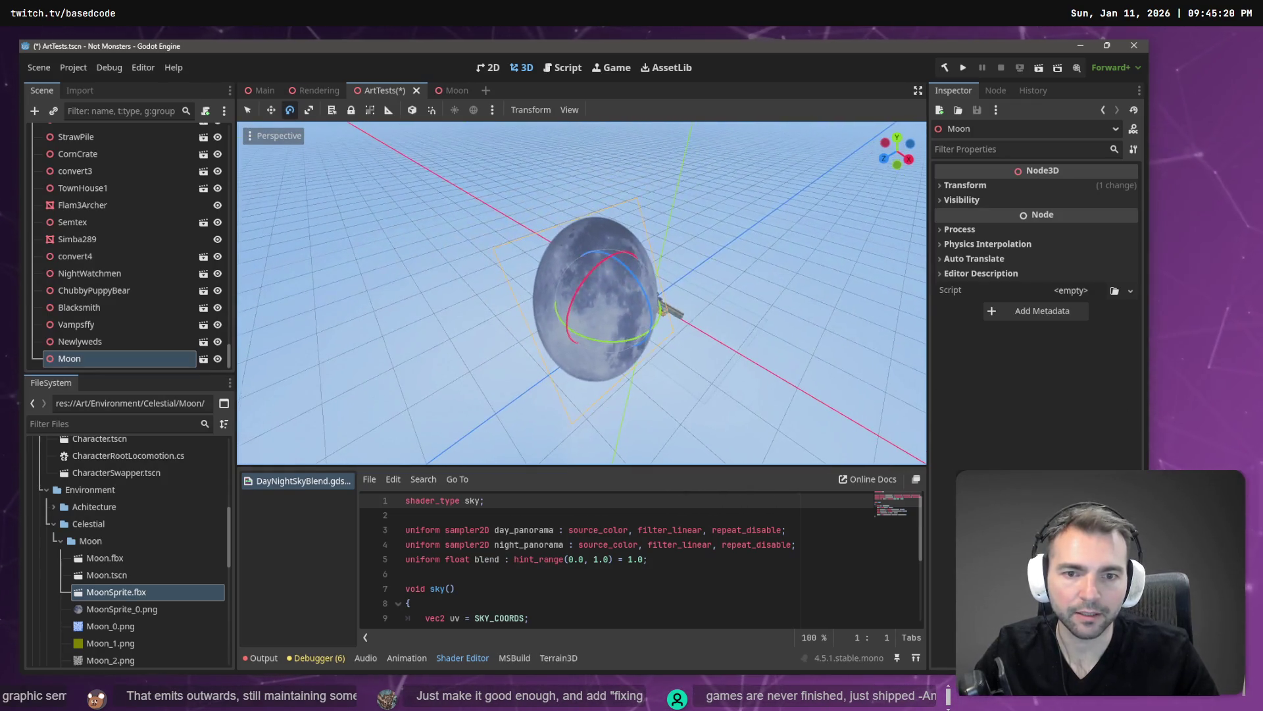
mouse_move(622, 267)
mouse_down()
mouse_move(765, 472)
mouse_move(757, 480)
mouse_up()
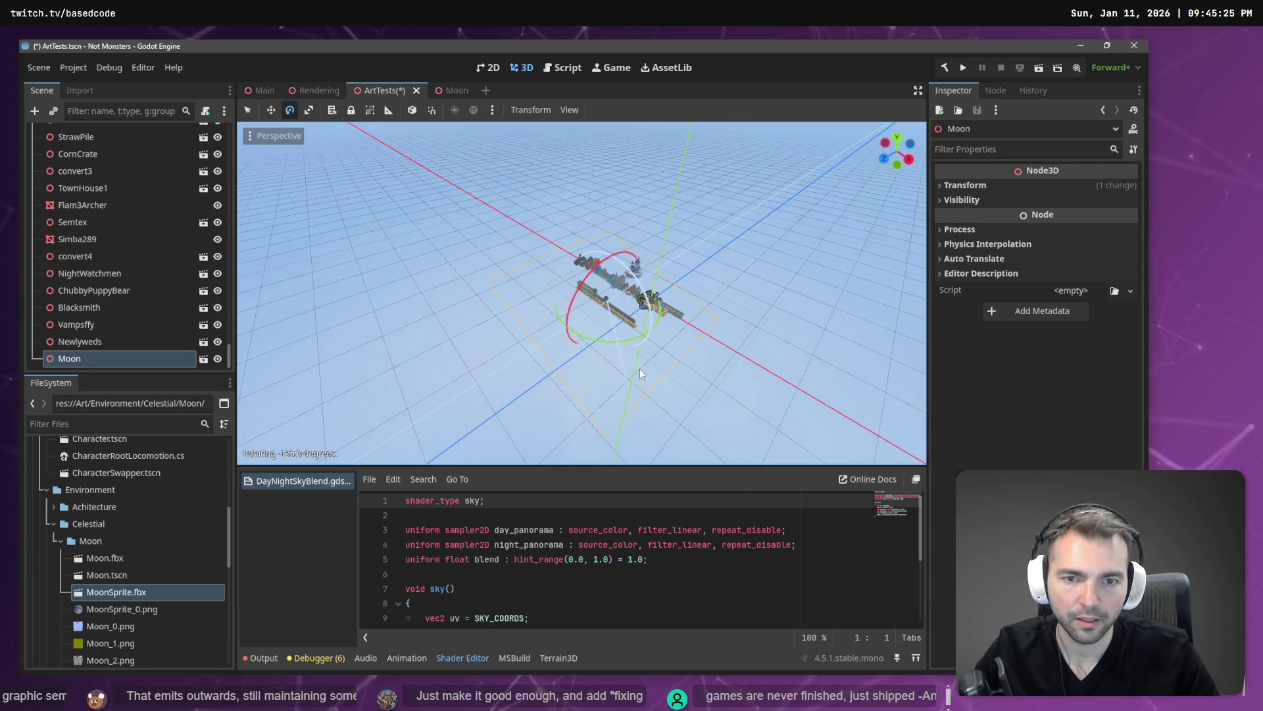
drag(644, 357, 637, 357)
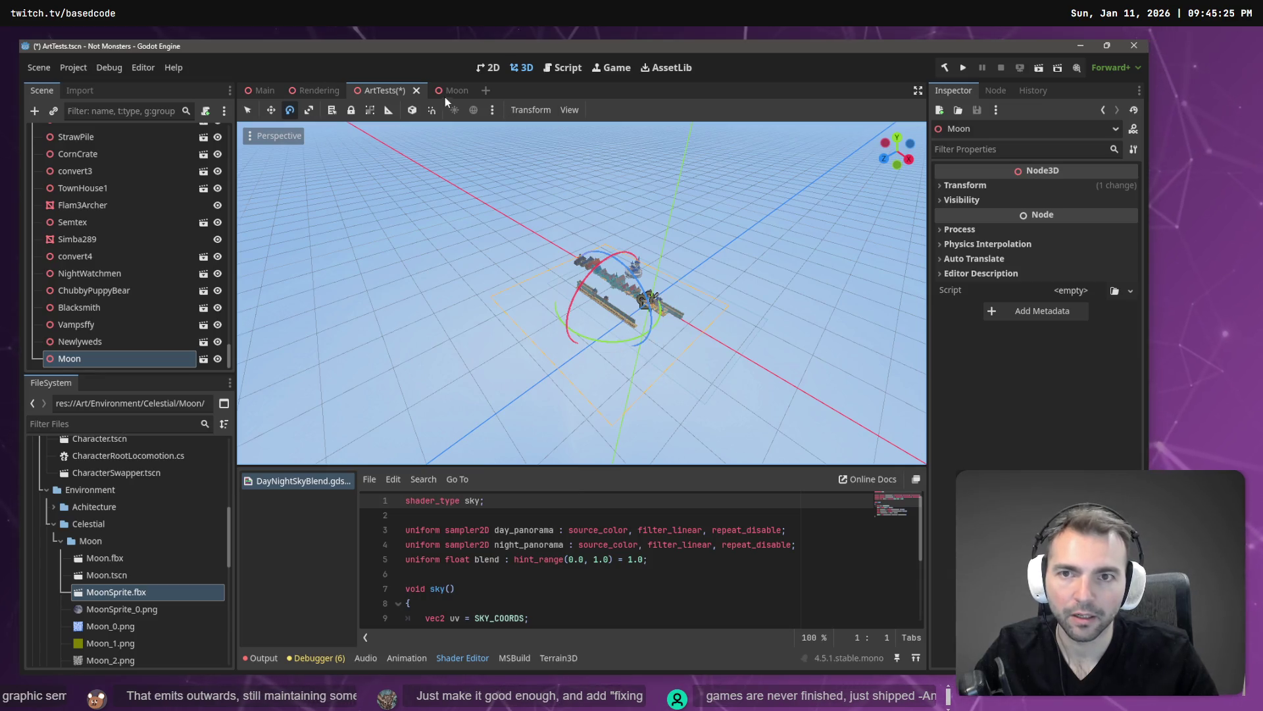
click(447, 92)
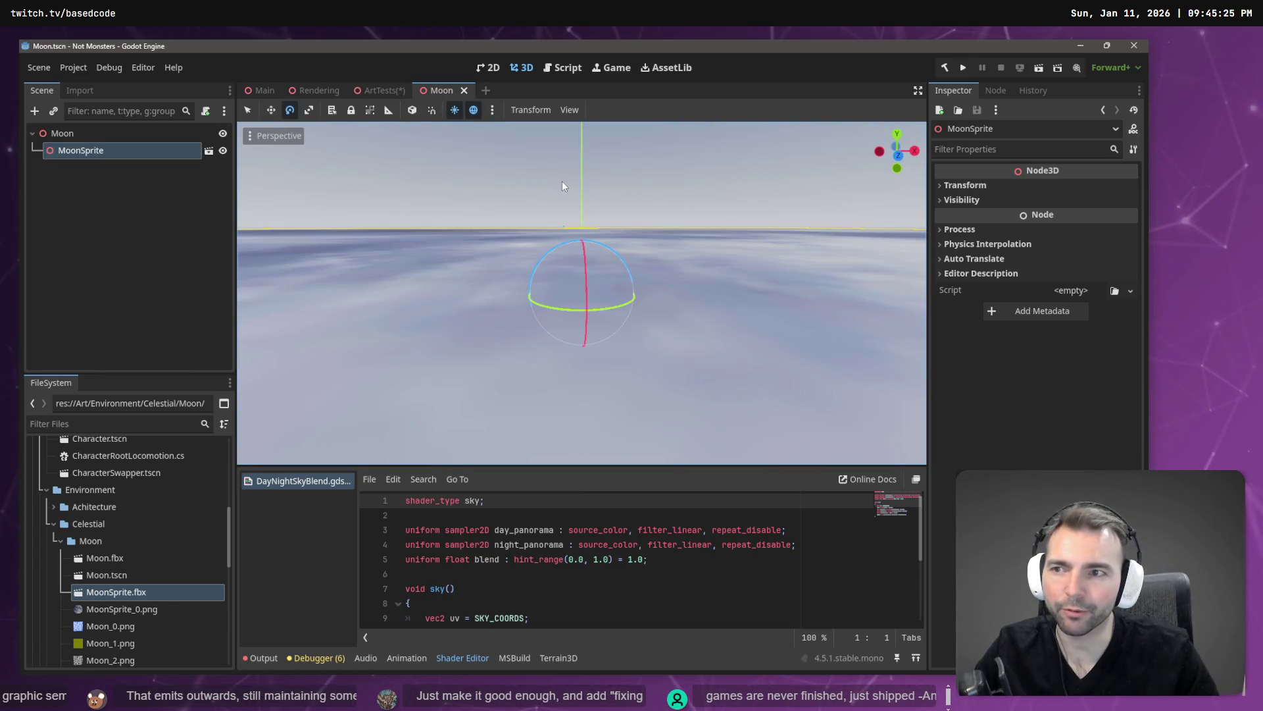
Rotate MoonSprite 180° on X in the Moon scene and save it
click(992, 184)
click(975, 258)
text(180)
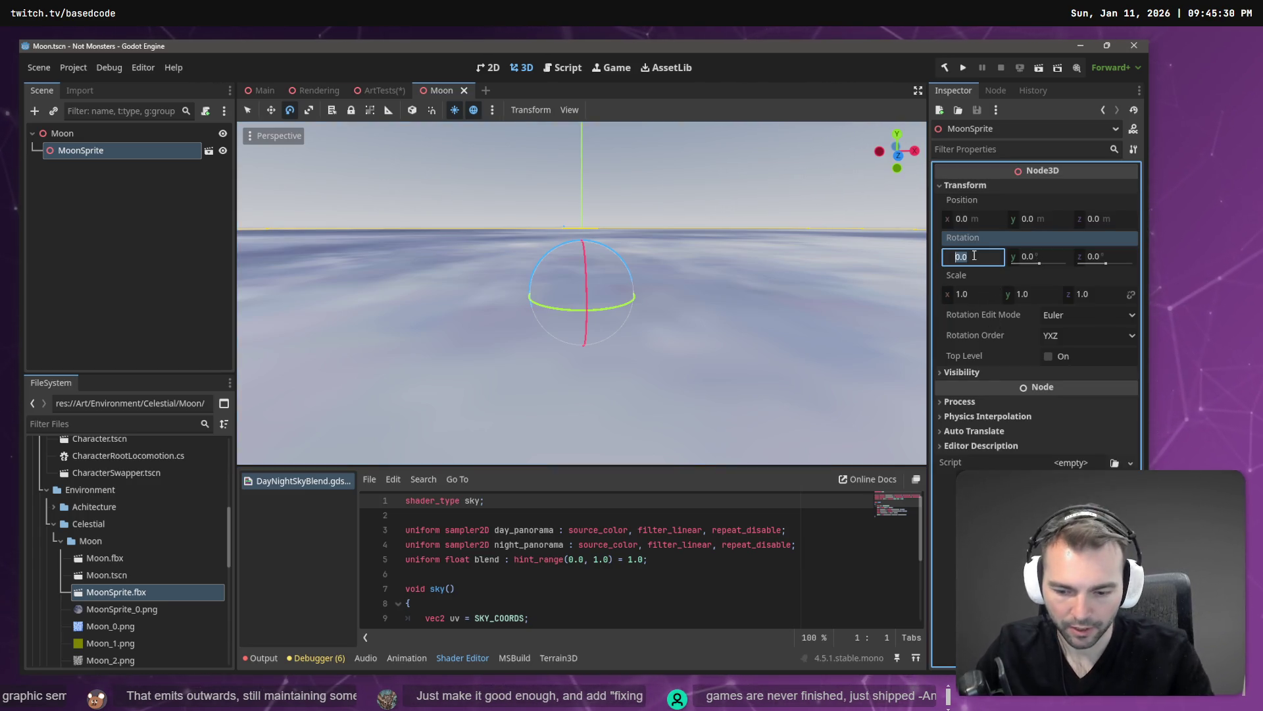
key(Return)
key(ctrl+s)
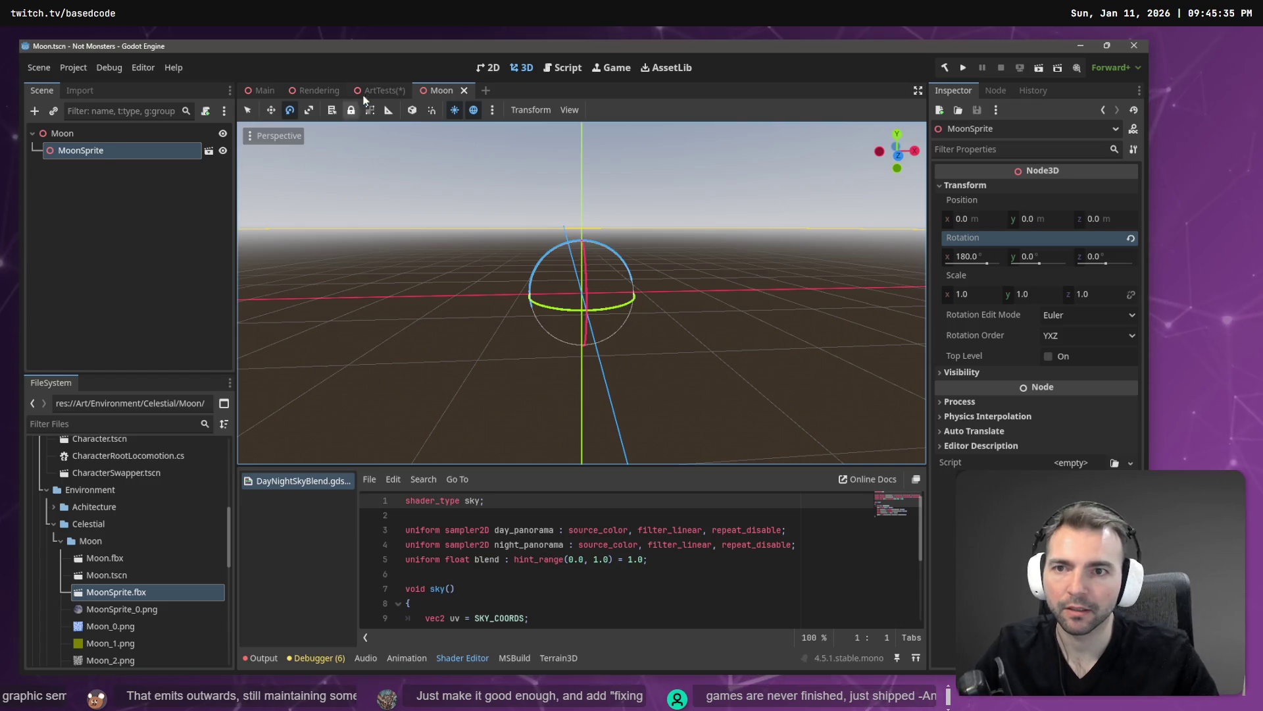
Select the Moon node in ArtTests, then select and frame it in the Rendering scene
click(377, 90)
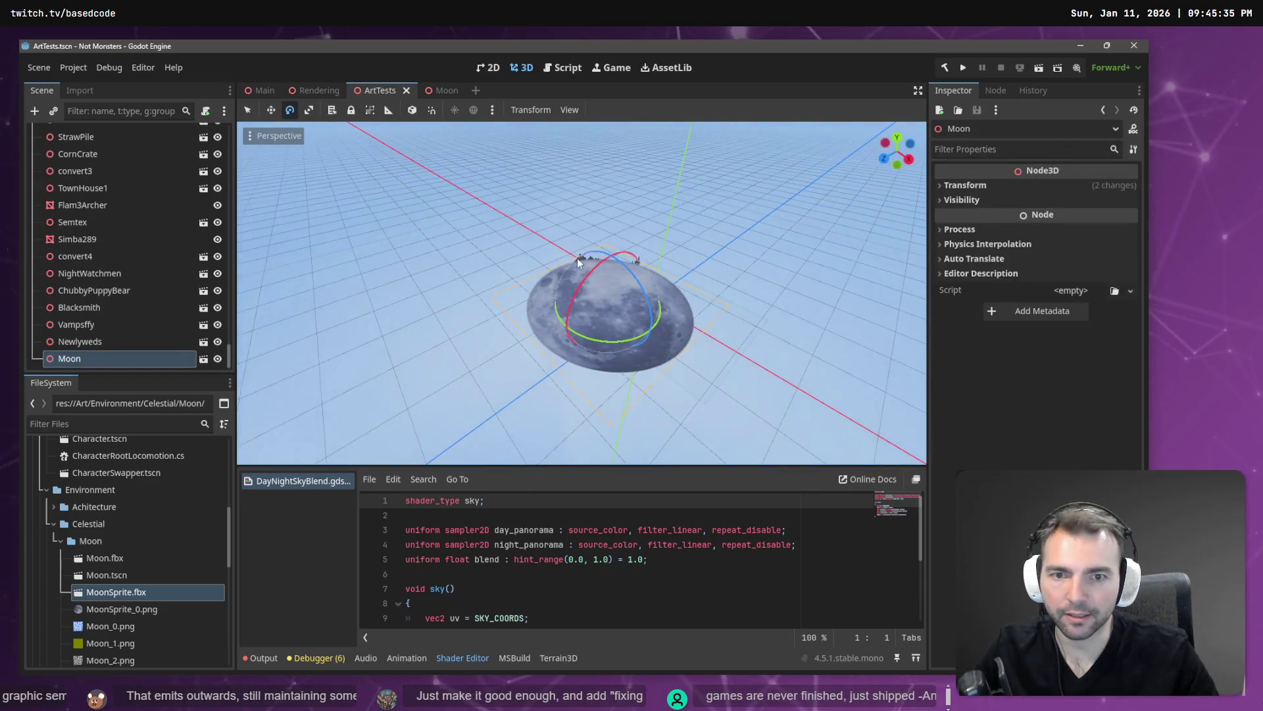
click(102, 361)
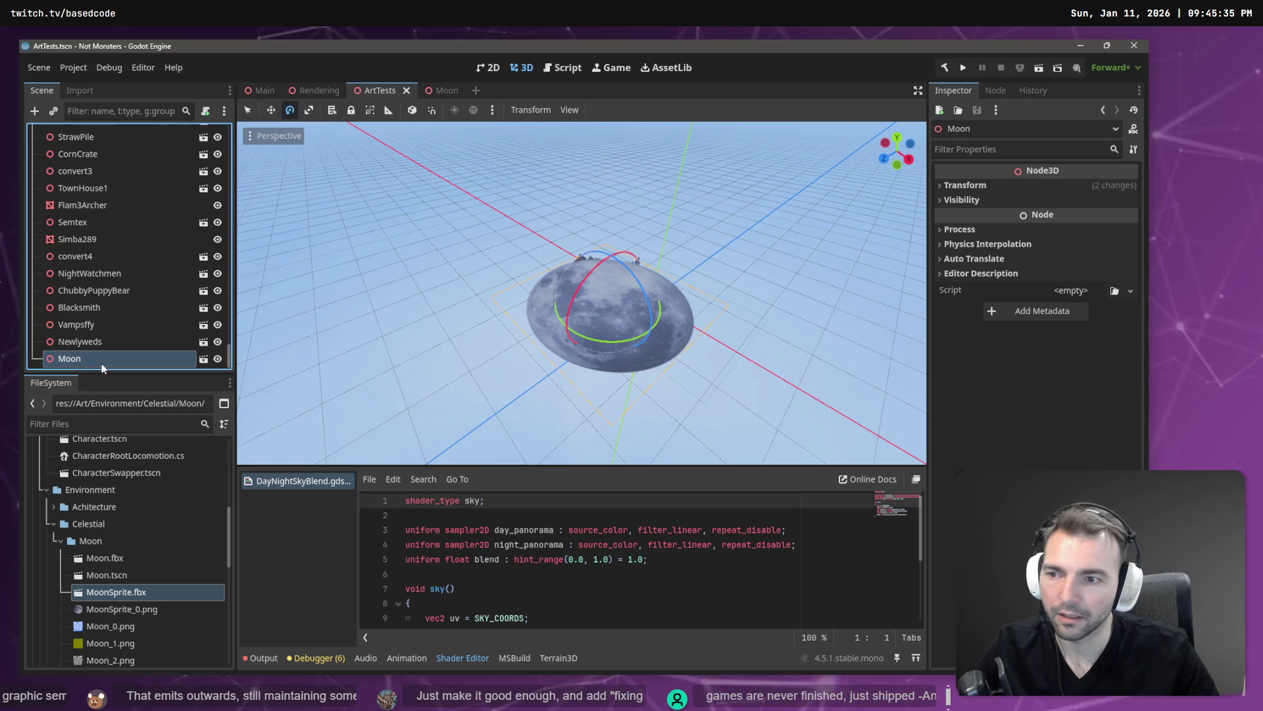
click(140, 112)
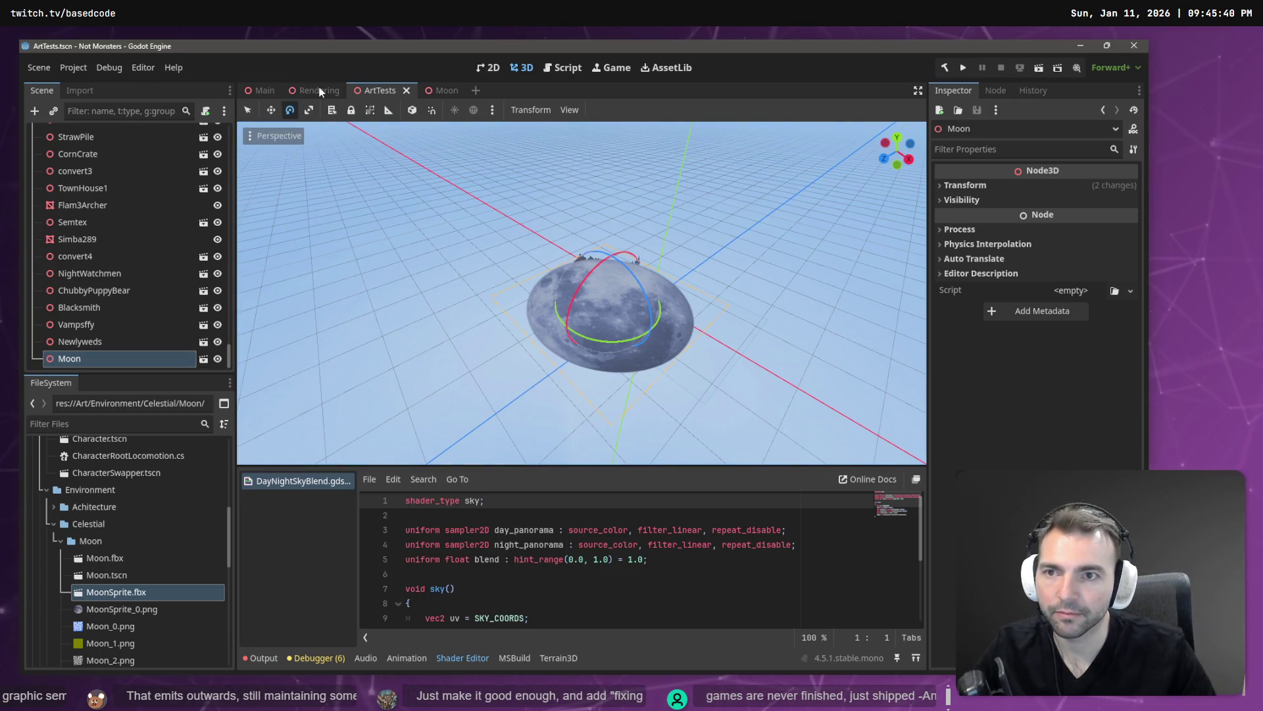
click(320, 92)
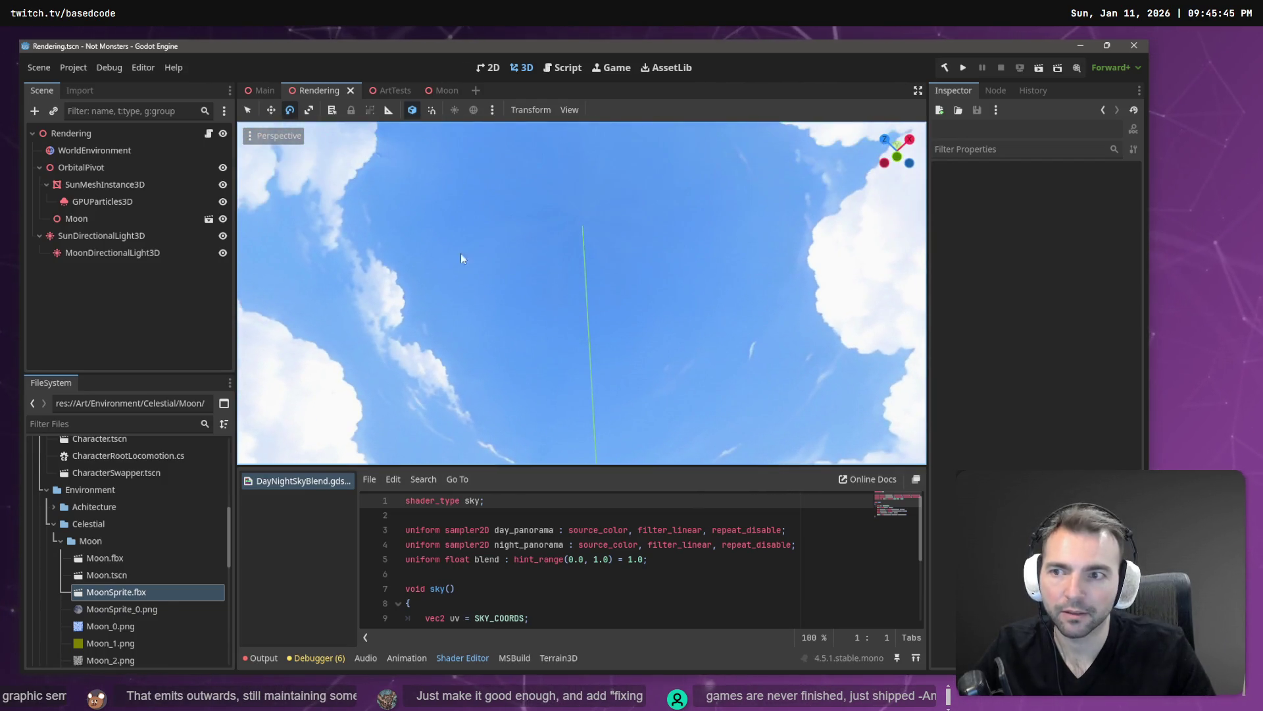
double_click(103, 221)
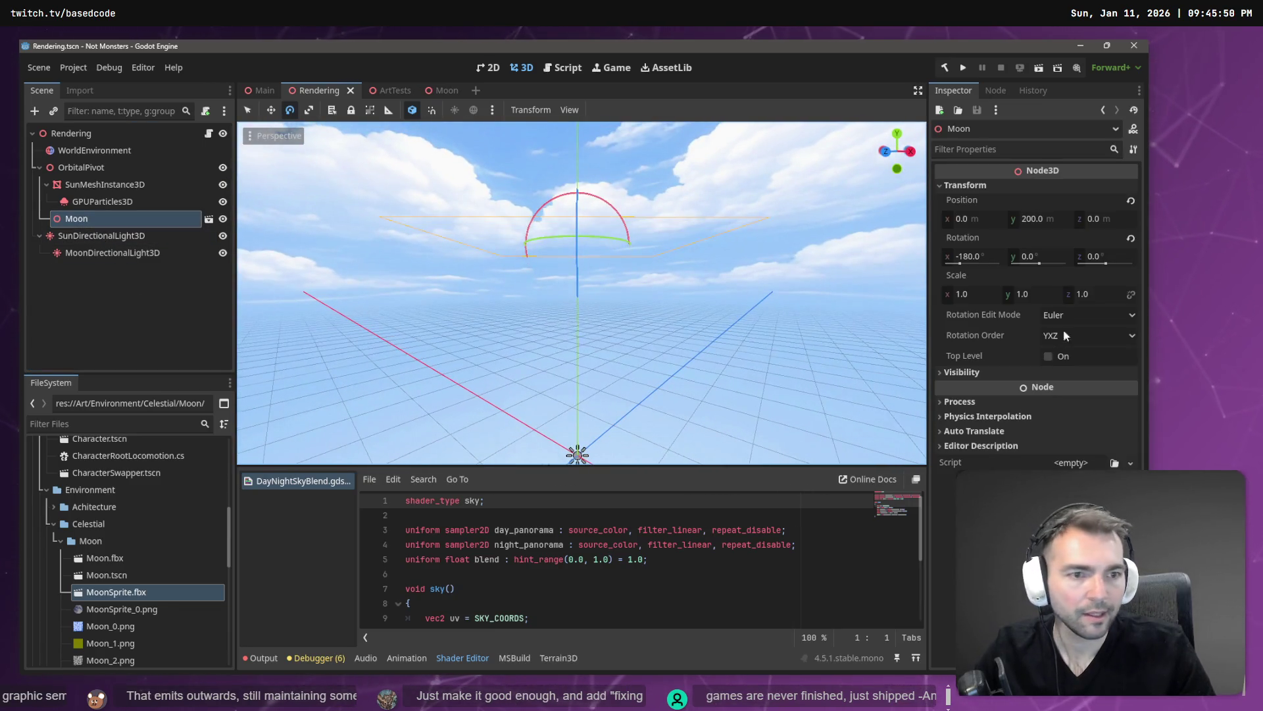
Reset the Rendering scene Moon's X rotation from -180 to 0 and save
click(993, 257)
text(0)
key(Return)
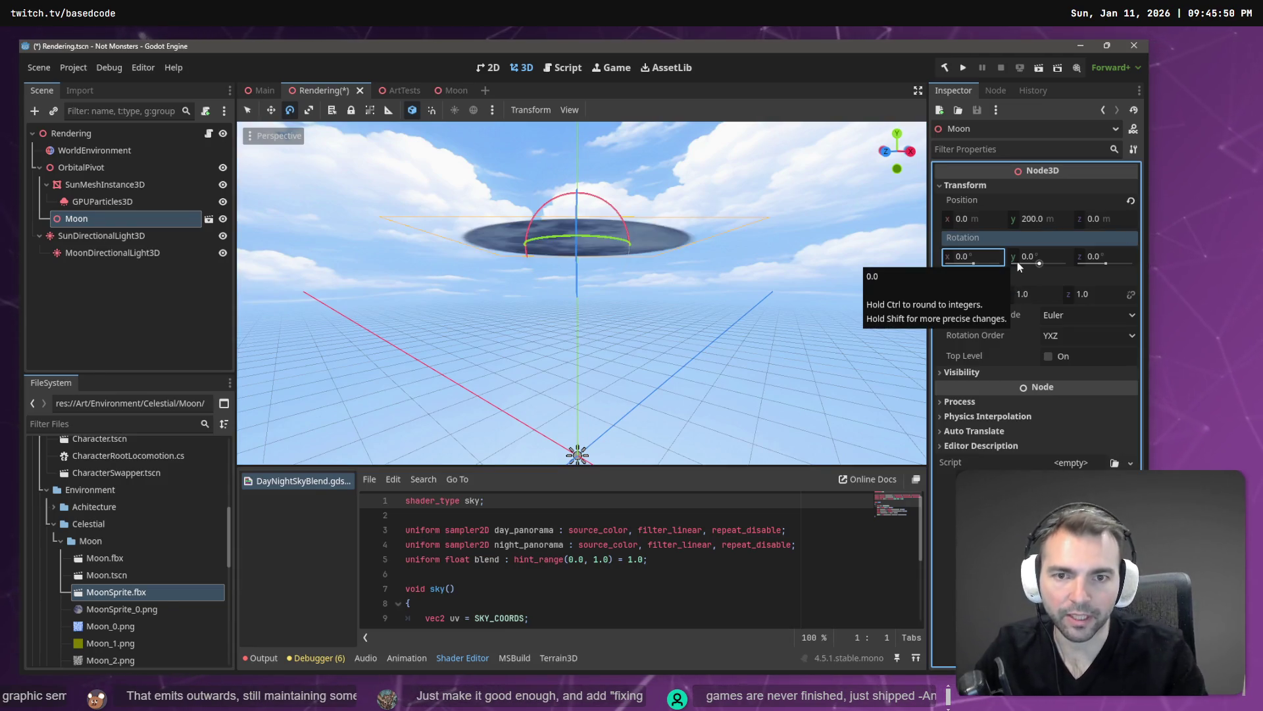
scroll(582, 293, up, 5)
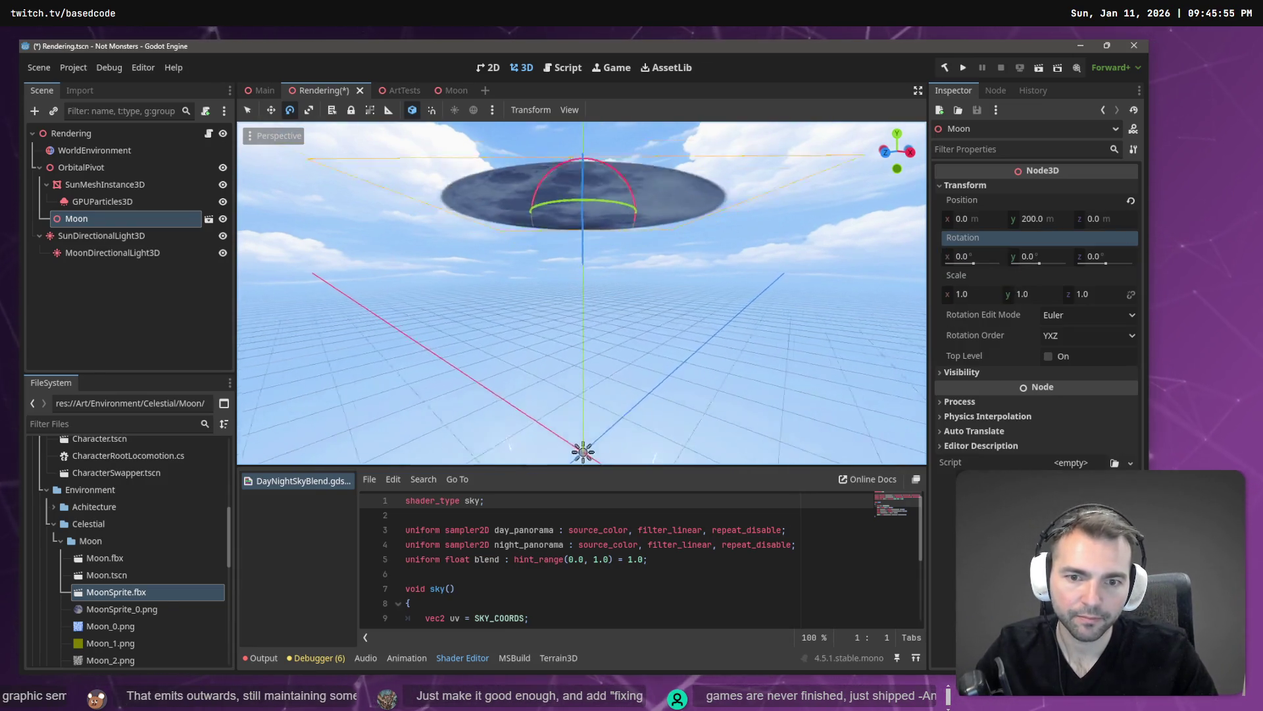
drag(583, 293, 698, 232)
key(ctrl+s)
click(268, 96)
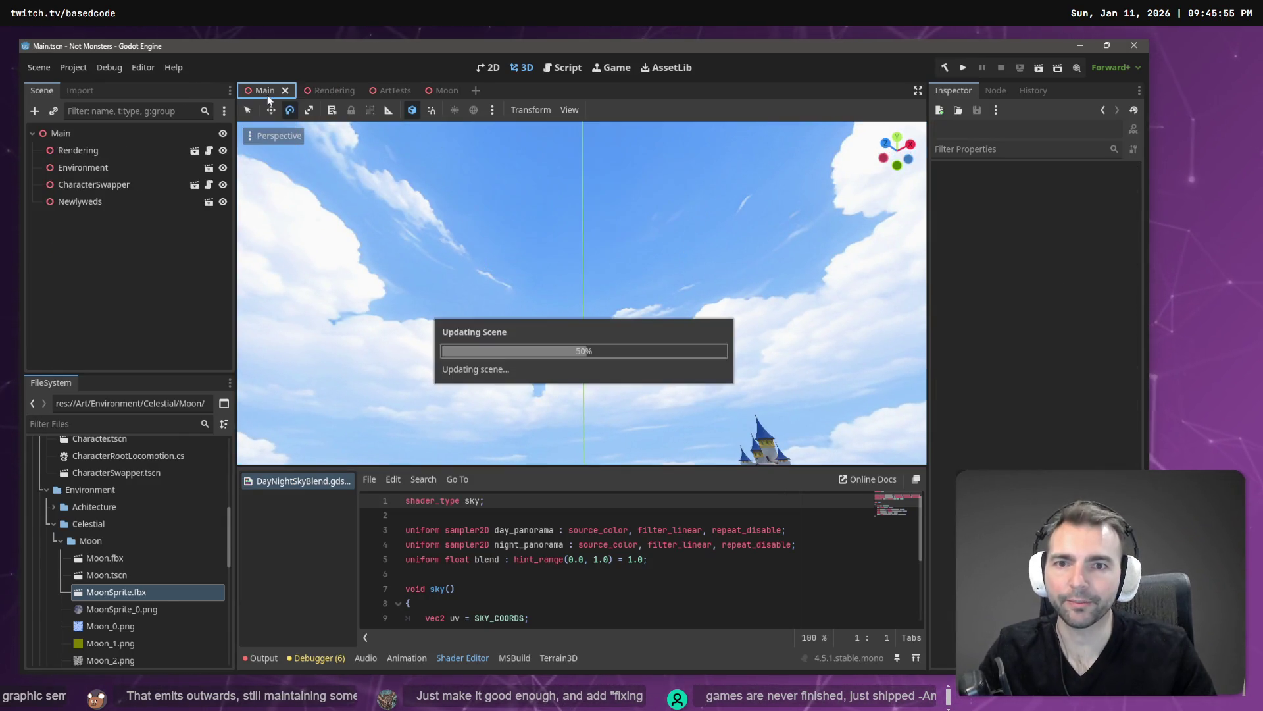
Run the game, then reimport Moon.fbx with Root Scale 100
key(F5)
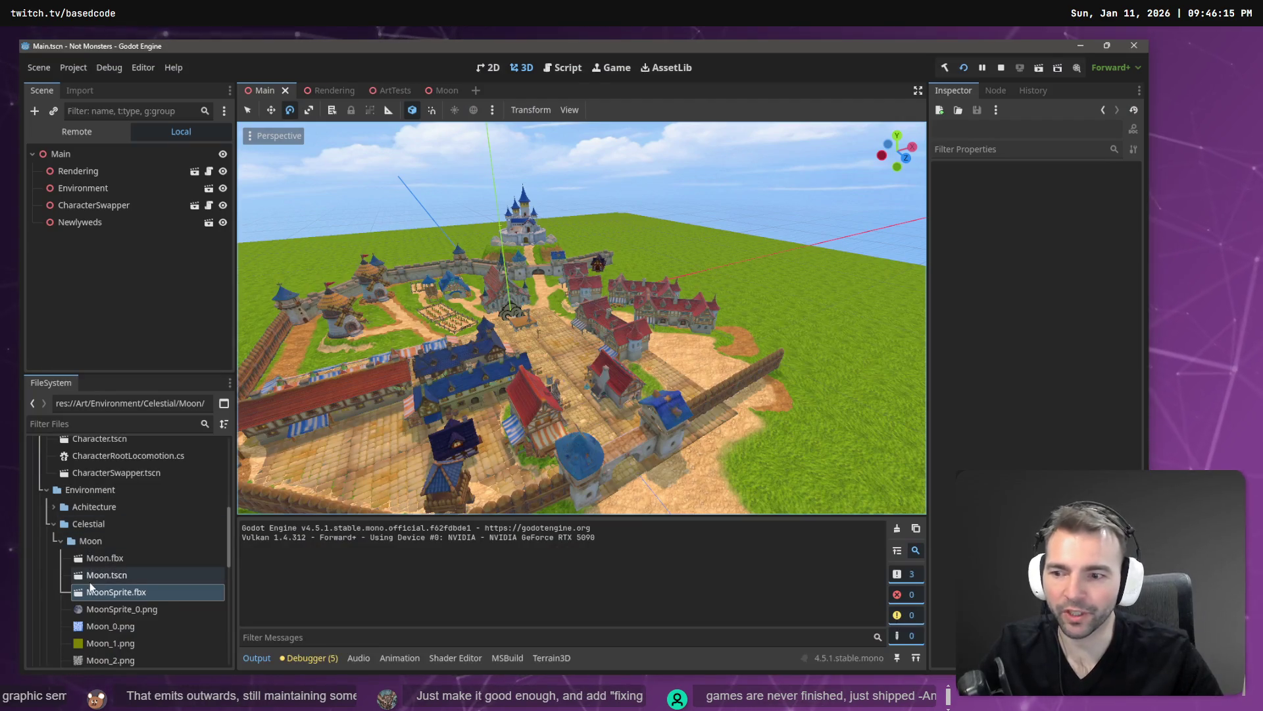
click(125, 556)
click(80, 90)
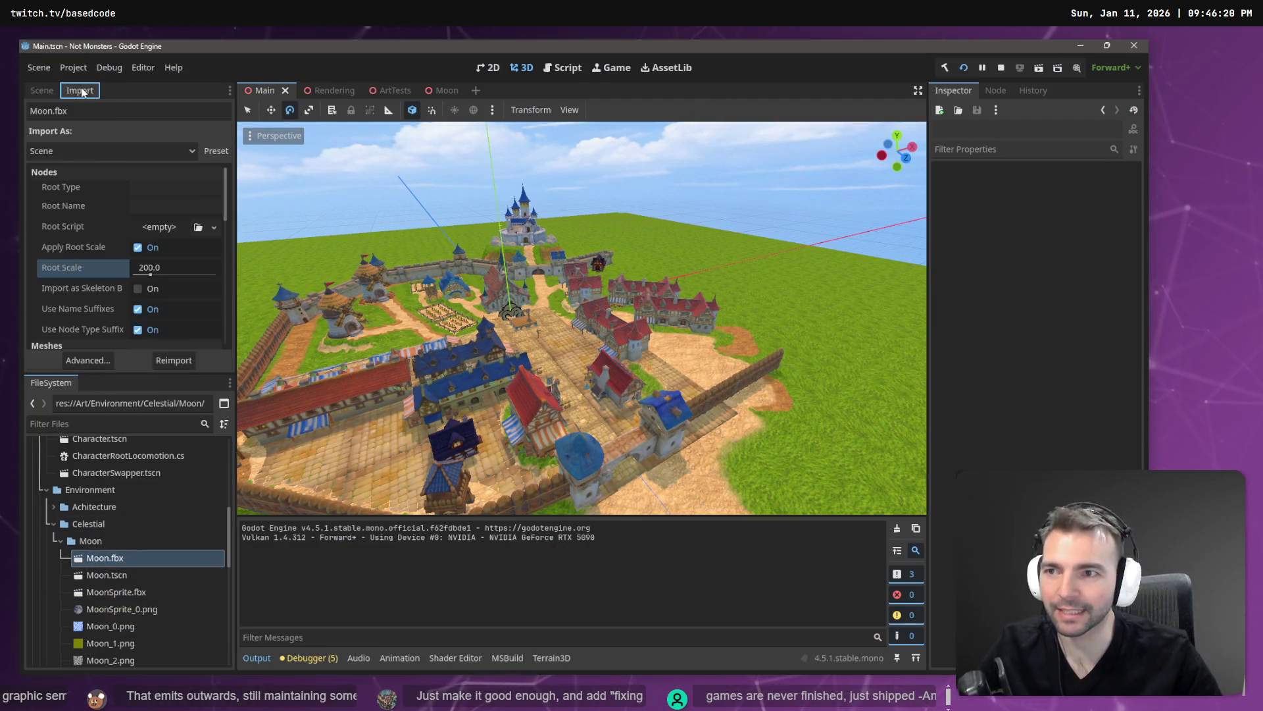
click(182, 267)
text(100)
key(Return)
click(170, 367)
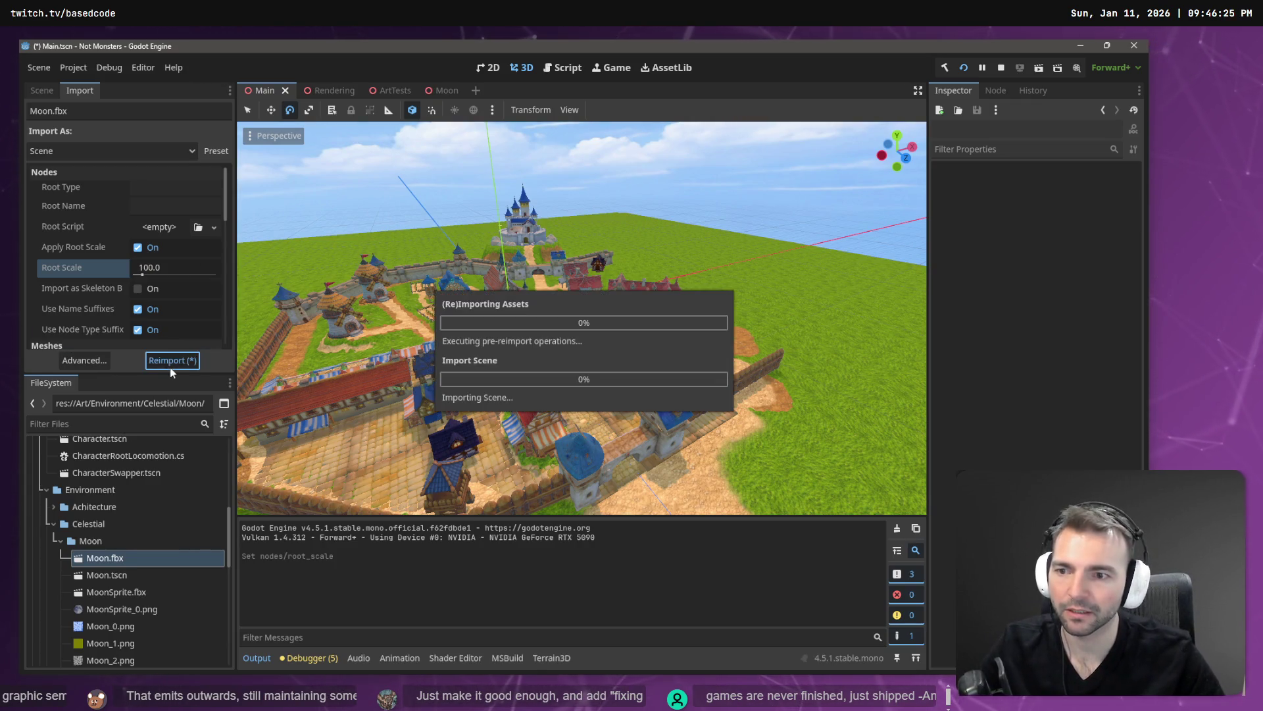
Check the moon in the running game, then reimport Moon.fbx at Root Scale 50
key(F5)
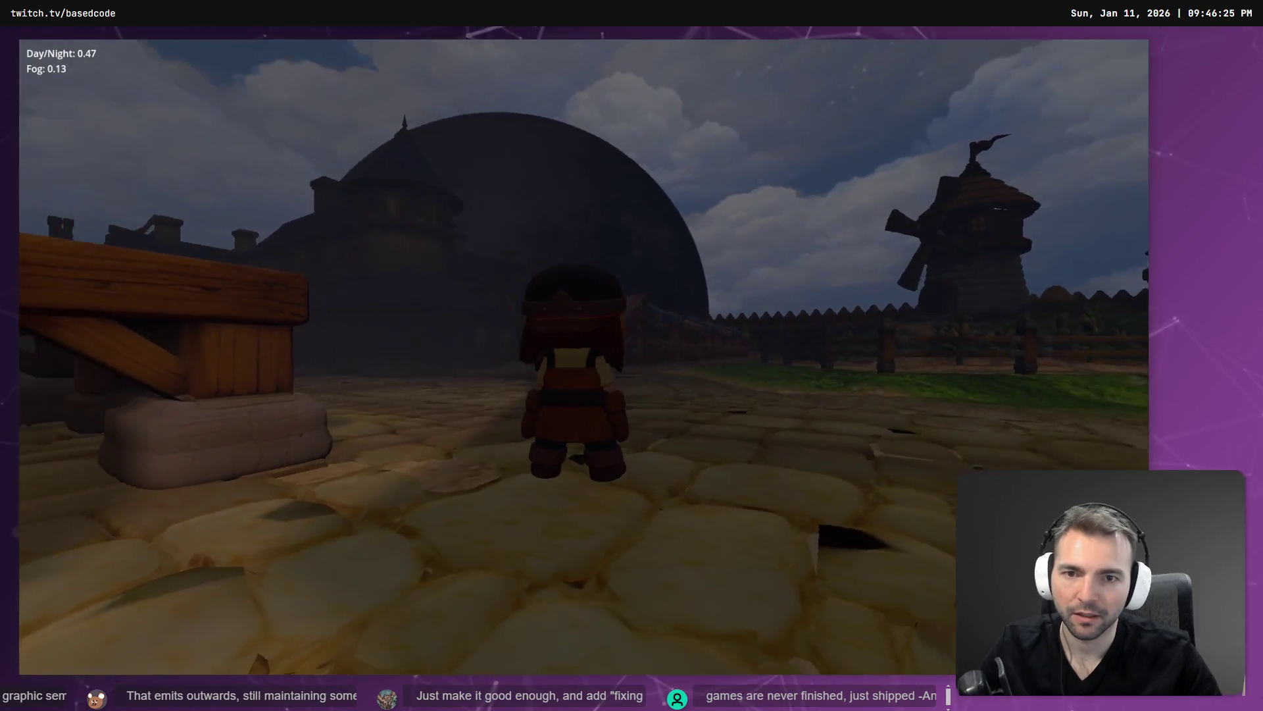
key(a)
key(F8)
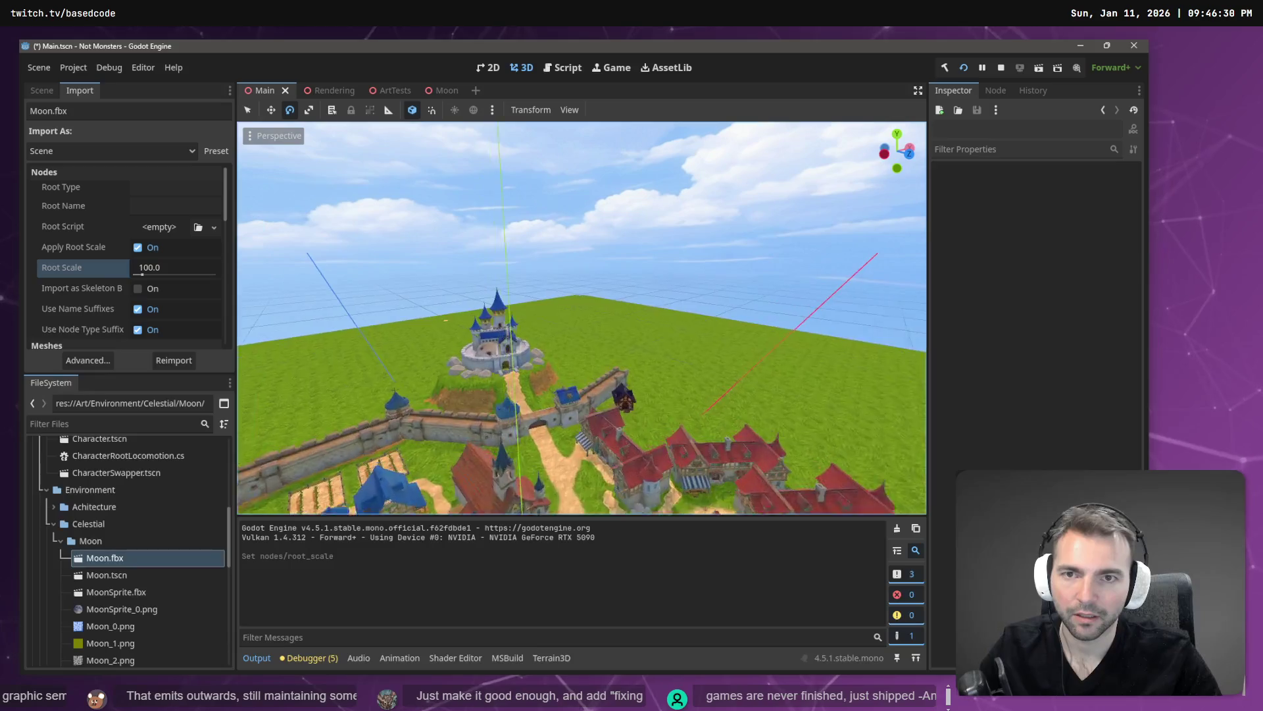
click(321, 90)
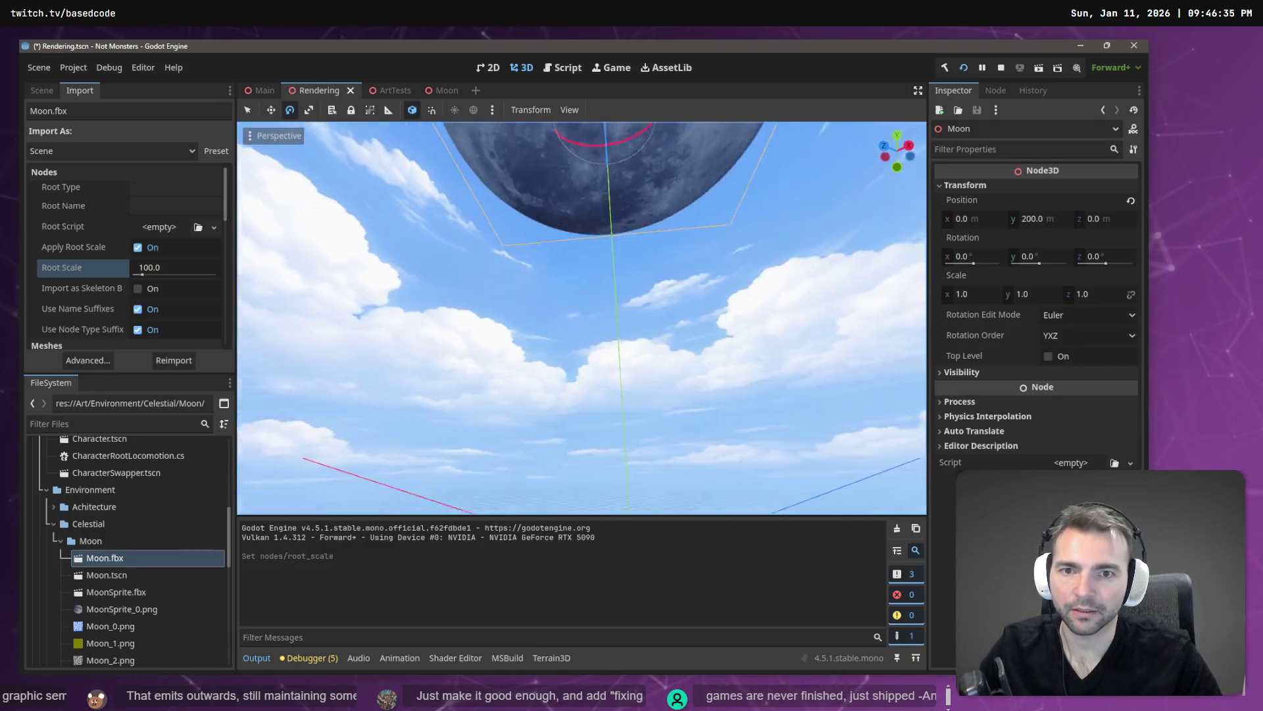
key(f)
click(187, 267)
text(50)
key(Return)
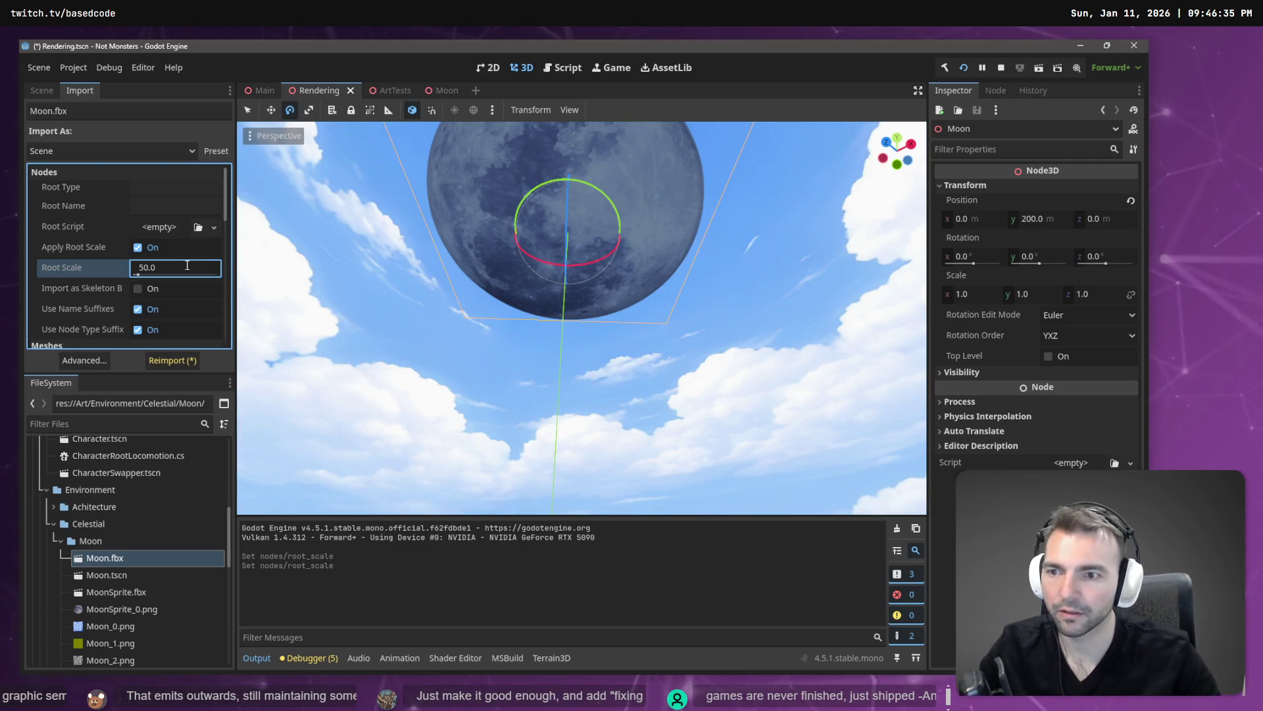
click(170, 360)
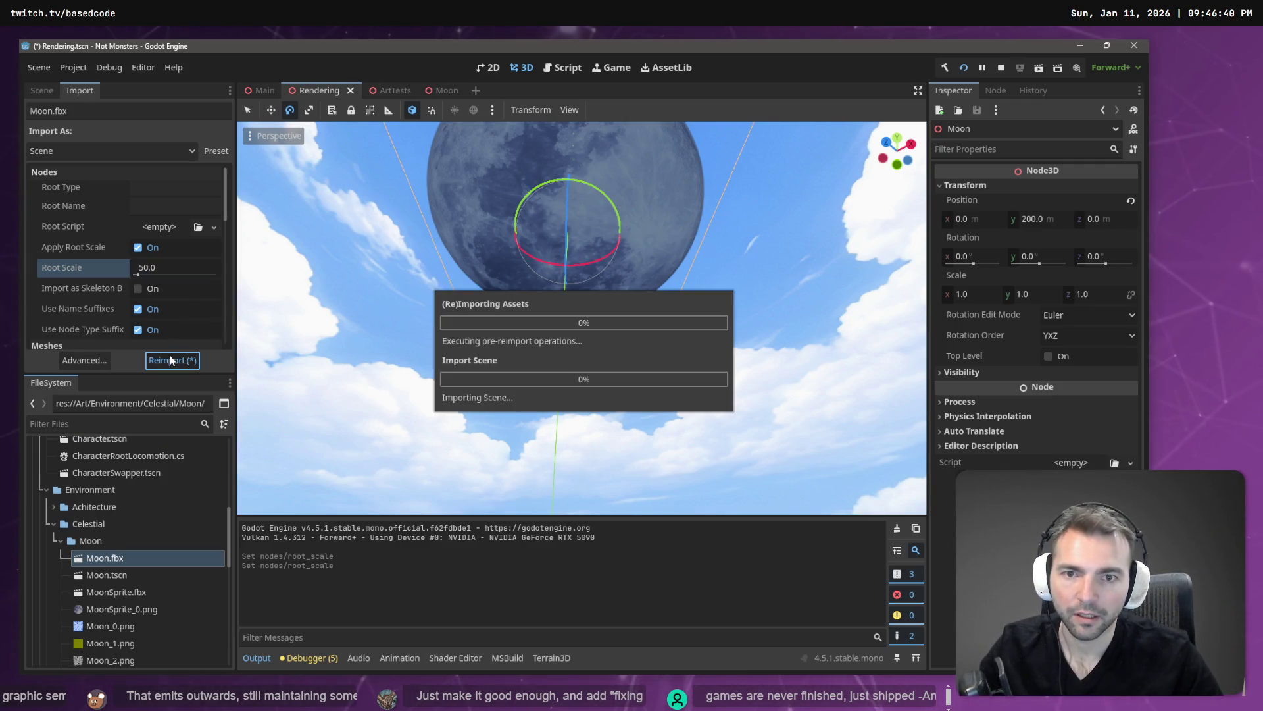
Reselect the Moon node in the scene tree and open its Moon scene
click(42, 90)
click(100, 229)
click(103, 239)
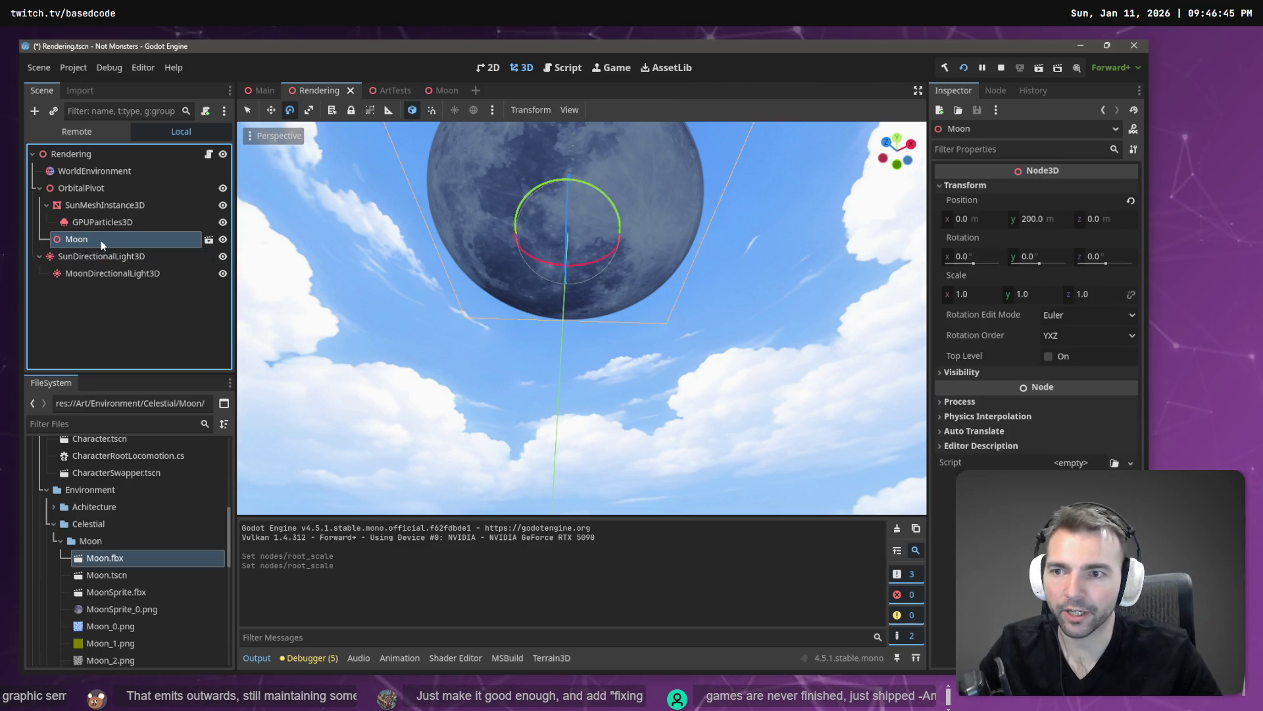
click(208, 239)
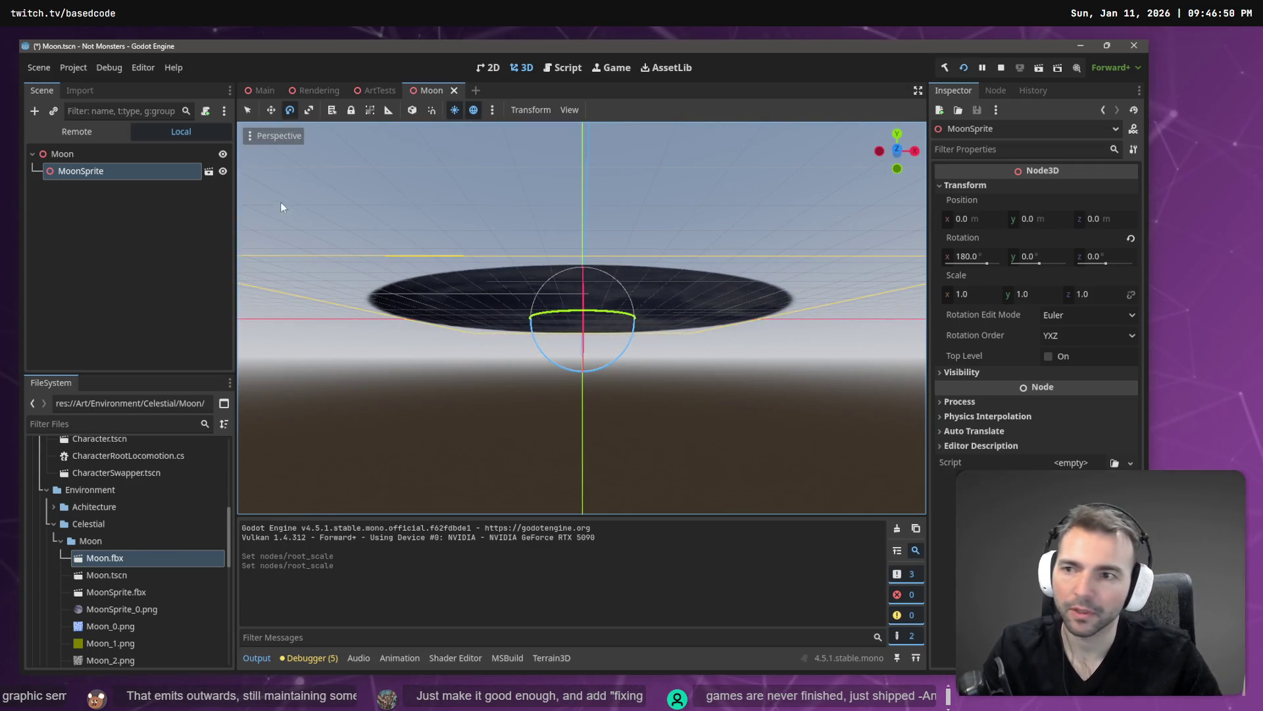
Replace the MoonSprite node with a fresh MoonSprite.fbx instance under Moon
click(120, 167)
key(Delete)
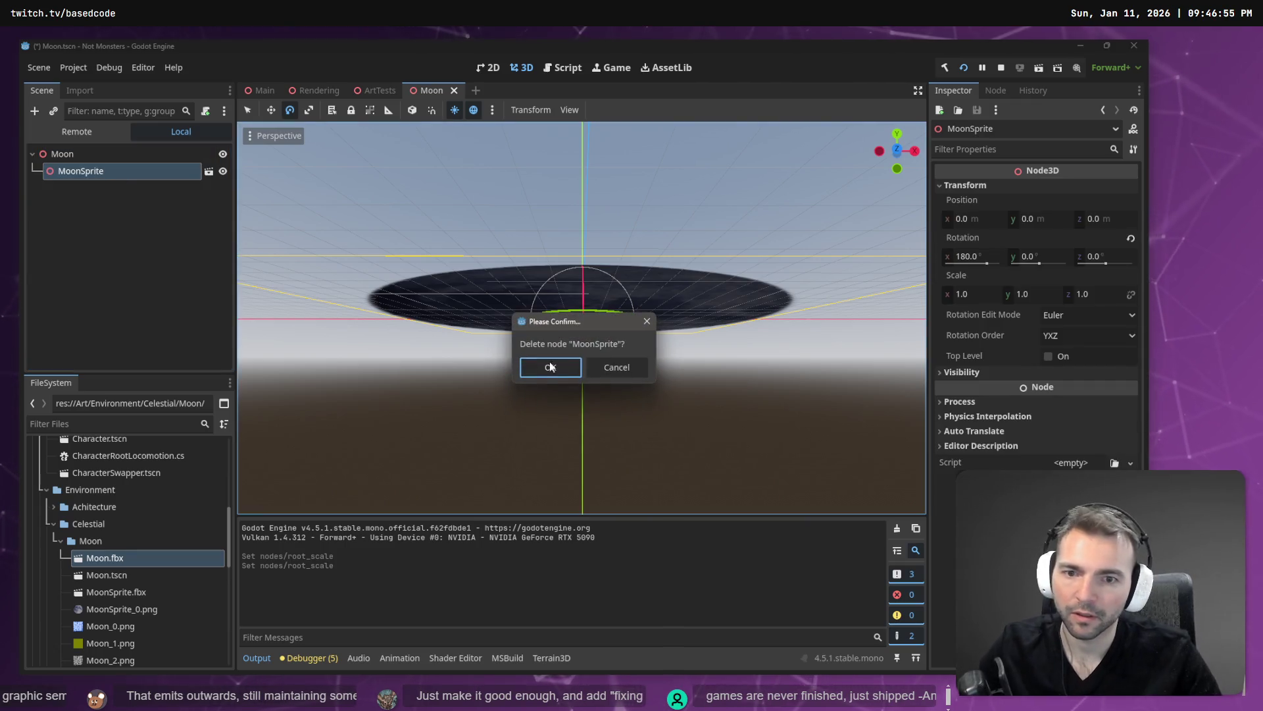
click(550, 366)
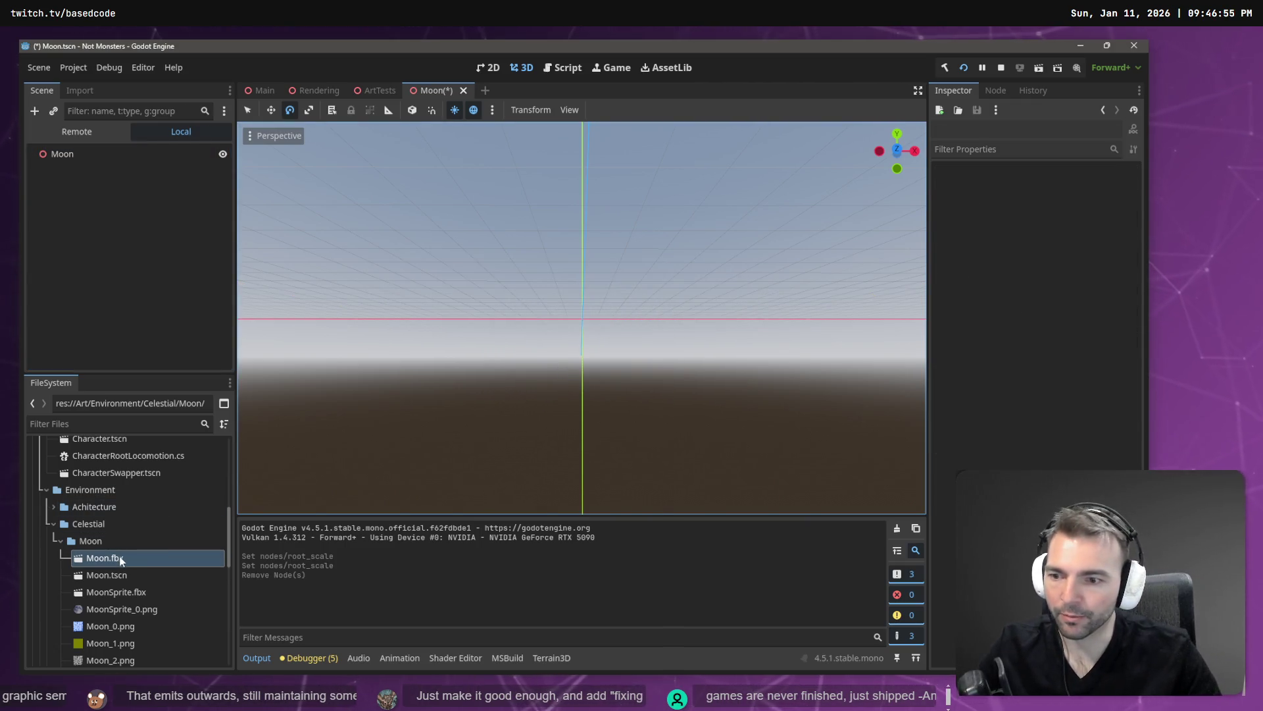
mouse_move(121, 558)
mouse_down()
mouse_move(82, 176)
mouse_move(99, 160)
mouse_up()
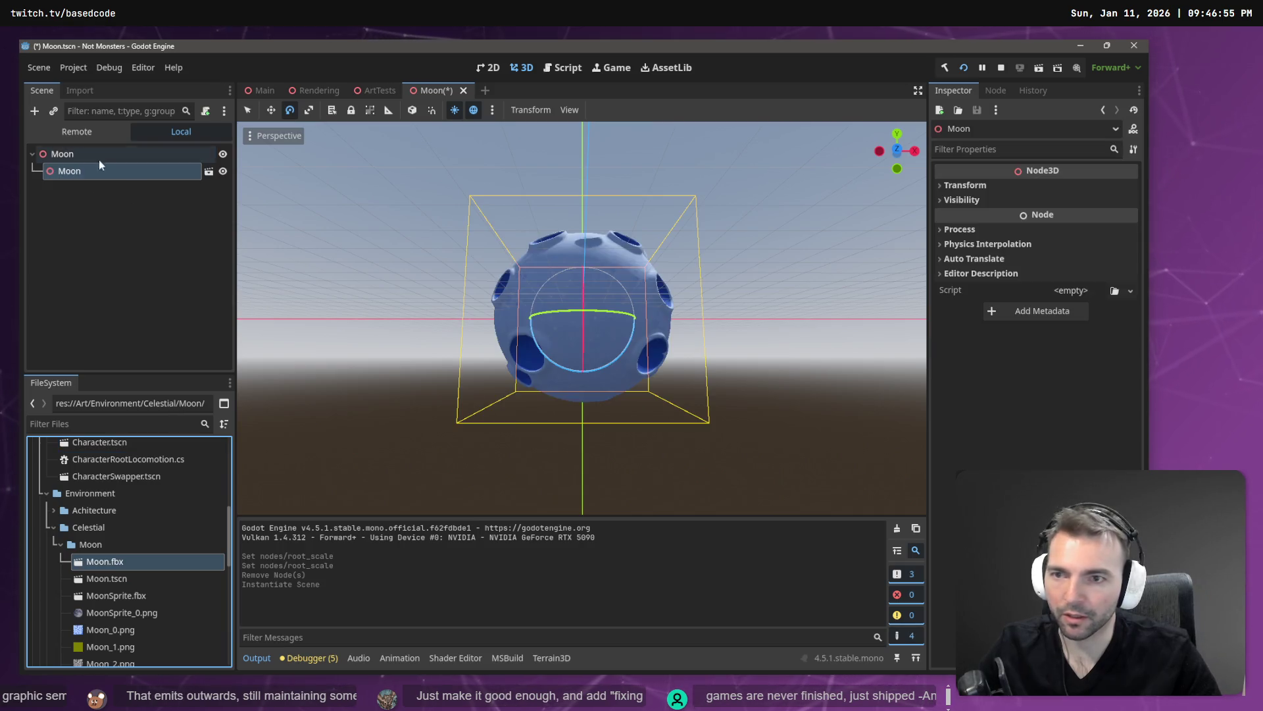
key(ctrl+z)
drag(104, 590, 77, 156)
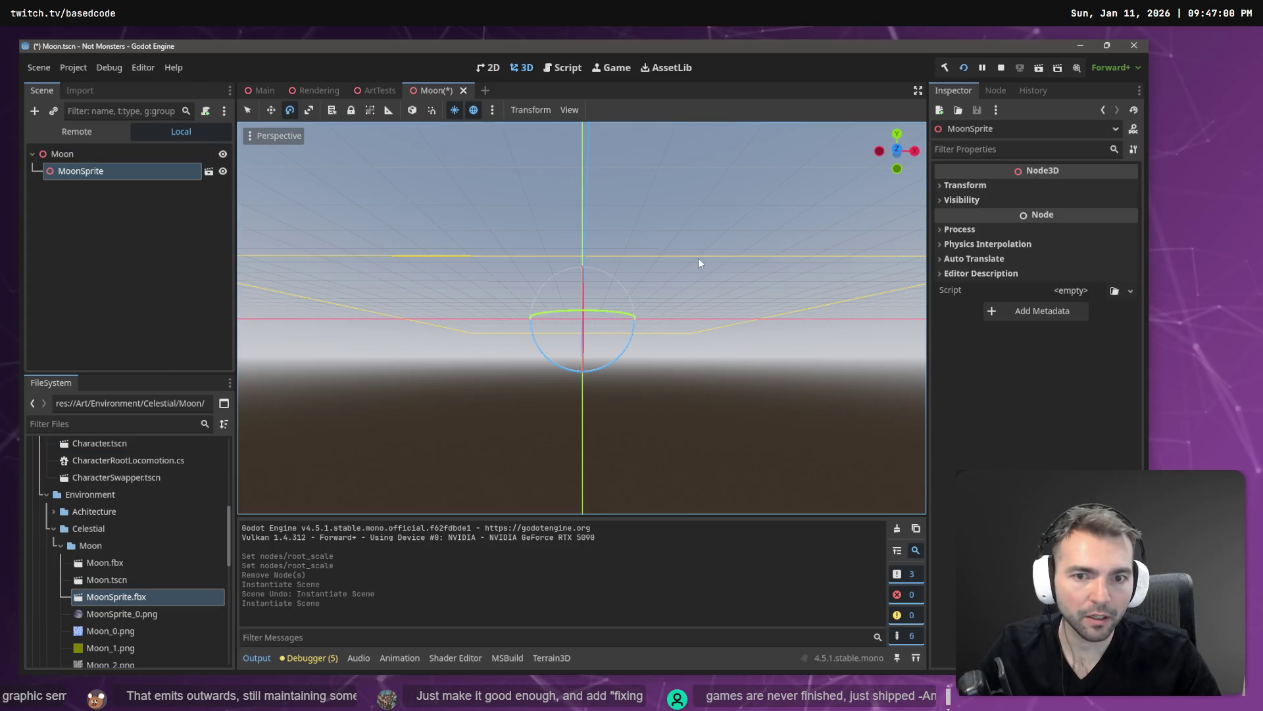
Set the new MoonSprite's X rotation to 180° and save the Moon scene
click(964, 184)
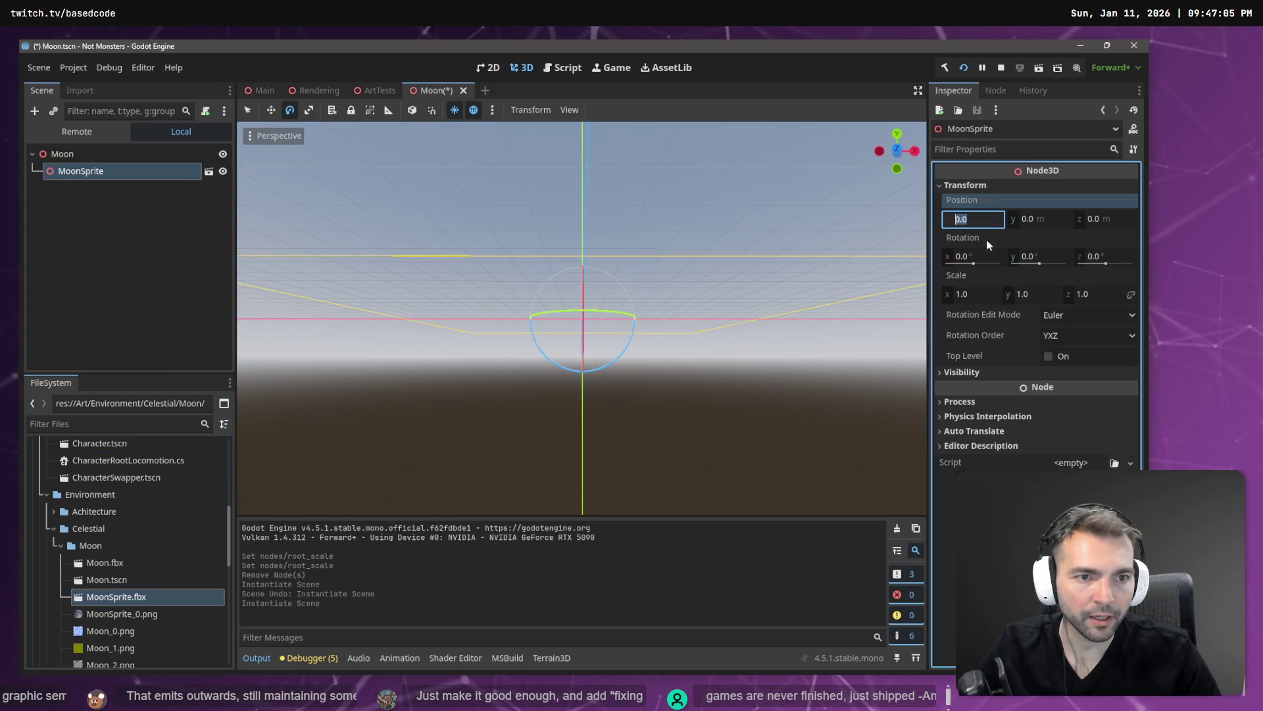
click(986, 256)
text(18)
key(Return)
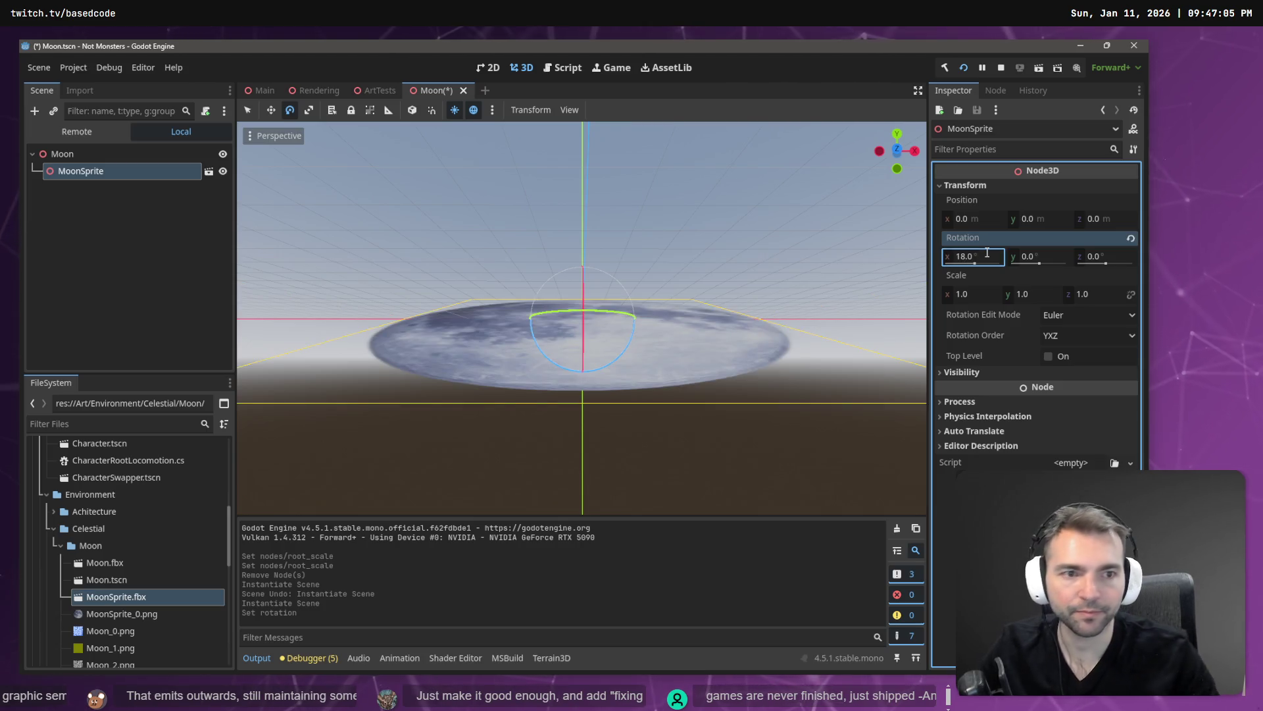
text(80)
key(Return)
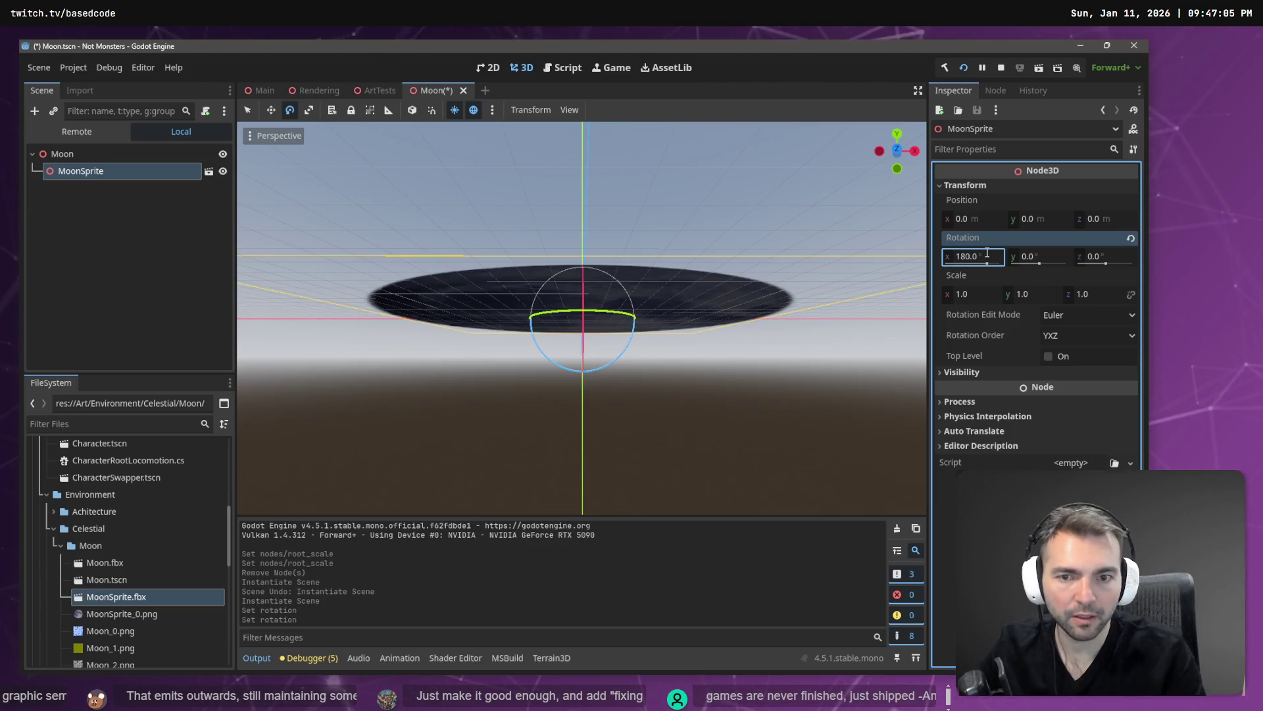
click(720, 199)
key(ctrl+s)
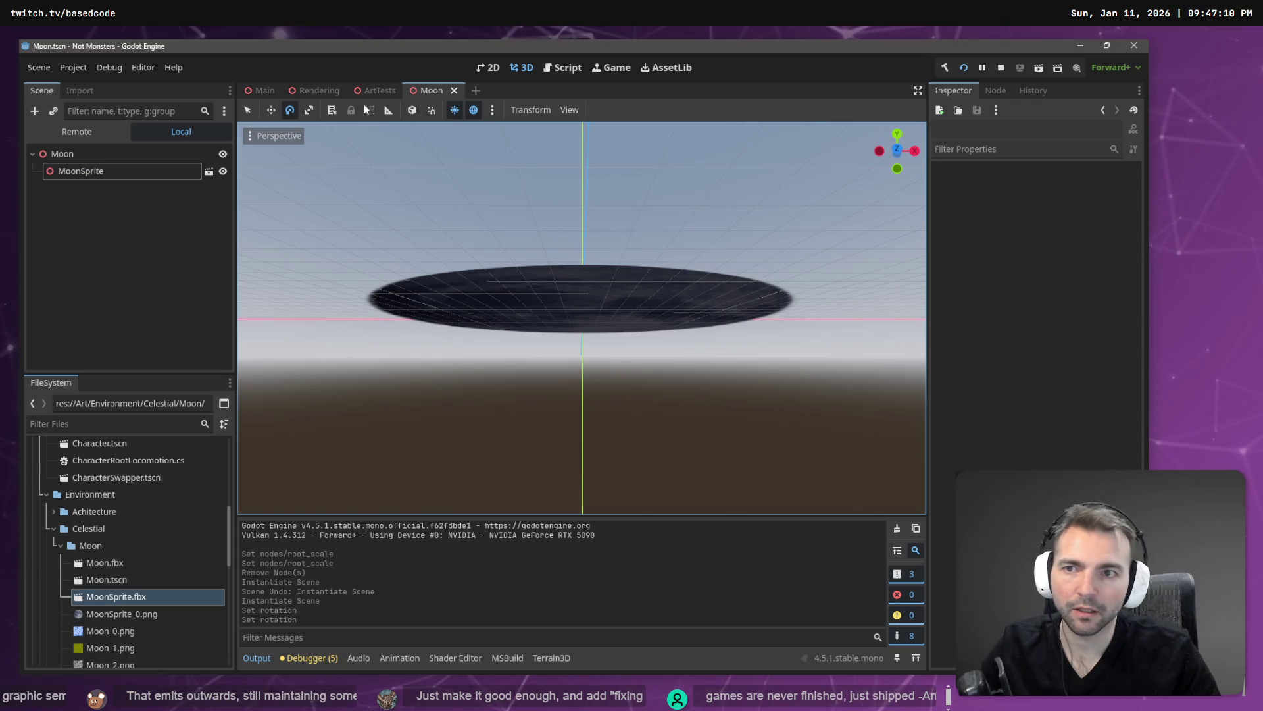
click(315, 91)
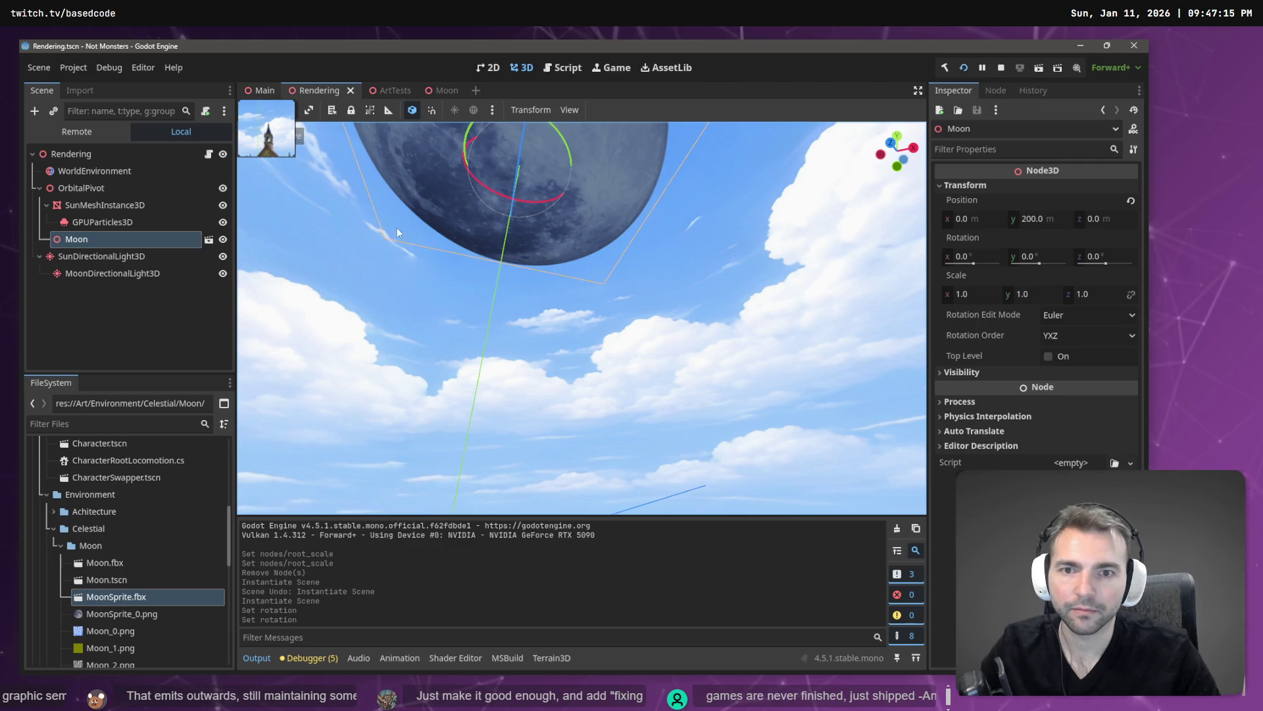
From the Main scene, orbit down to the village and test-run the game to check the moon
key(ctrl+shift+Tab)
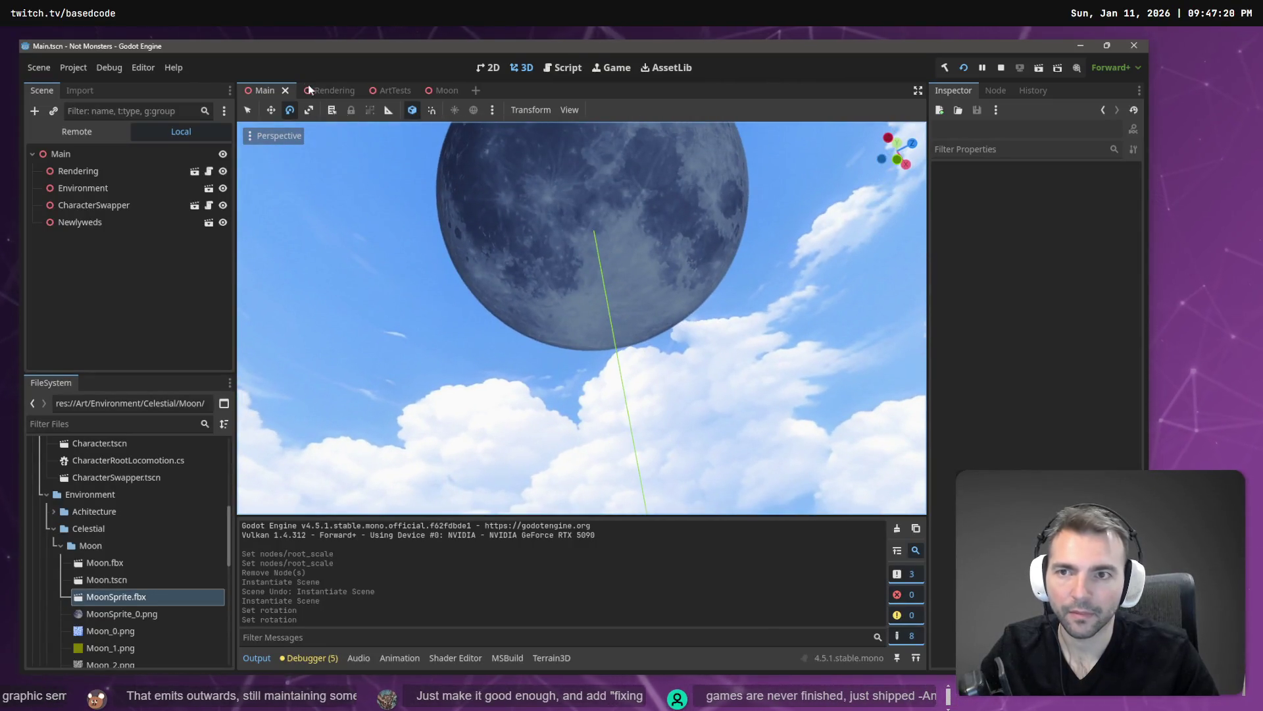
mouse_move(394, 97)
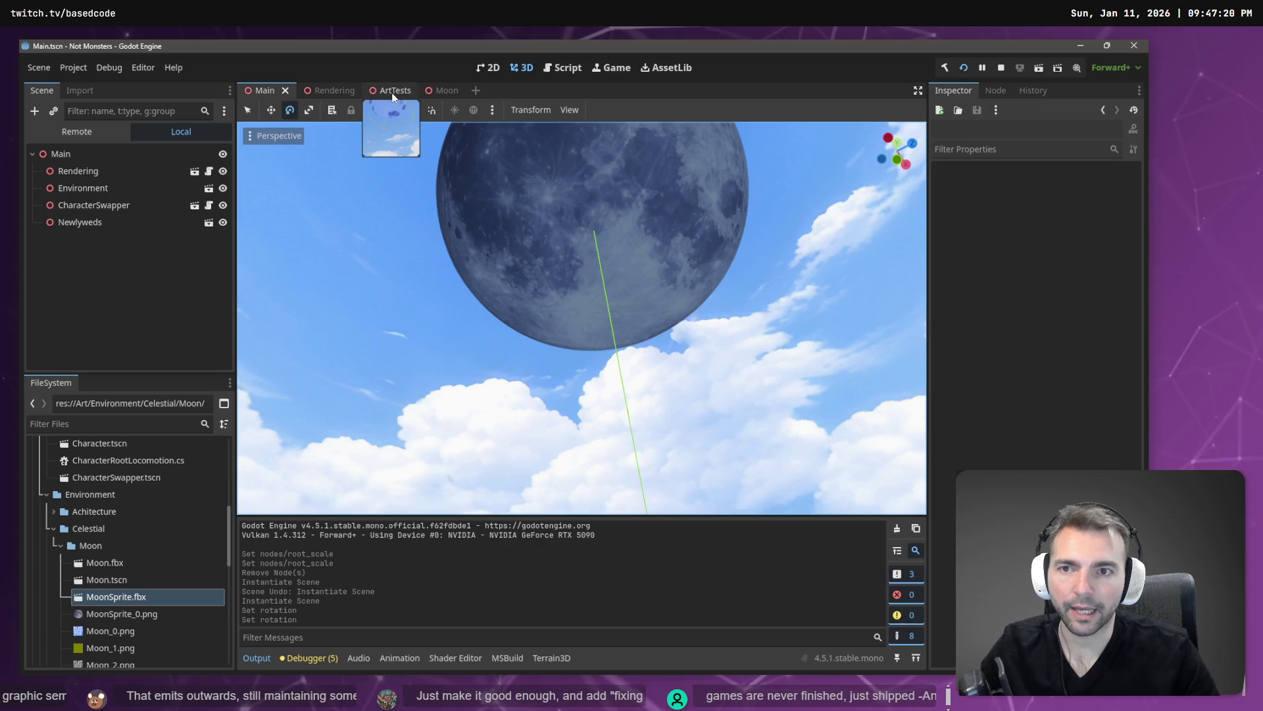
click(322, 91)
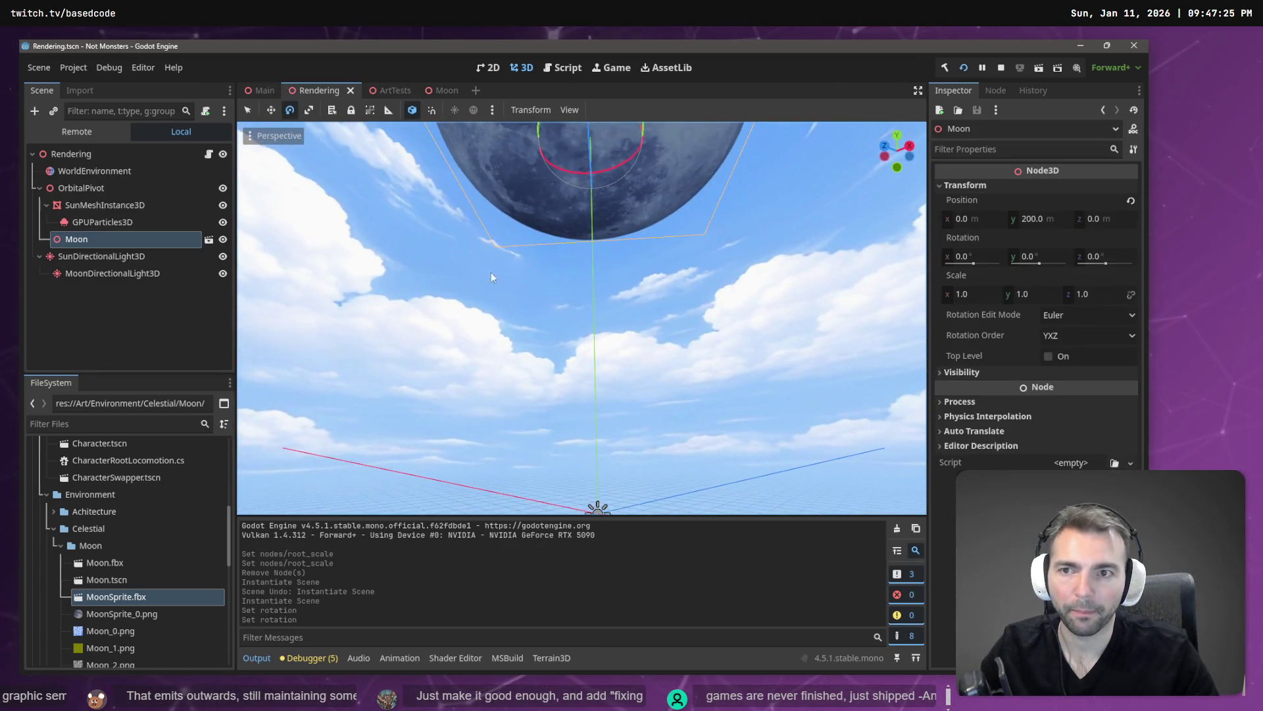
click(261, 93)
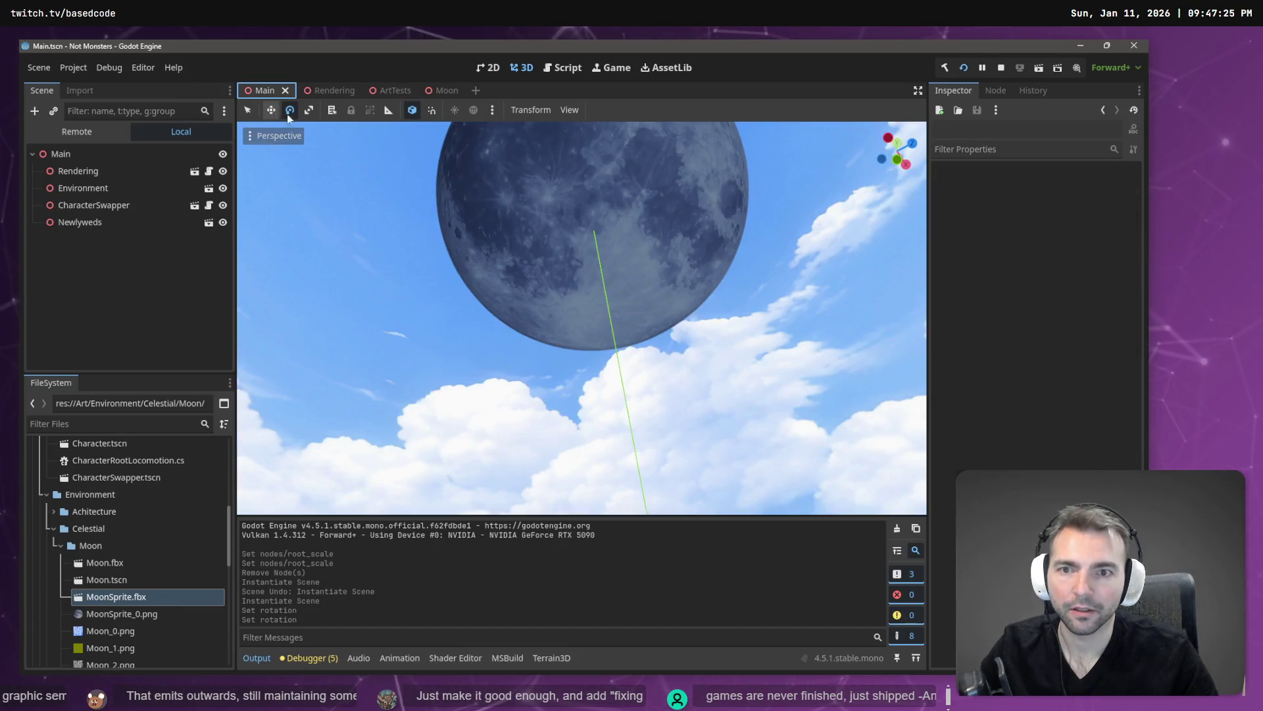
drag(612, 267, 612, 266)
key(F5)
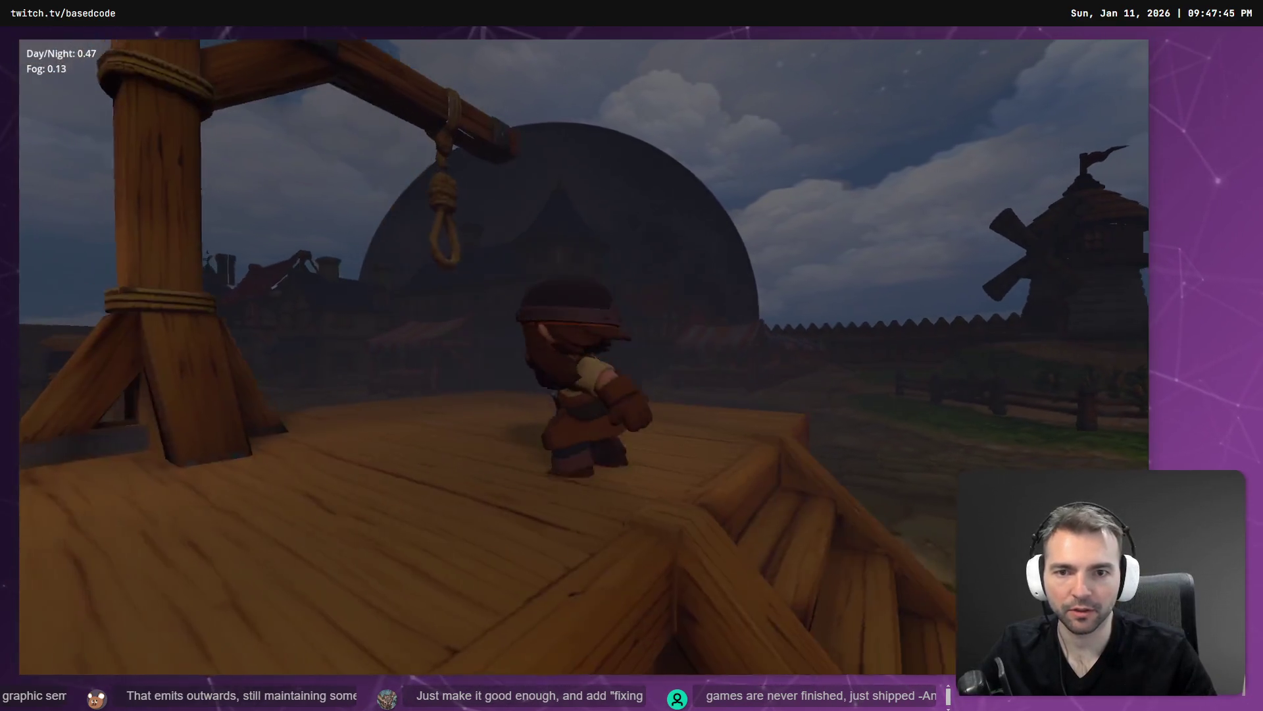
key(F8)
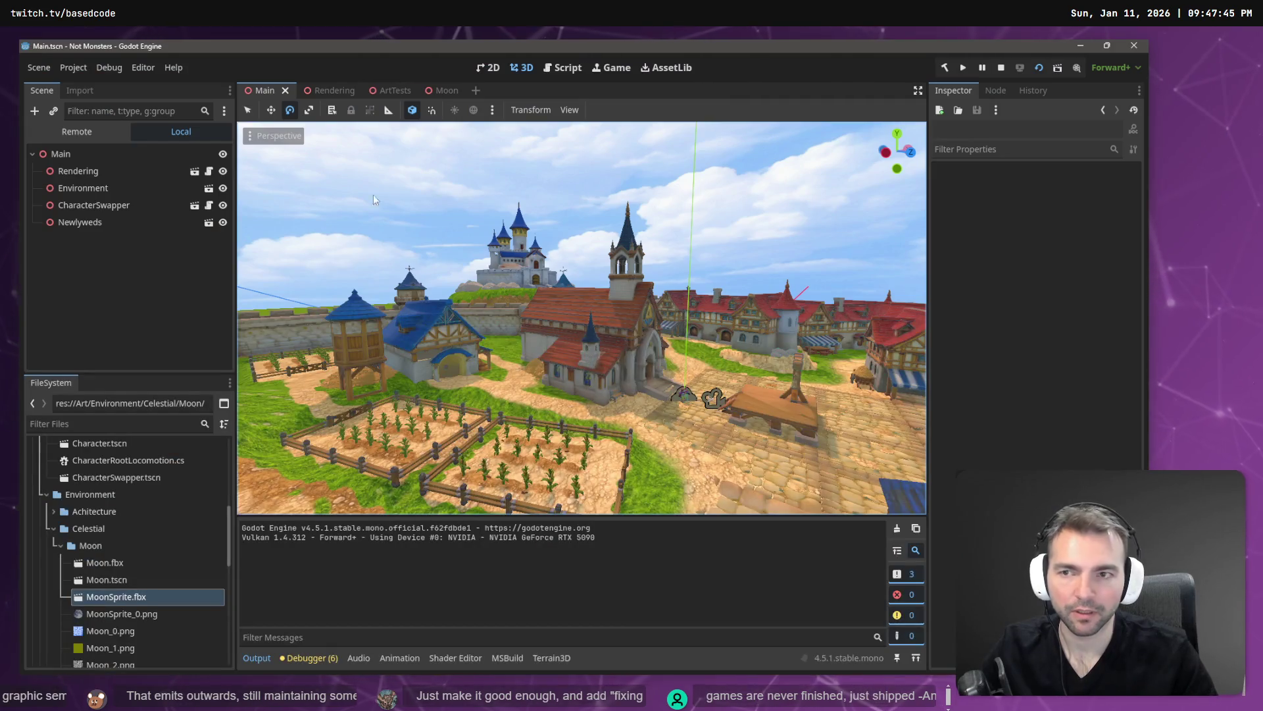
click(447, 90)
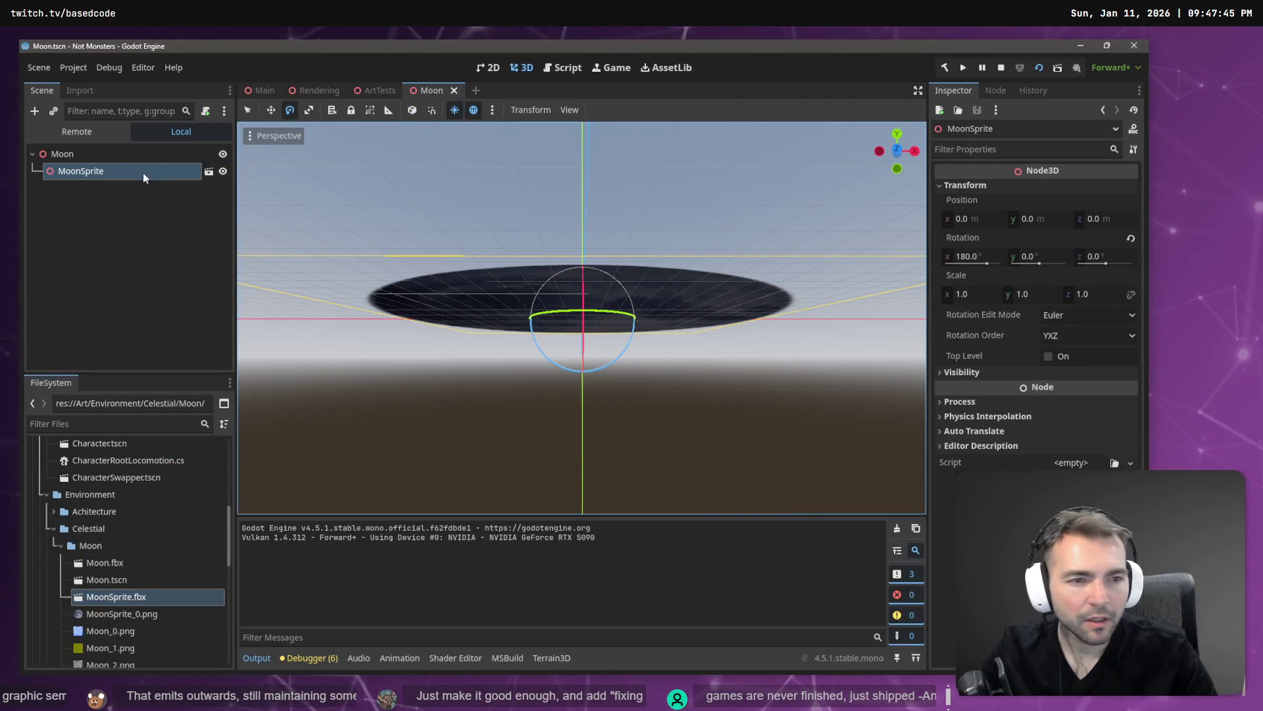
Reimport Moon.fbx with Root Scale lowered from 50 to 20
click(209, 171)
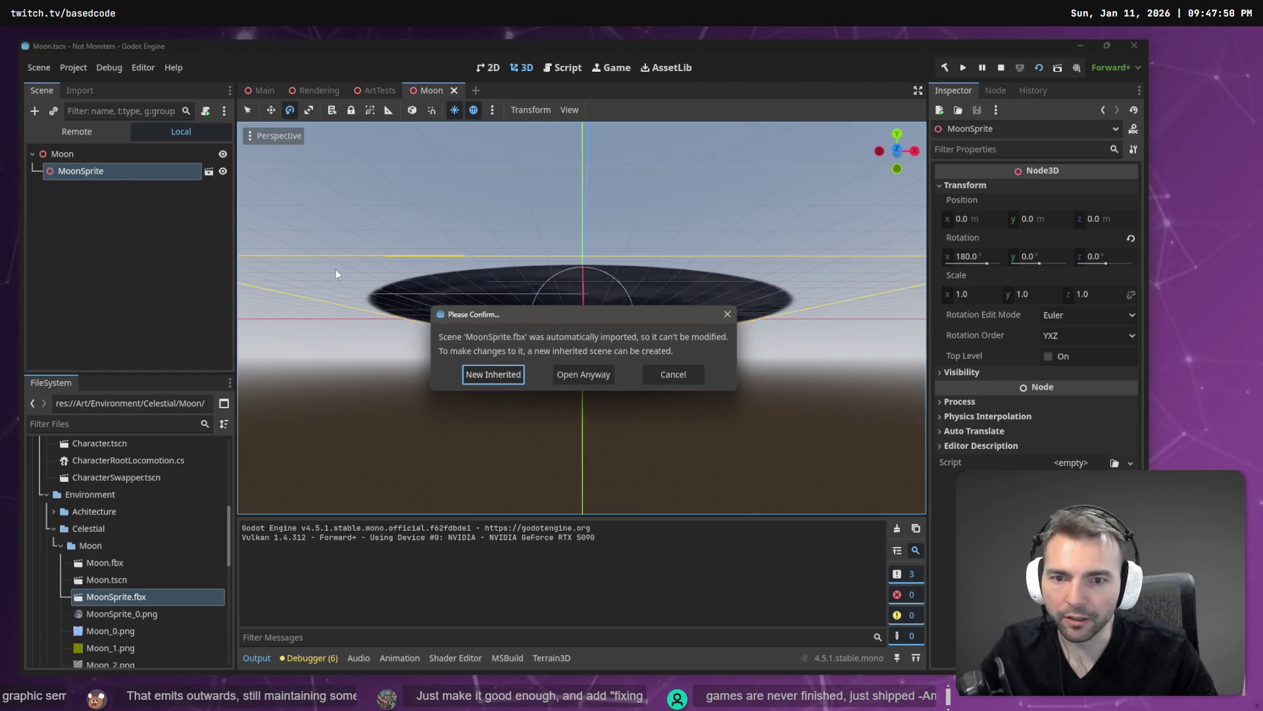
key(Escape)
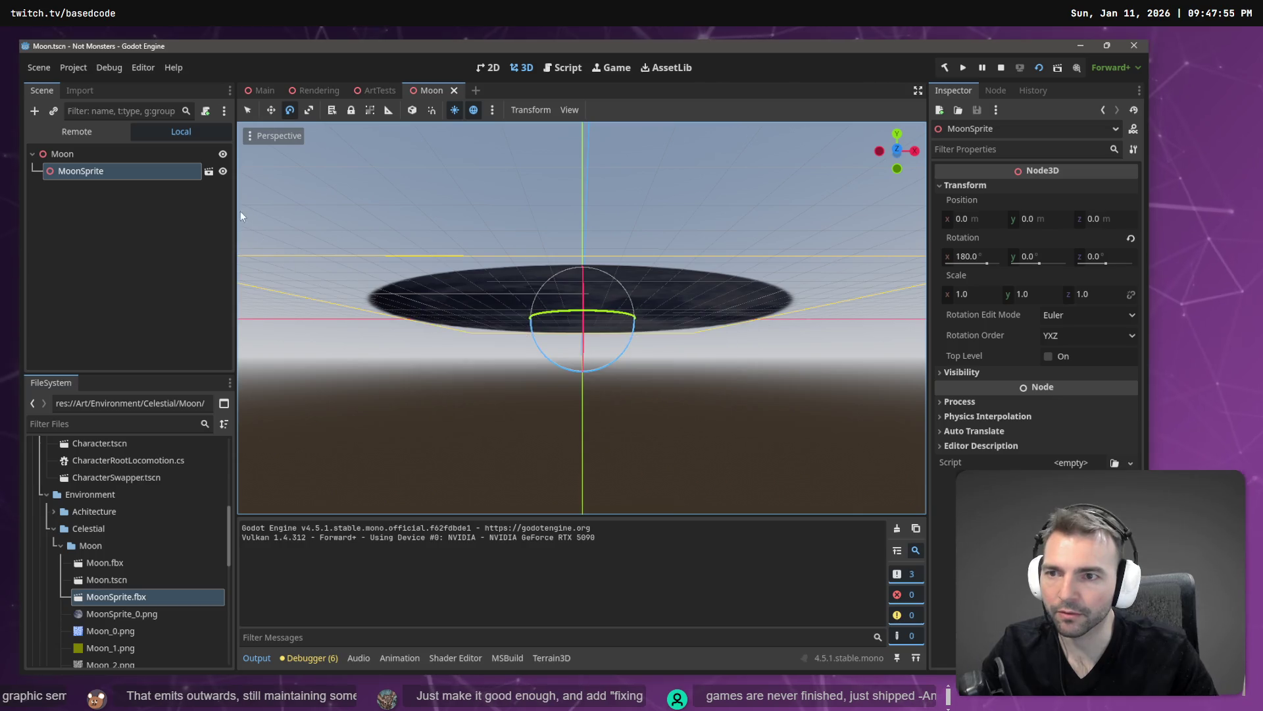
click(120, 563)
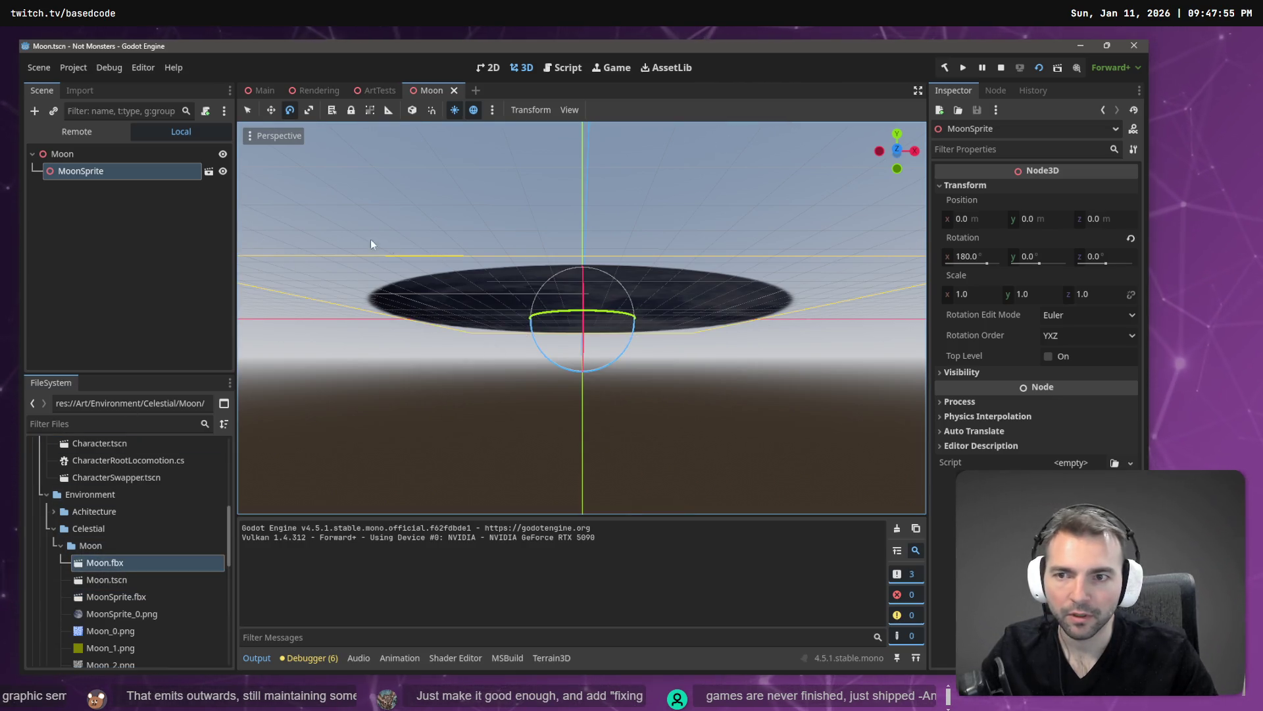
click(79, 91)
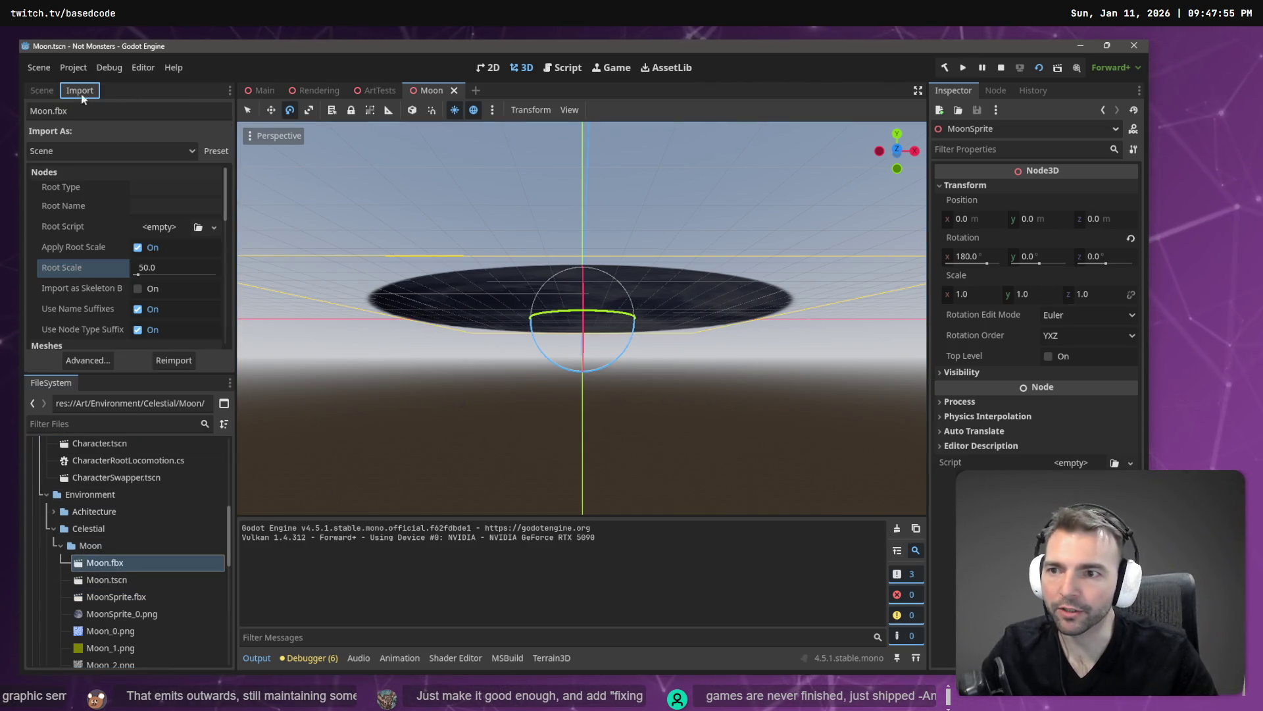
click(162, 269)
text(20)
key(Return)
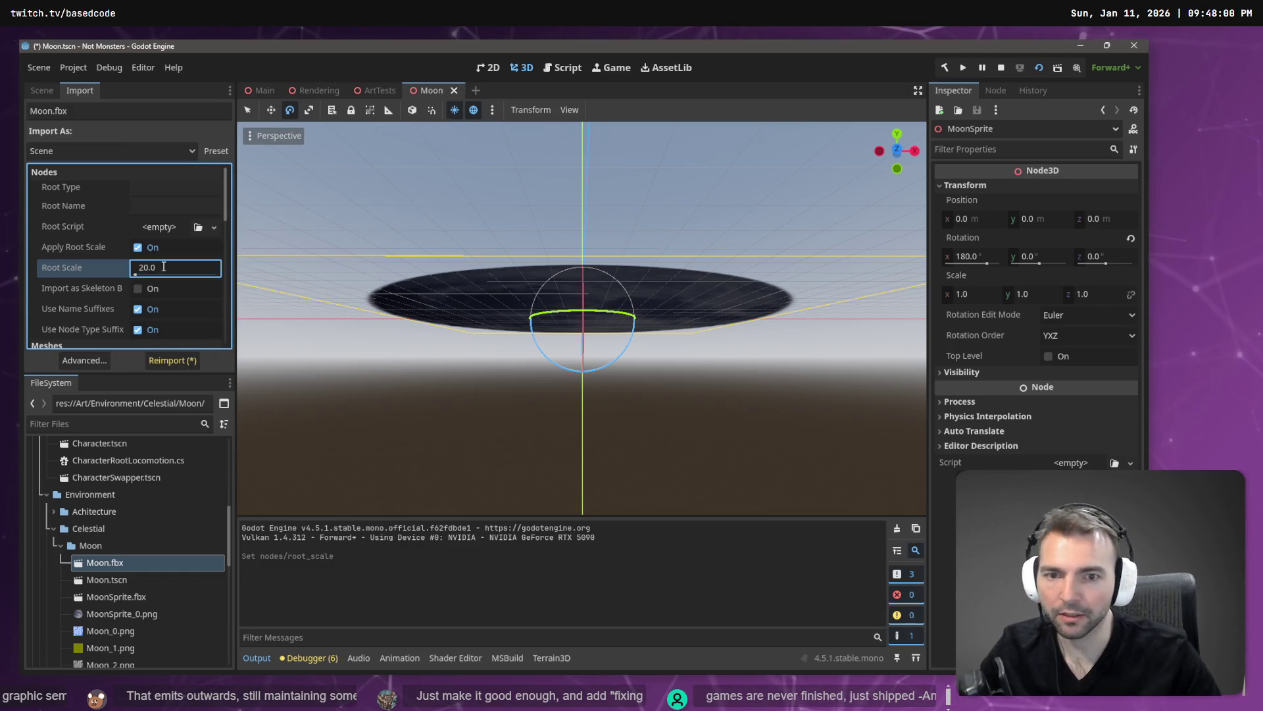
click(168, 360)
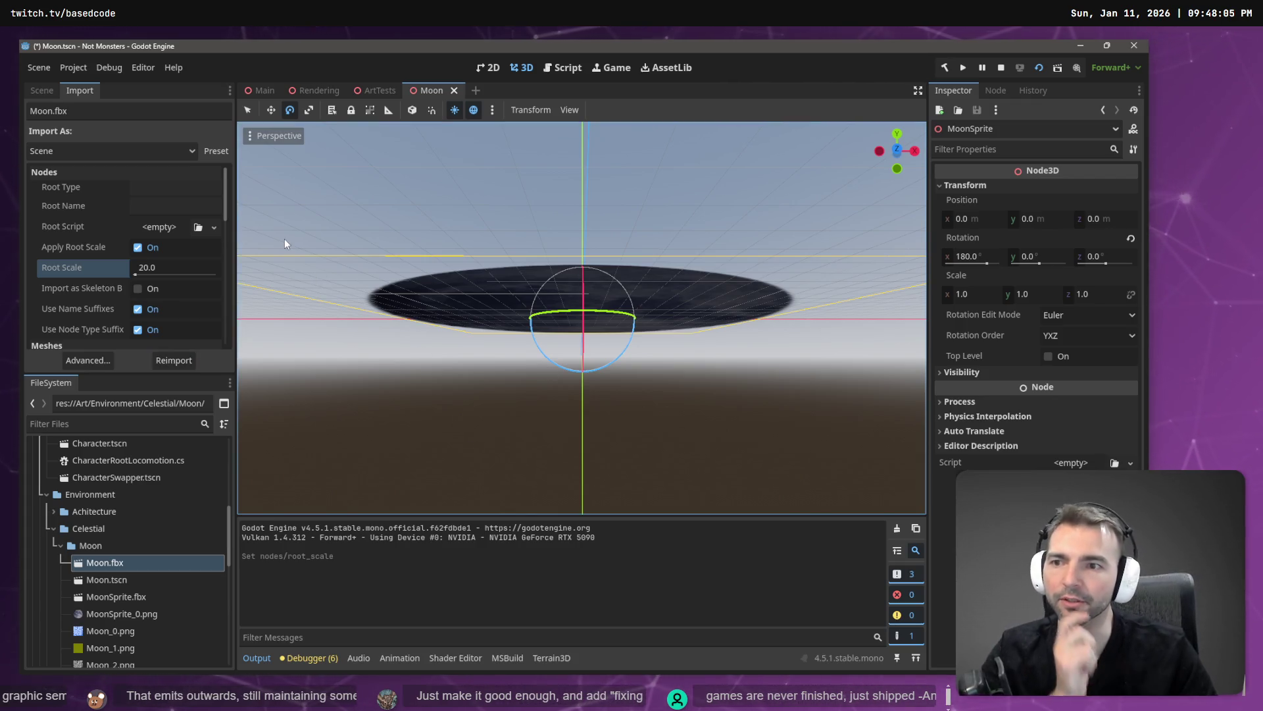
click(39, 90)
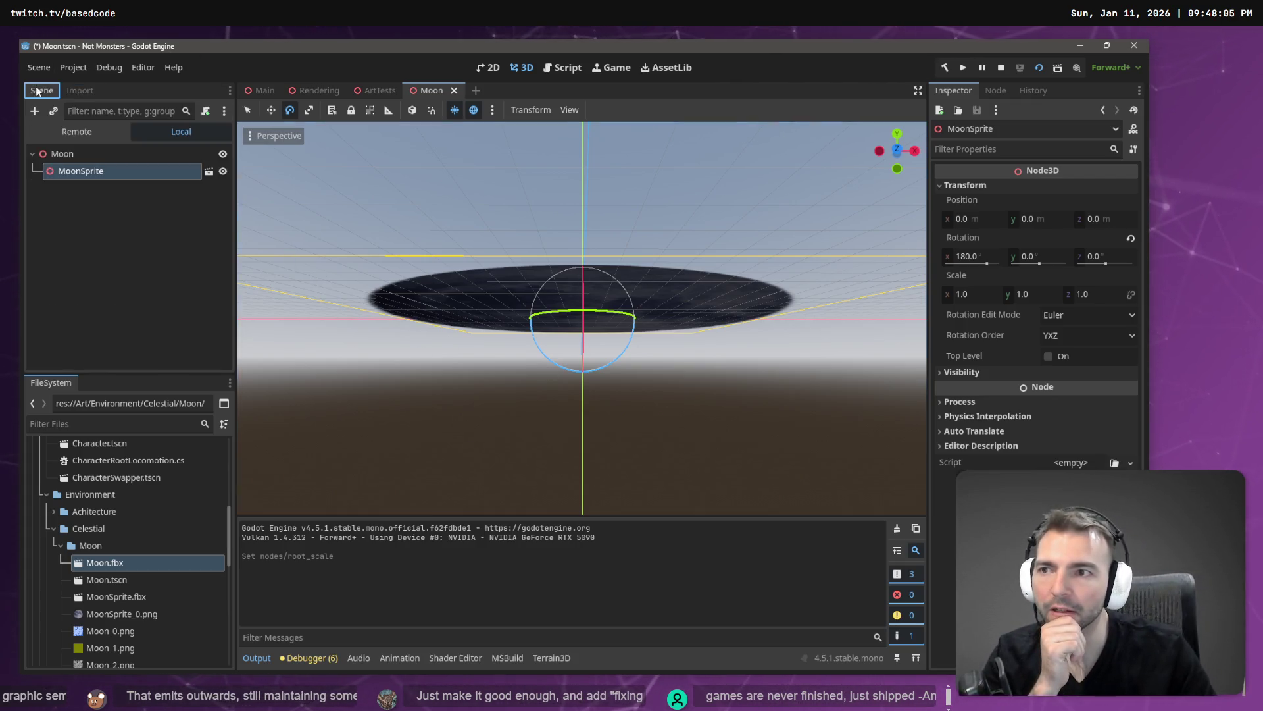
click(150, 175)
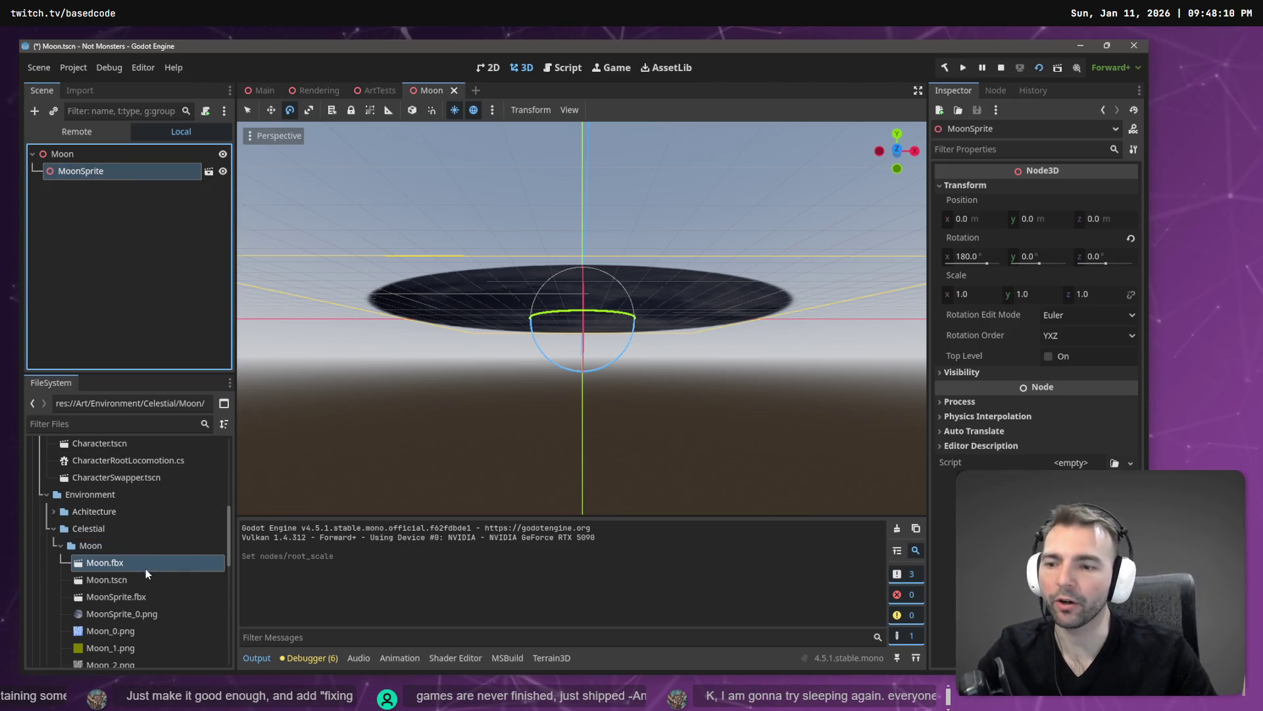
Delete Moon.fbx and the Moon_0–Moon_3 PNG textures from the project
ctrl+click(128, 625)
ctrl+click(125, 647)
scroll(120, 625, down, 1)
ctrl+click(119, 636)
ctrl+click(122, 653)
scroll(131, 624, down, 3)
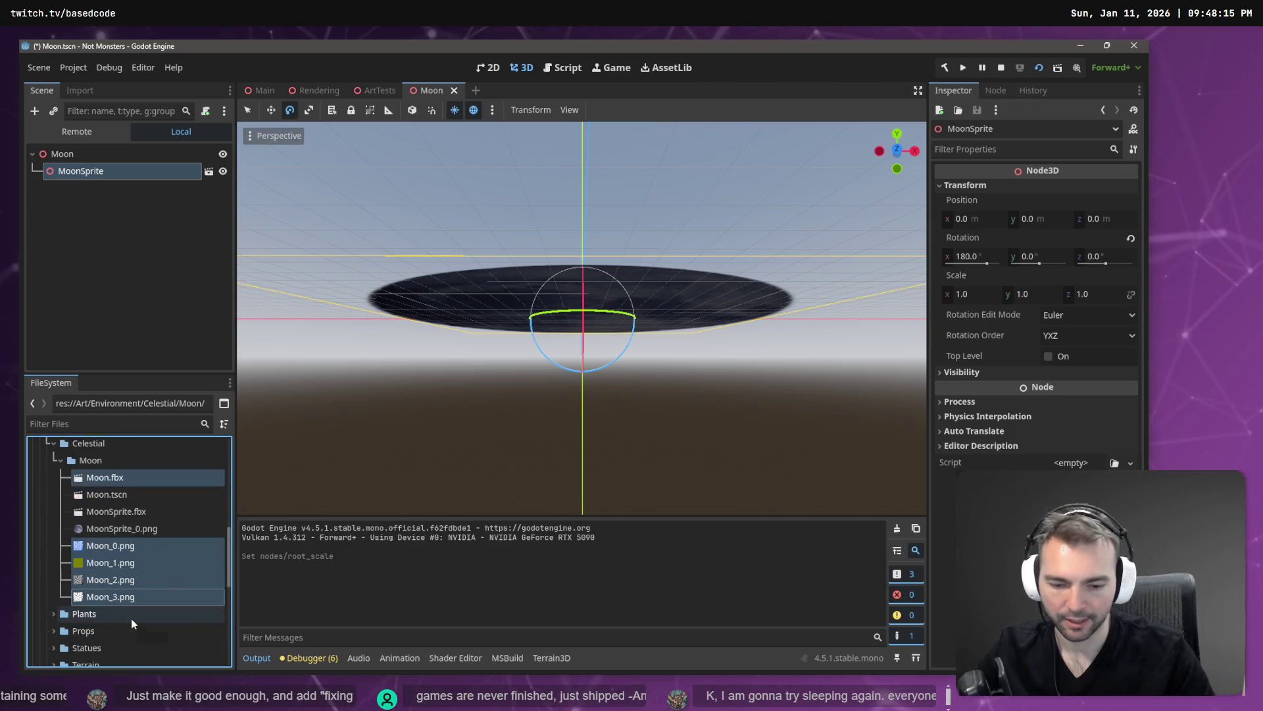
key(Delete)
key(Return)
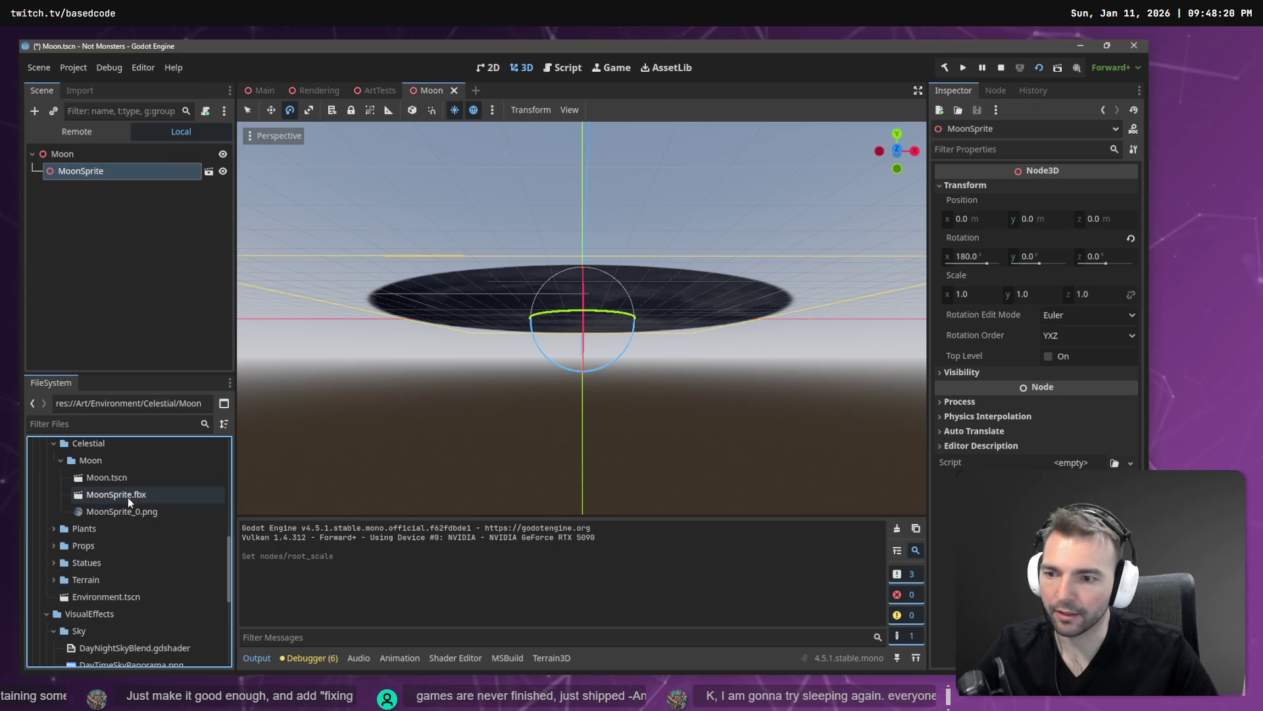
Reimport MoonSprite.fbx at Root Scale 50 and run the game from Main
click(80, 90)
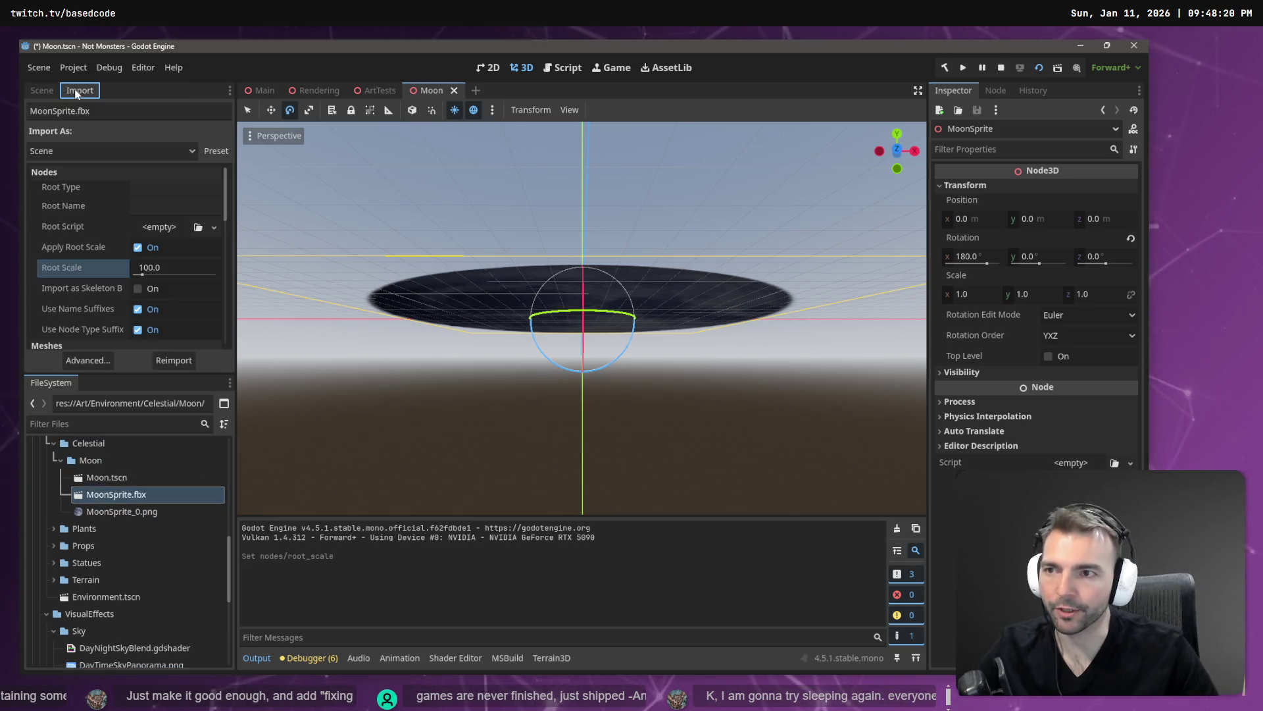
click(162, 267)
text(50)
key(Return)
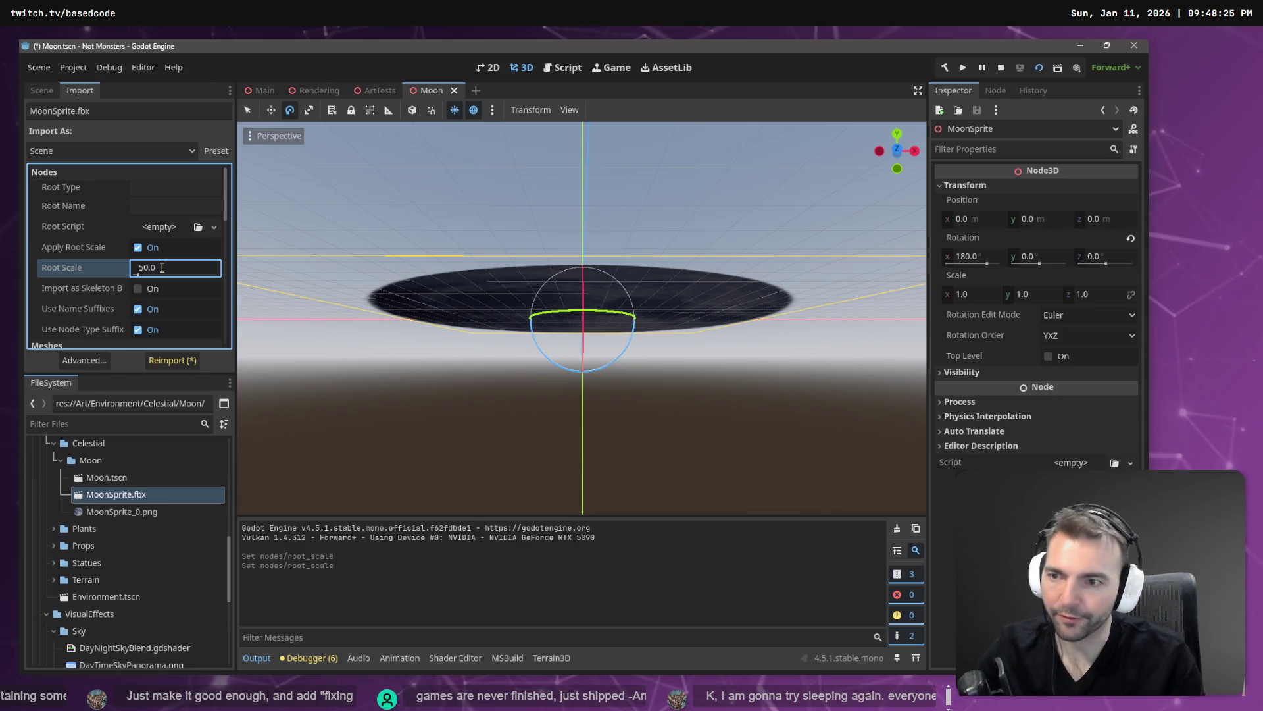
click(172, 360)
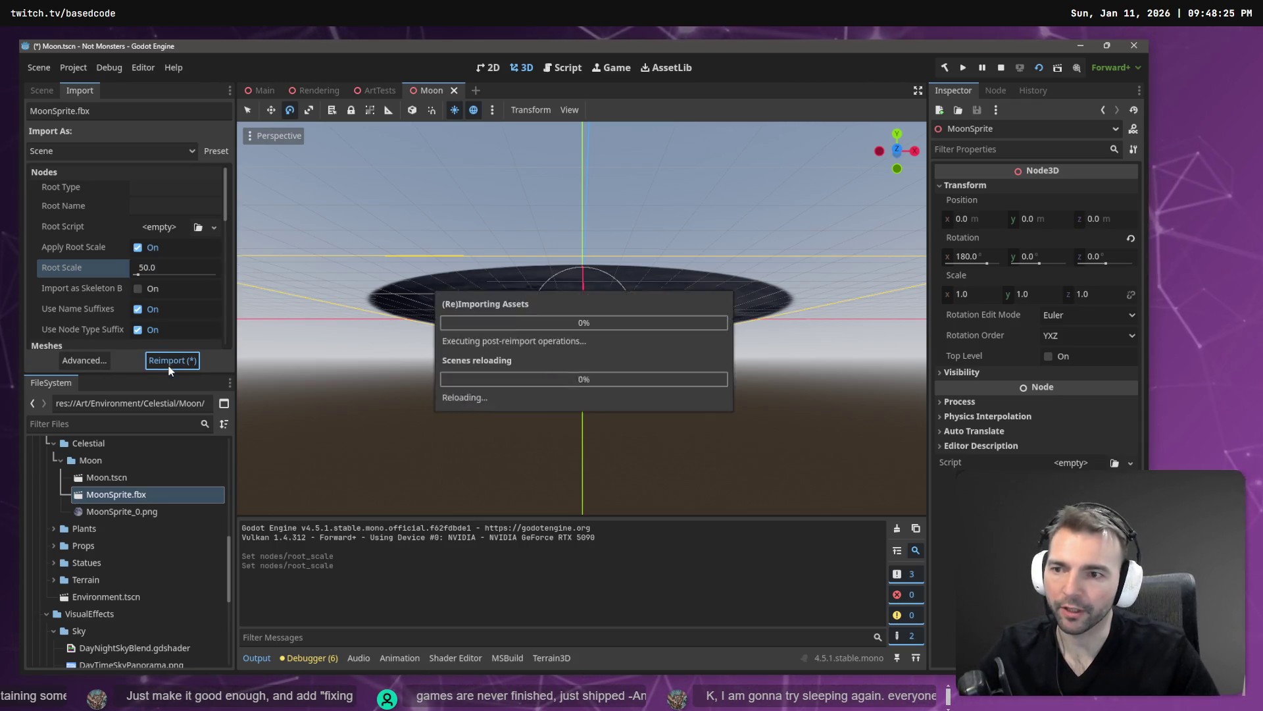
click(254, 92)
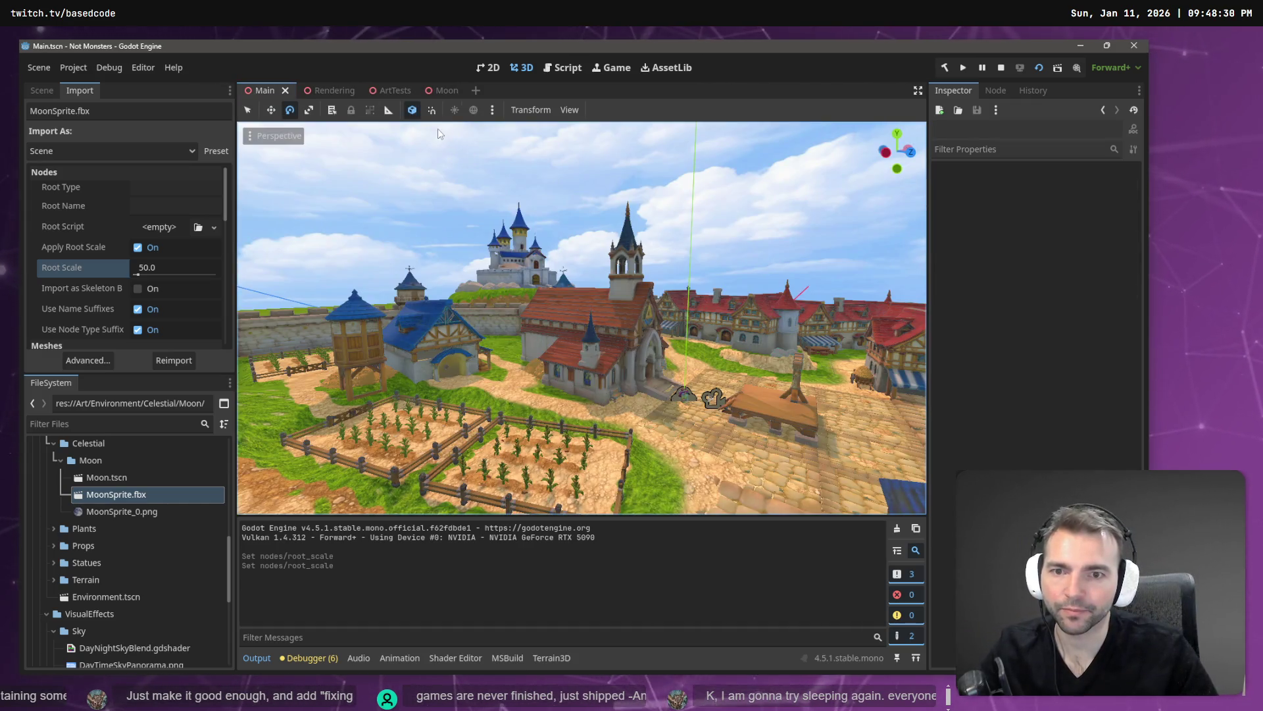
key(F5)
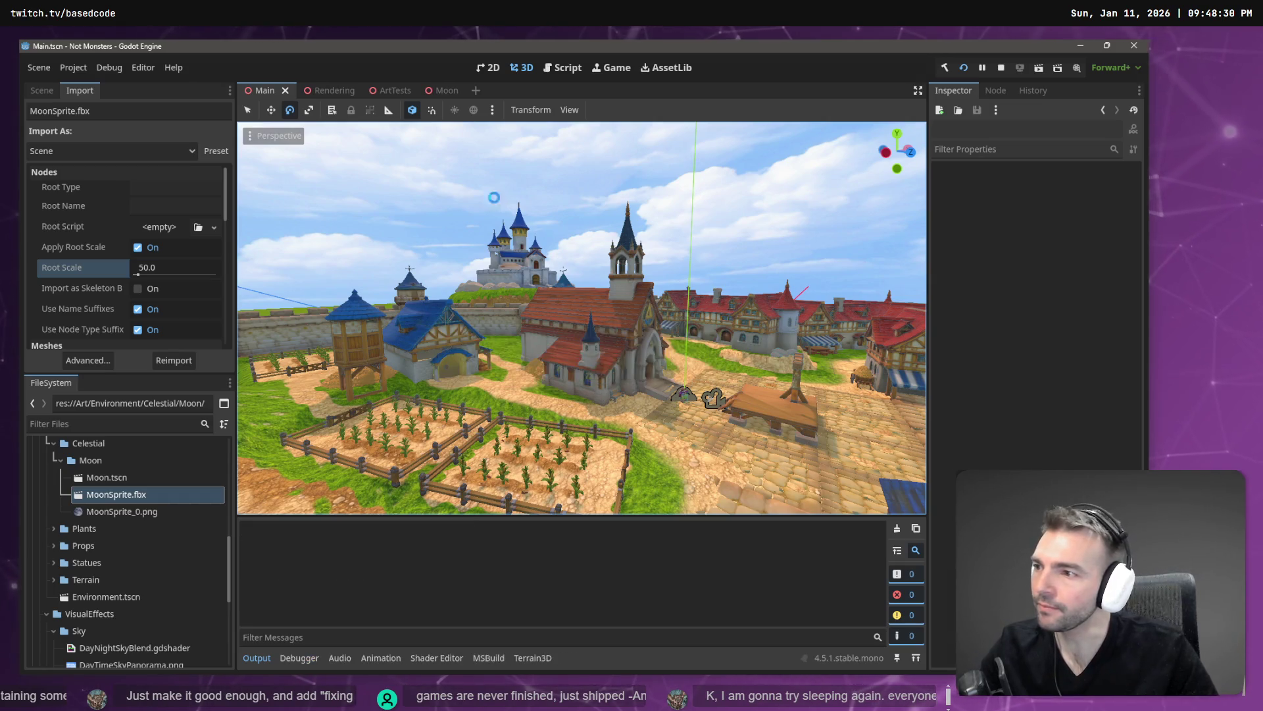
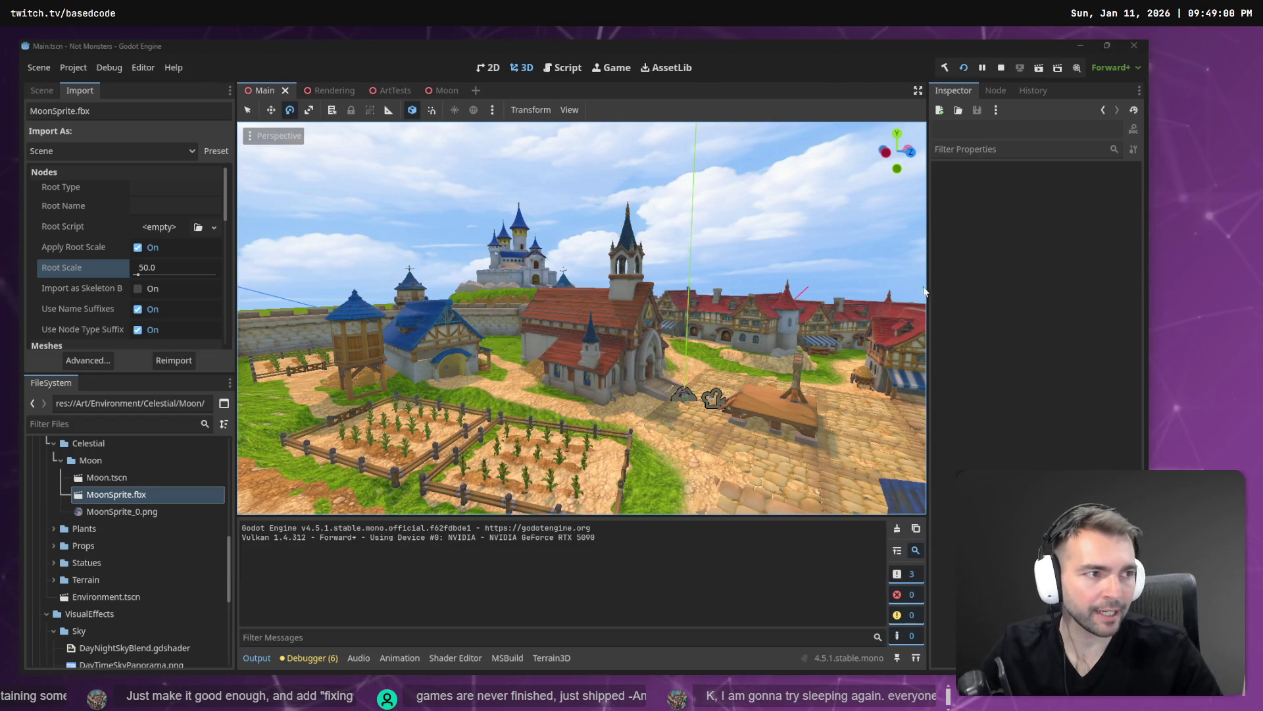
Glance at the Blender moon material in the other window, then return to Godot
key(alt+Tab)
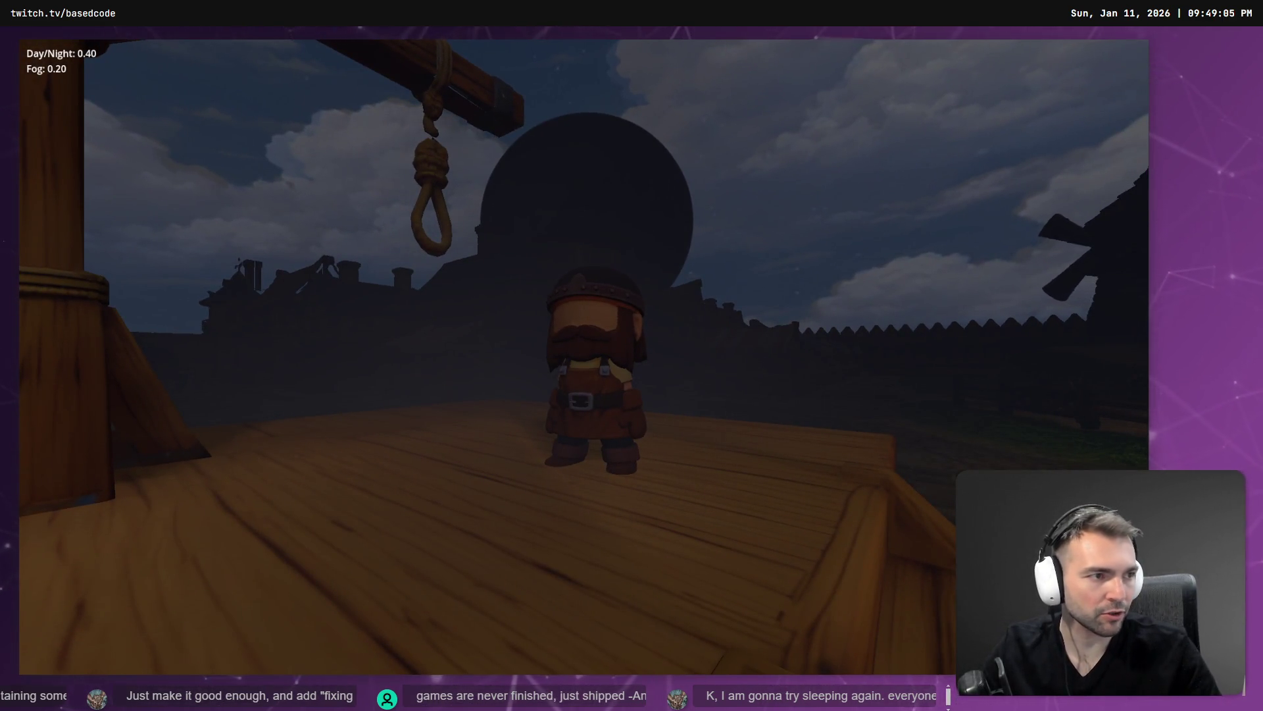
key(alt+Tab)
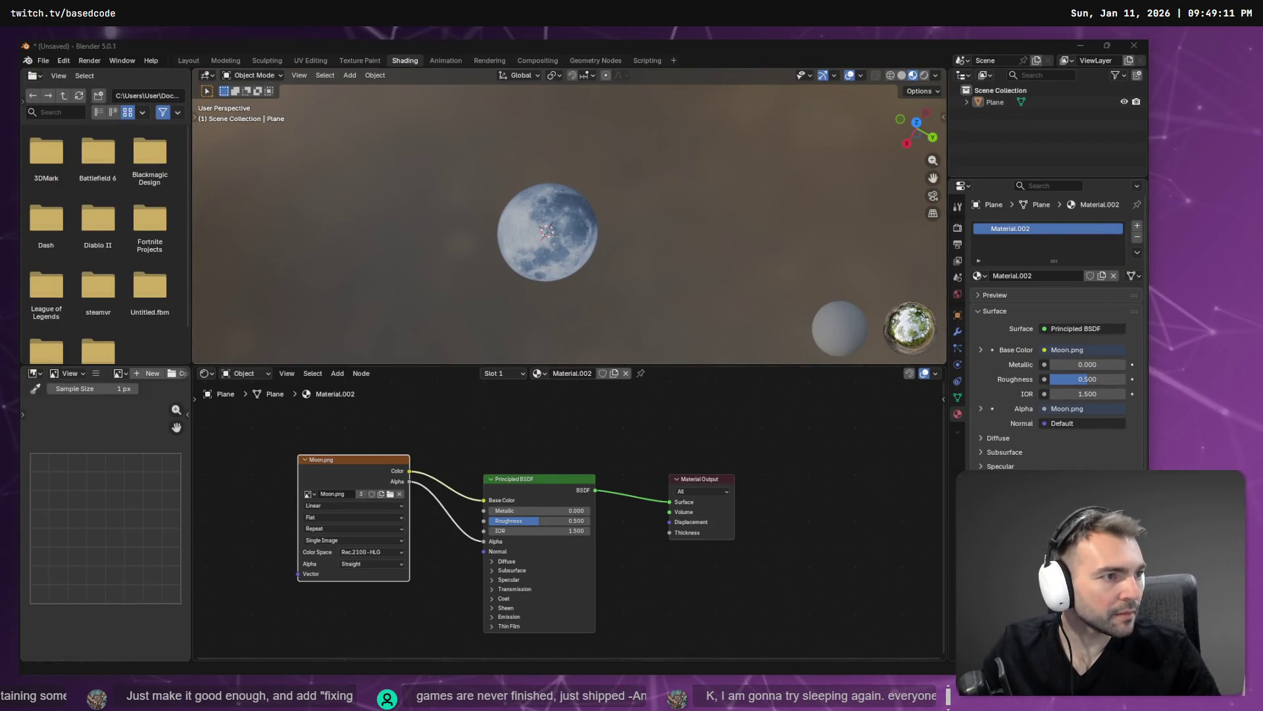
key(alt+Tab)
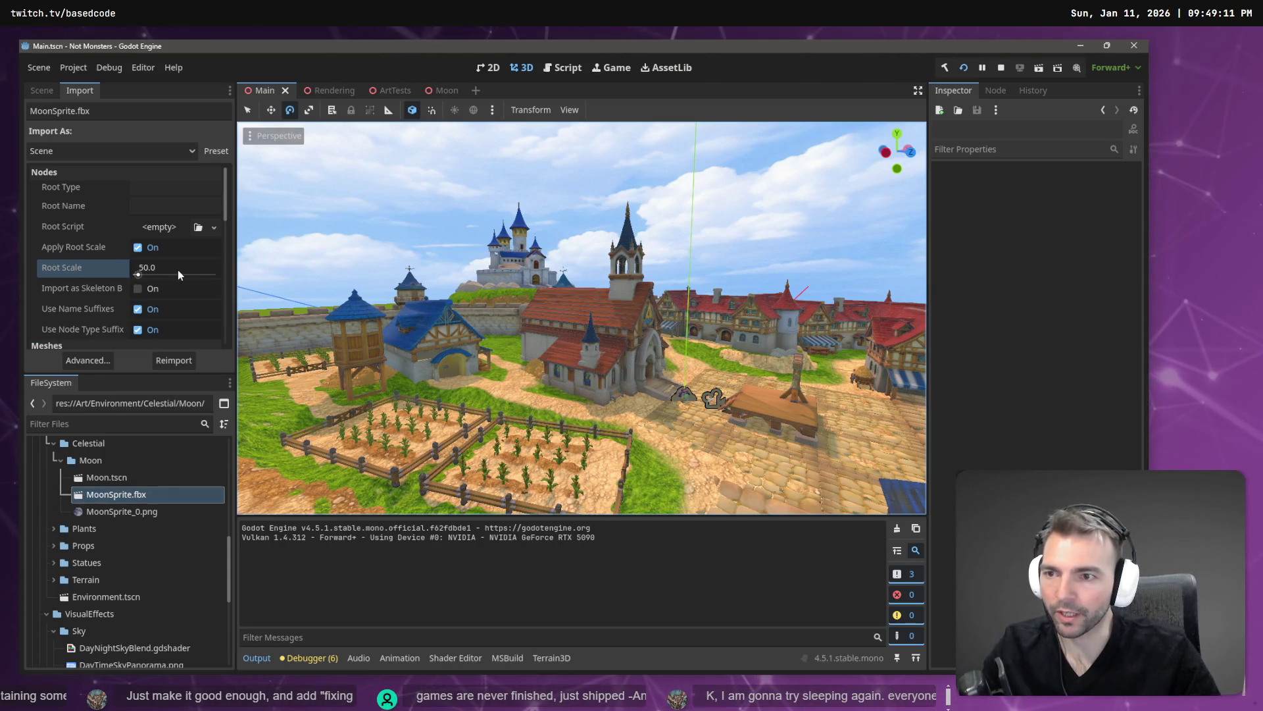
Reimport MoonSprite.fbx with Root Scale 25 and run the game with F5
click(179, 270)
text(25)
key(Return)
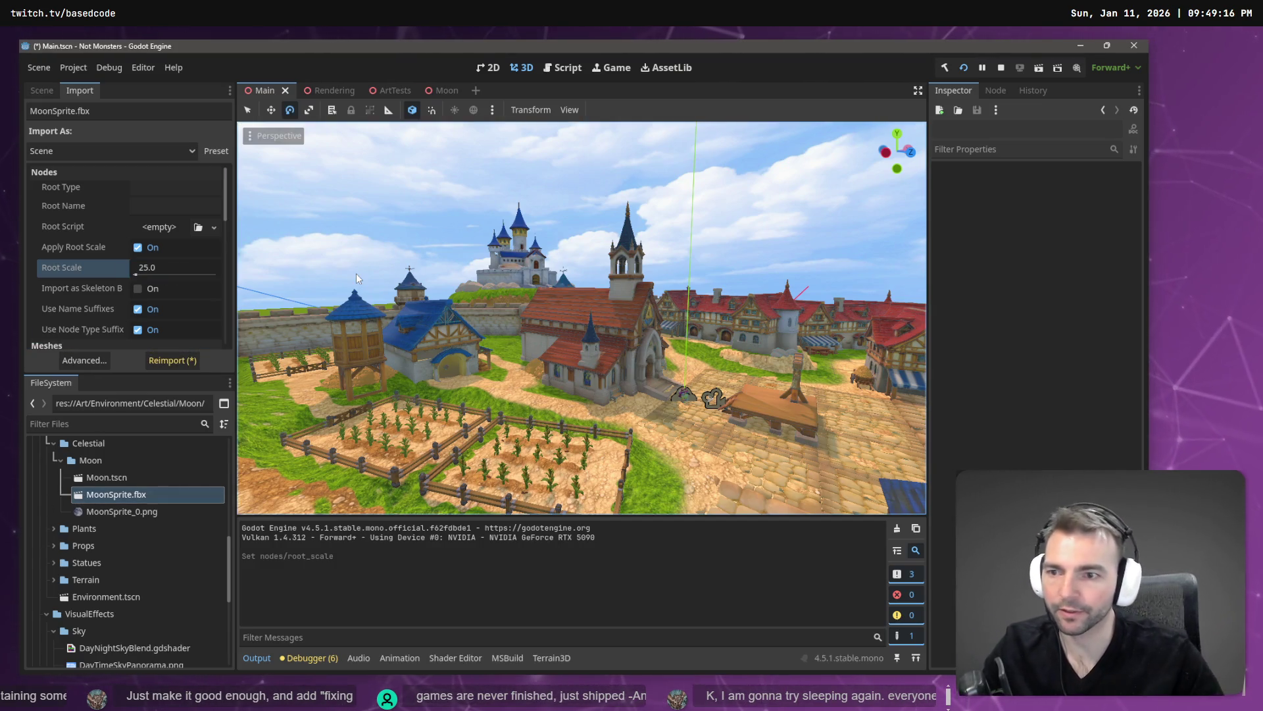
click(170, 361)
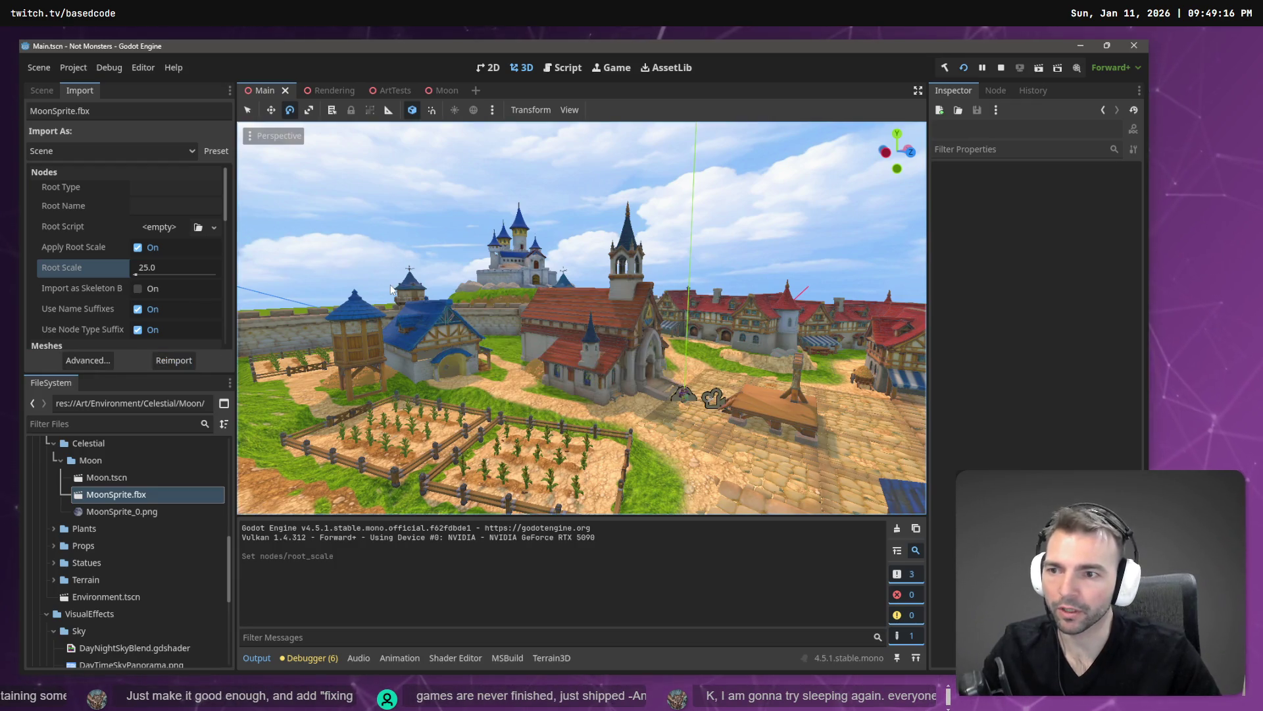
key(F5)
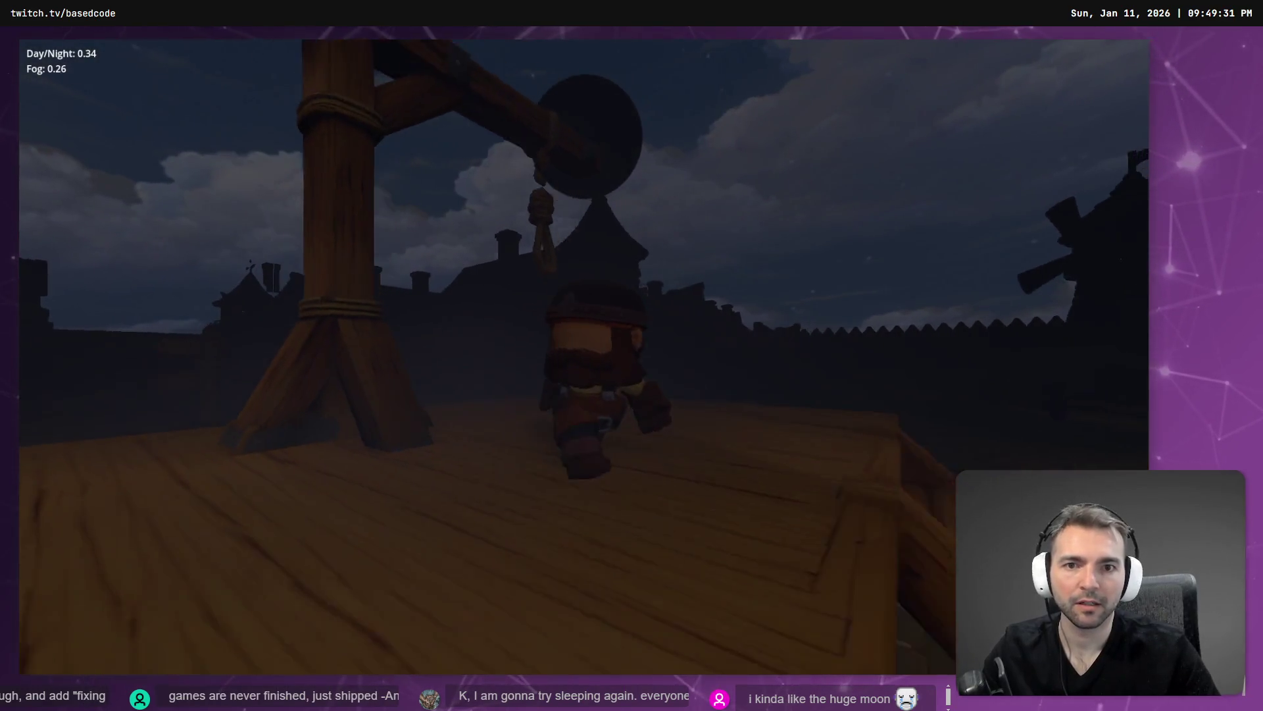
Stop the running game test with F8
key(F8)
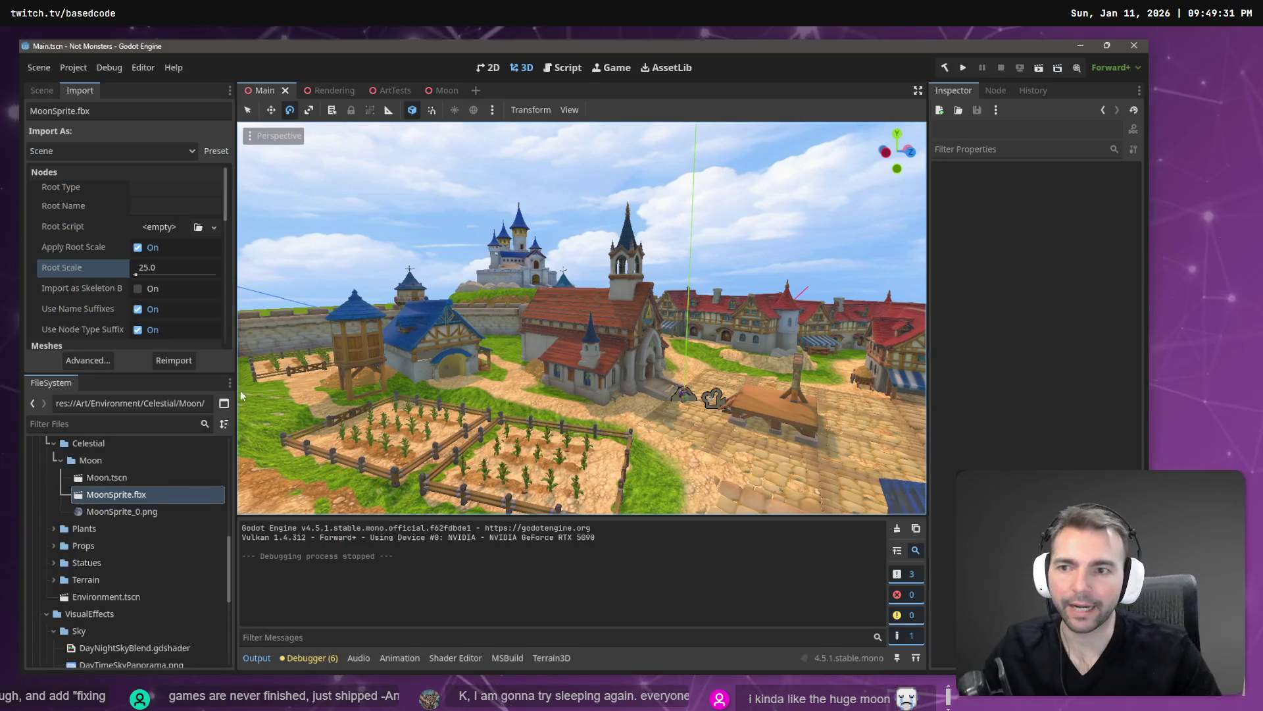
Switch to the Moon scene and view its MoonSprite node in the scene tree
click(329, 92)
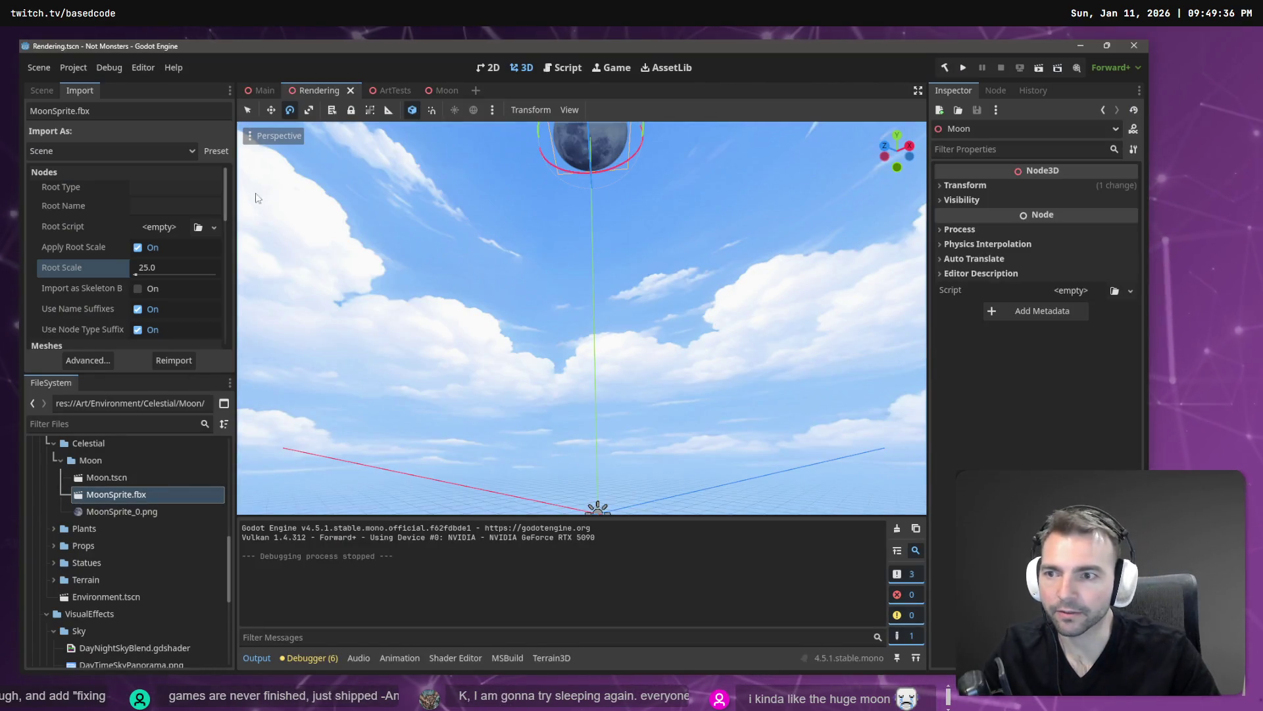
click(441, 91)
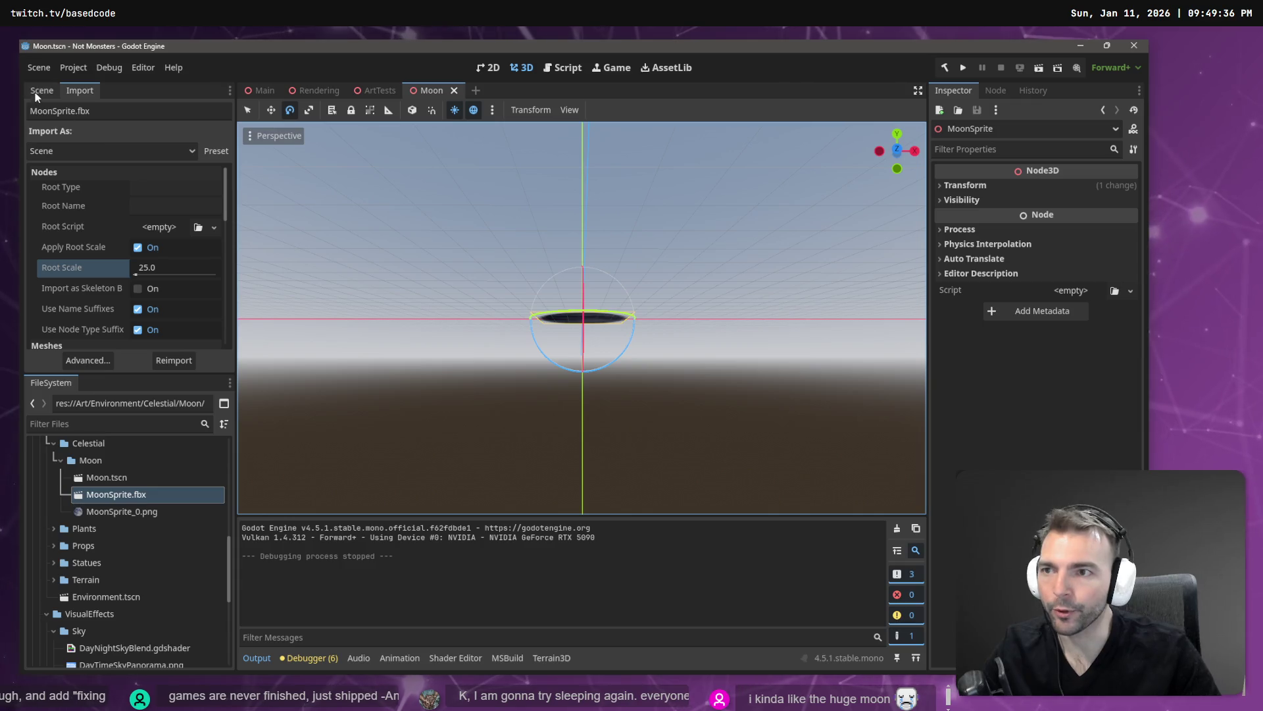
click(37, 90)
right_click(108, 150)
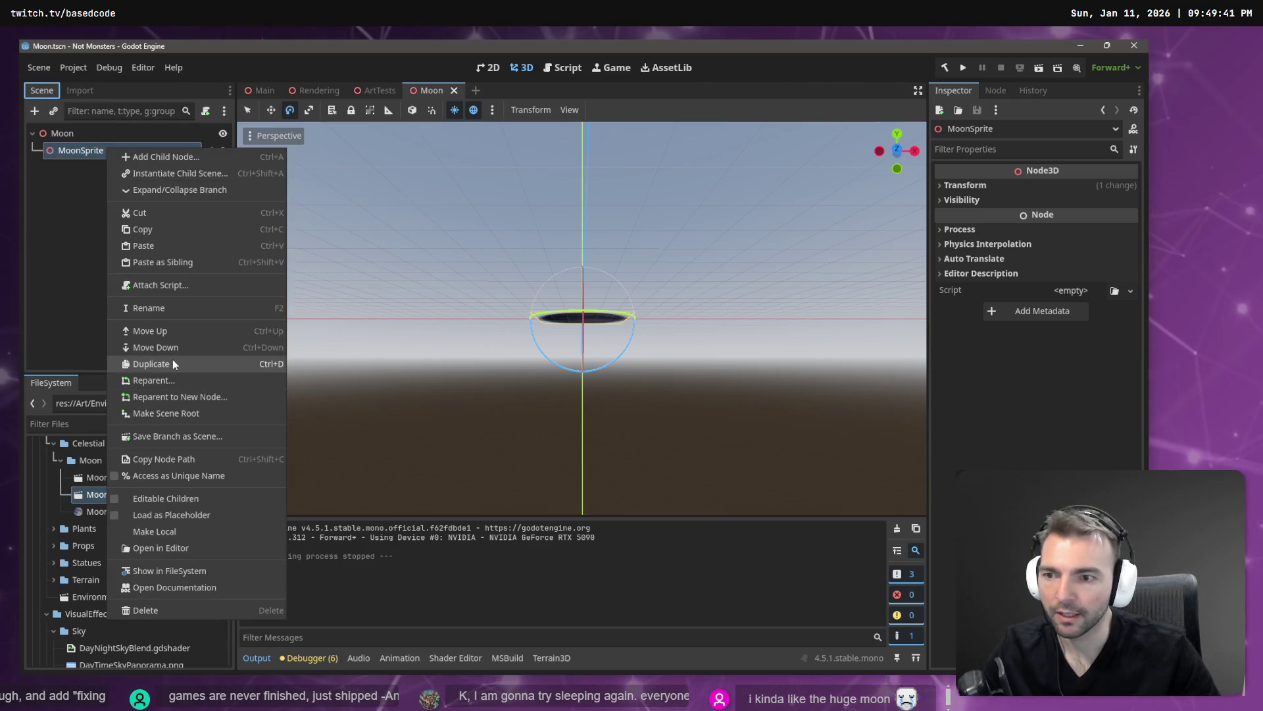
click(73, 285)
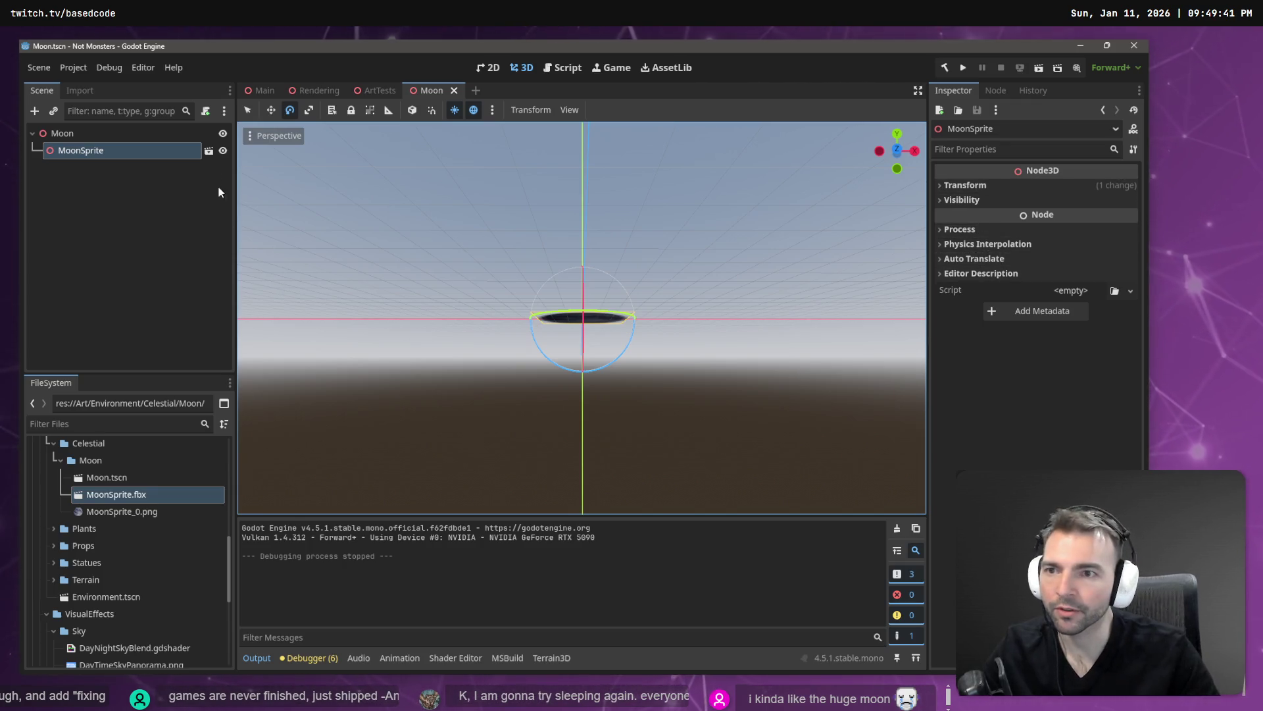
Open MoonSprite.fbx as a new inherited scene, then discard it without saving
click(209, 151)
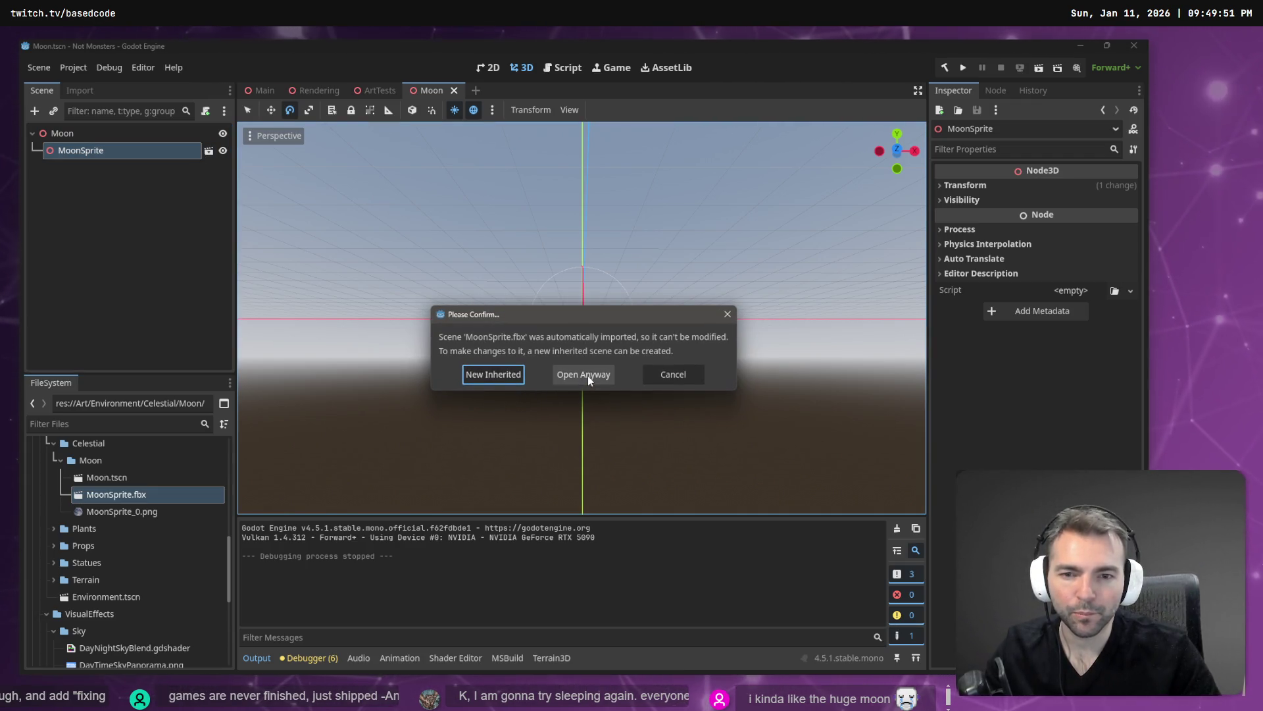
click(473, 376)
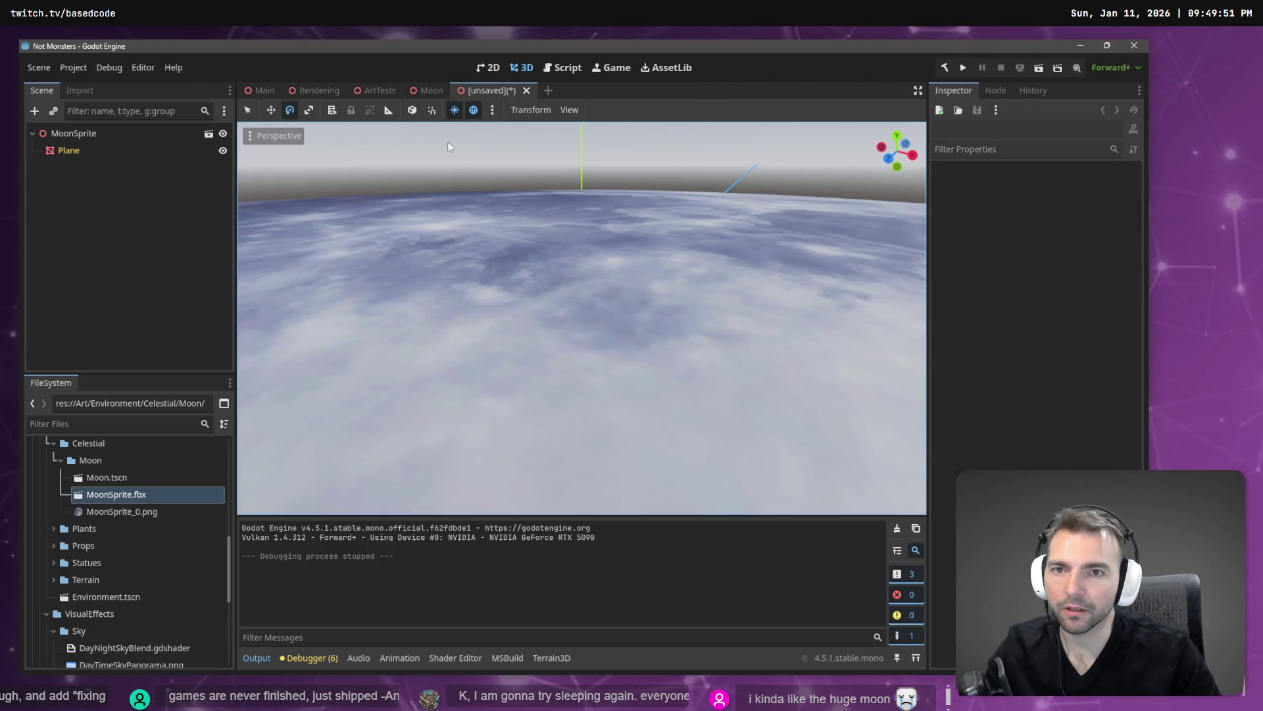
click(100, 153)
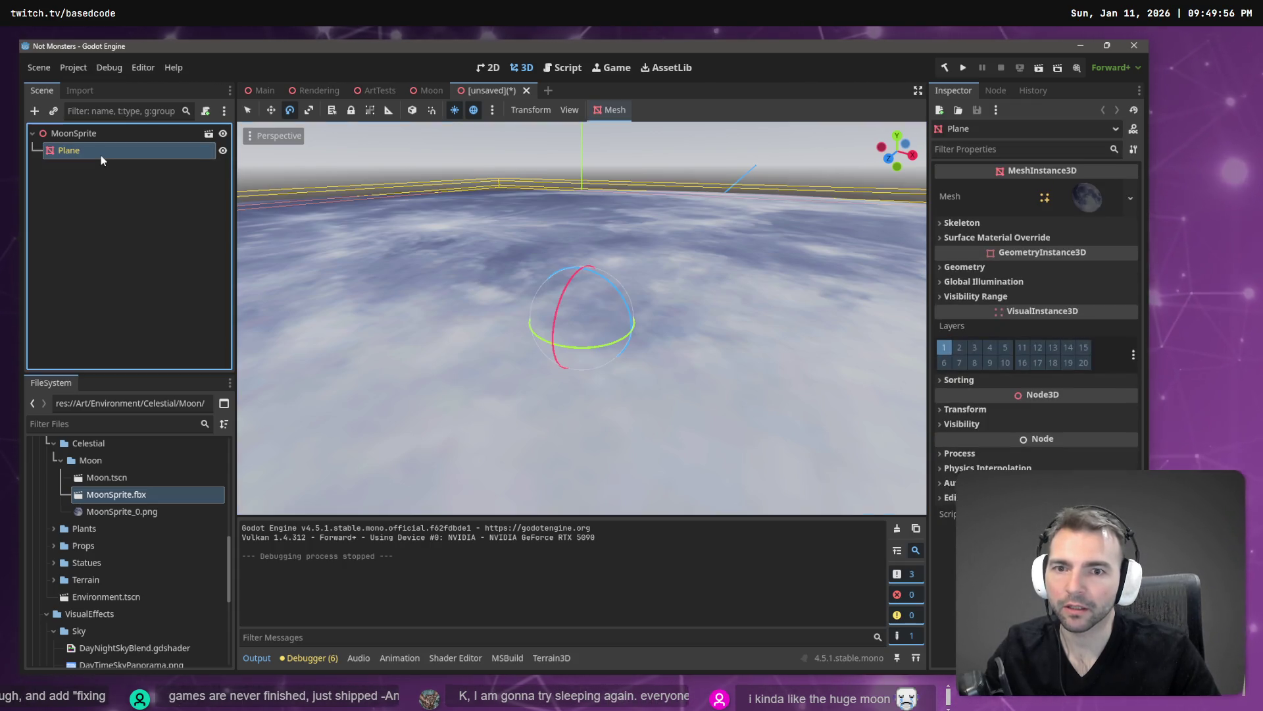
click(527, 91)
click(671, 381)
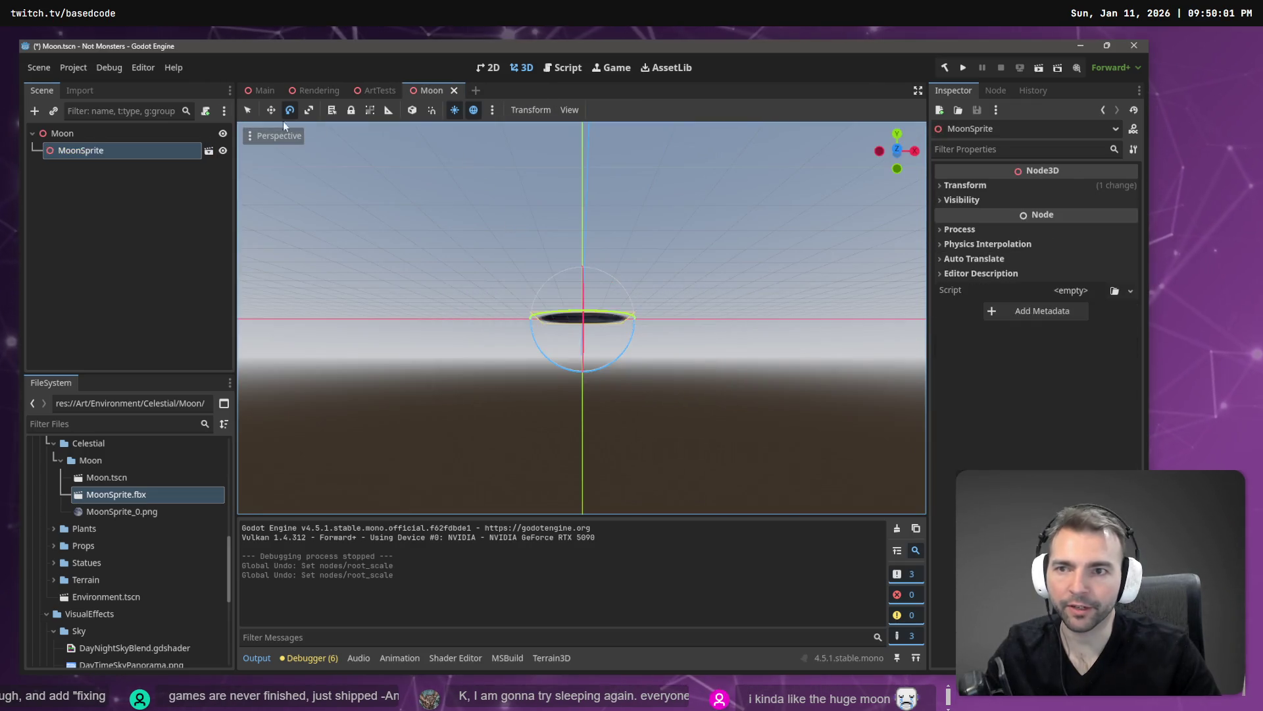
Make MoonSprite local, move Plane directly under Moon, and delete MoonSprite
right_click(119, 150)
click(191, 534)
drag(99, 167, 78, 137)
click(81, 148)
key(Delete)
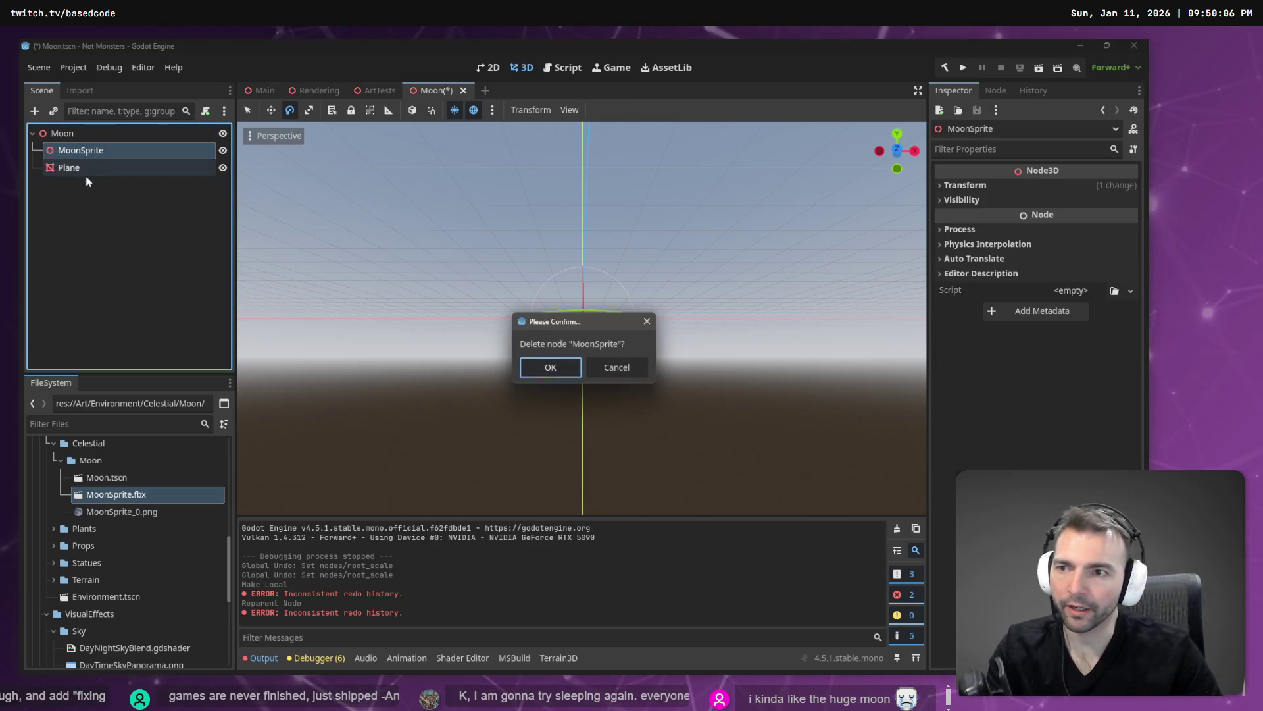
key(Return)
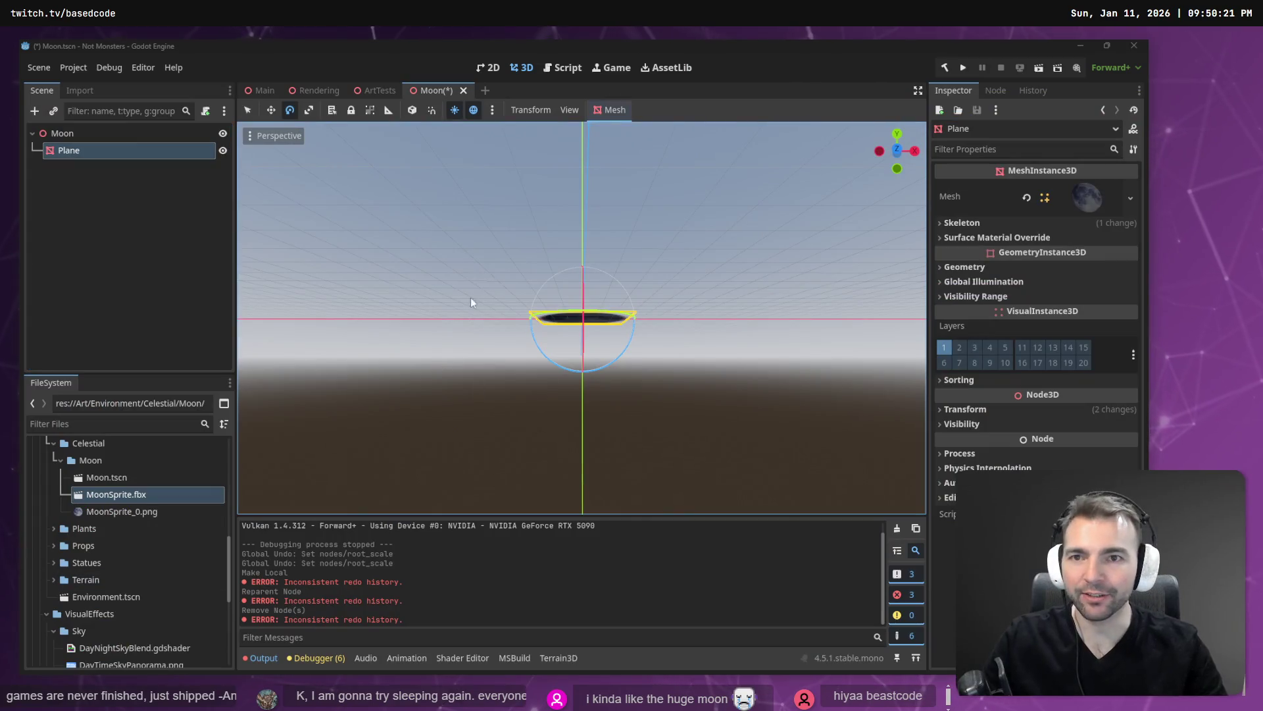
Assign a new material to the Plane's Surface Material Override slot 0
click(1025, 238)
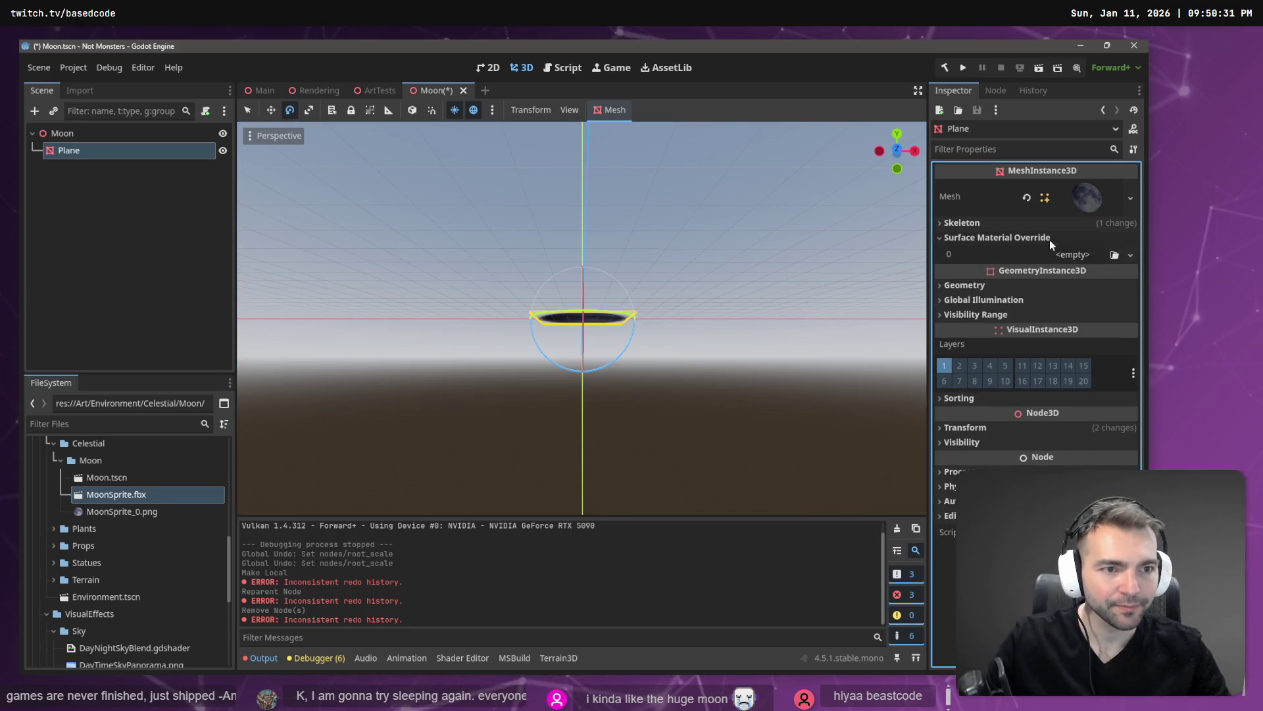
click(1130, 256)
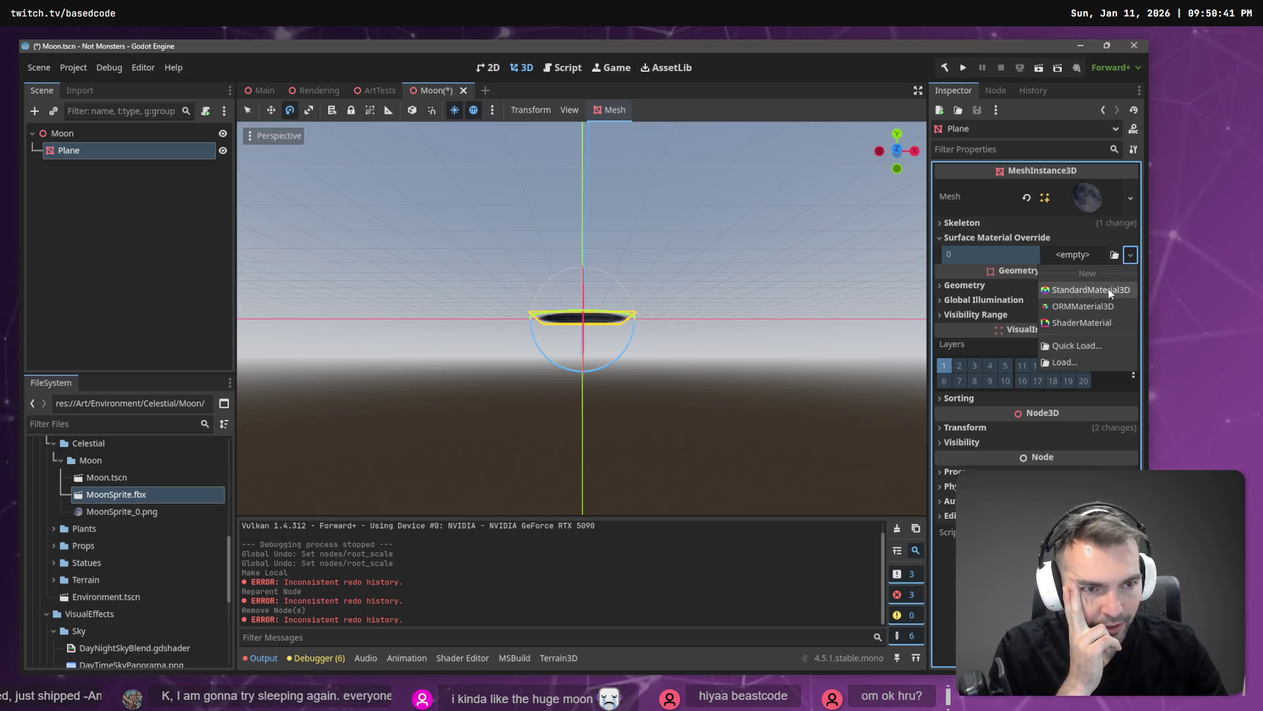
click(1110, 295)
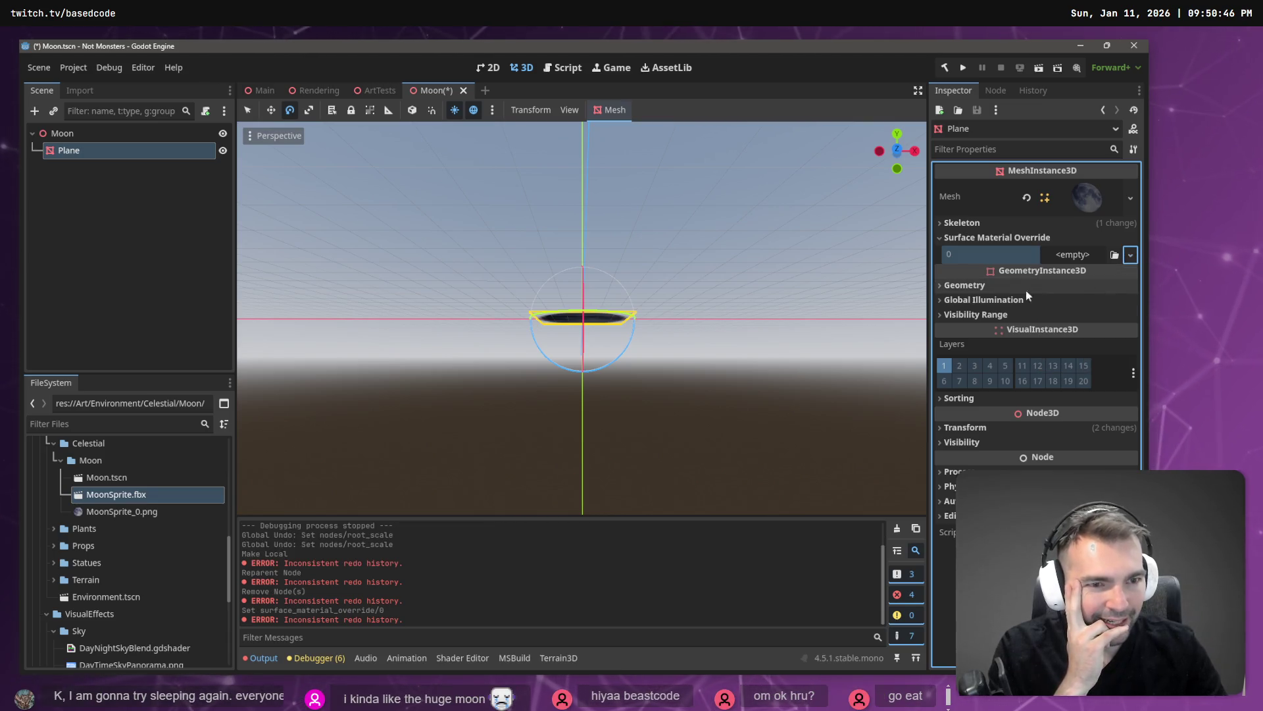
click(1087, 256)
click(1001, 257)
click(1097, 254)
click(1097, 289)
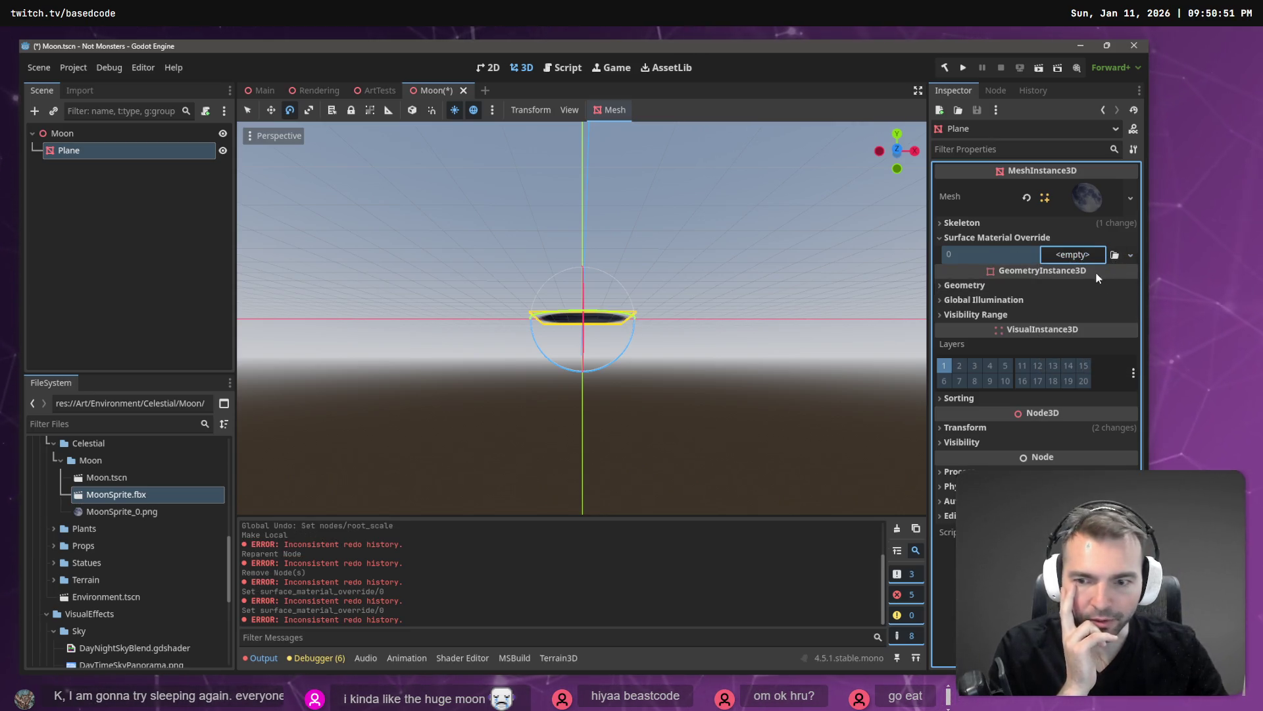
click(109, 297)
Save Moon.tscn and give Plane an ORMMaterial3D override in slot 0
key(ctrl+s)
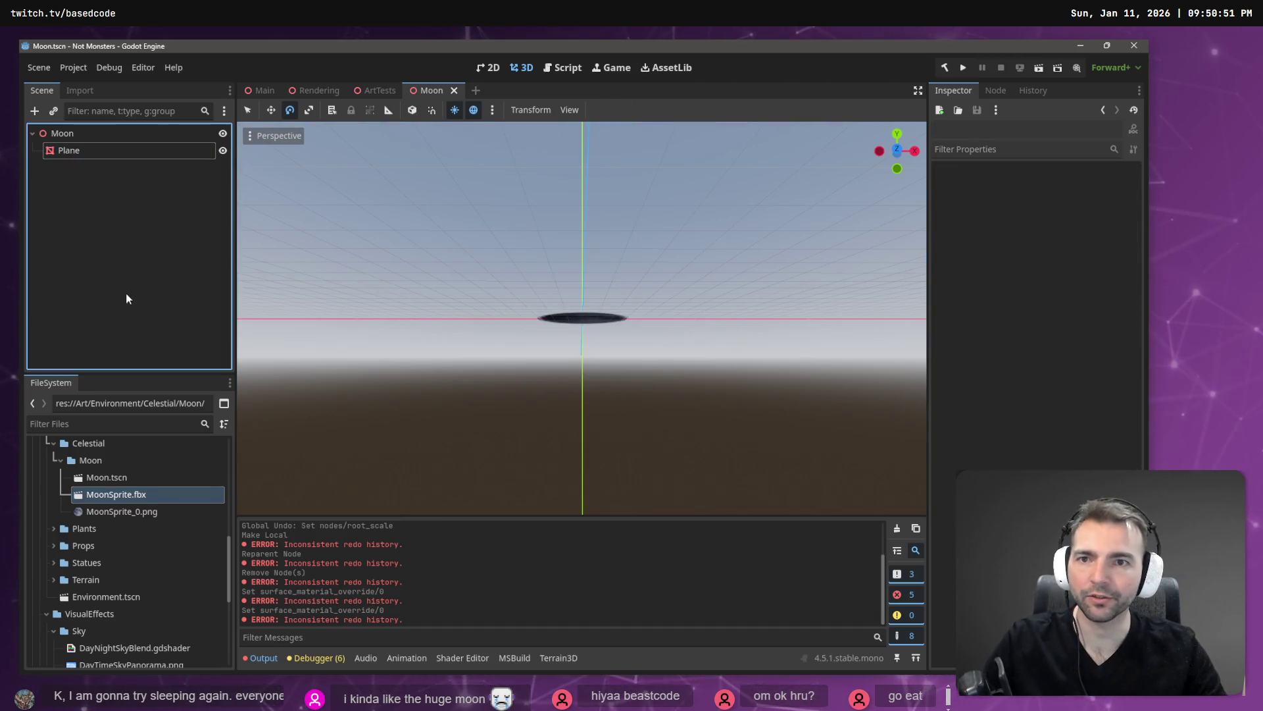
click(132, 156)
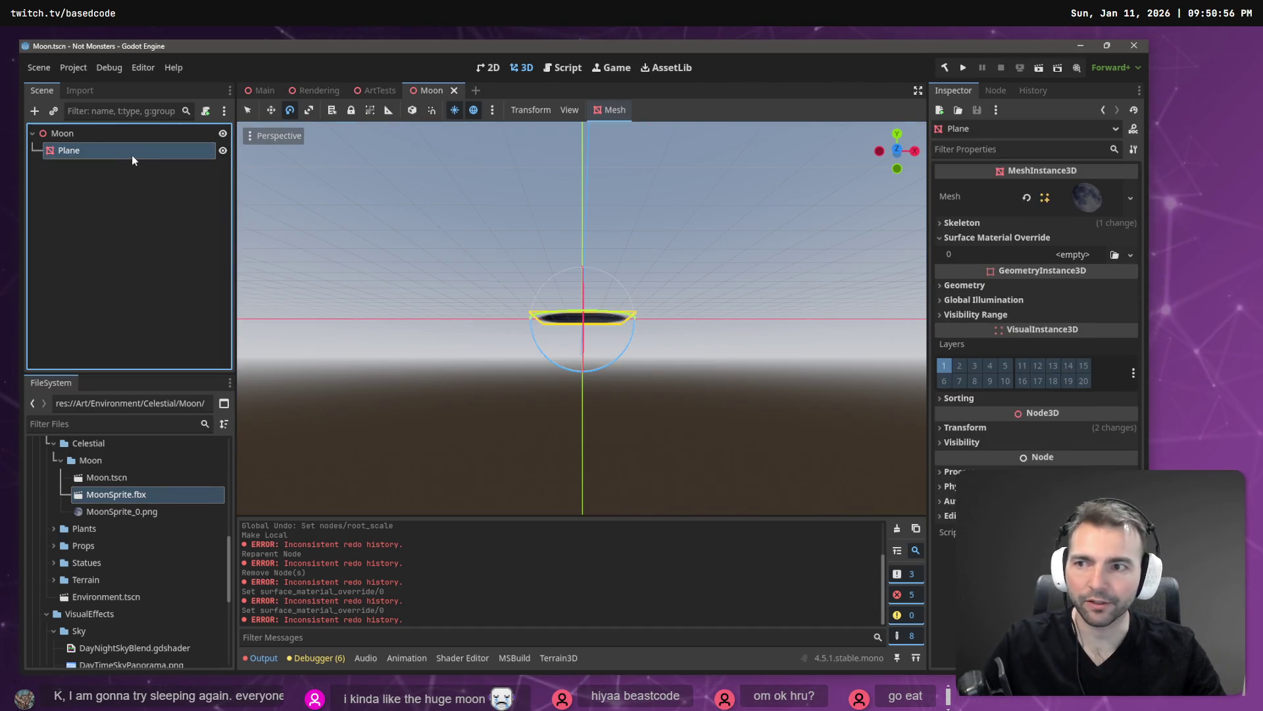
click(1127, 255)
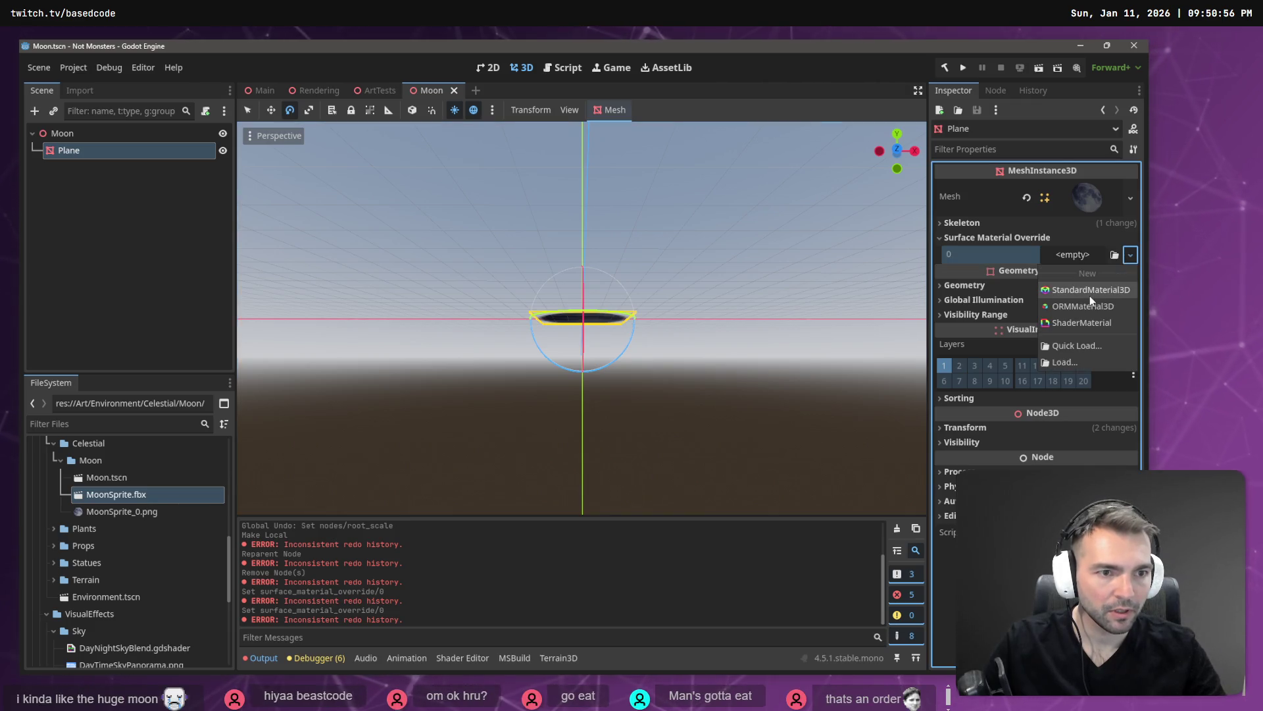
click(1082, 306)
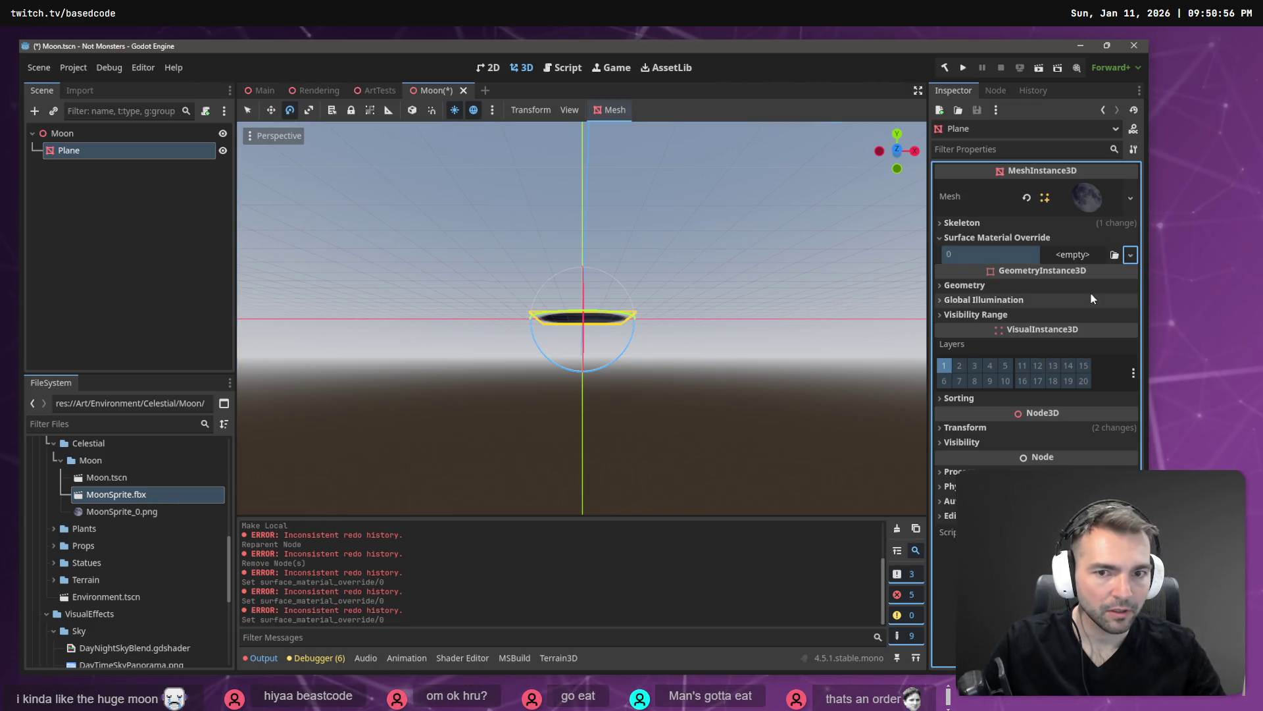
Save and reopen the Moon scene, then assign a new StandardMaterial3D to slot 0
middle_click(397, 99)
click(489, 387)
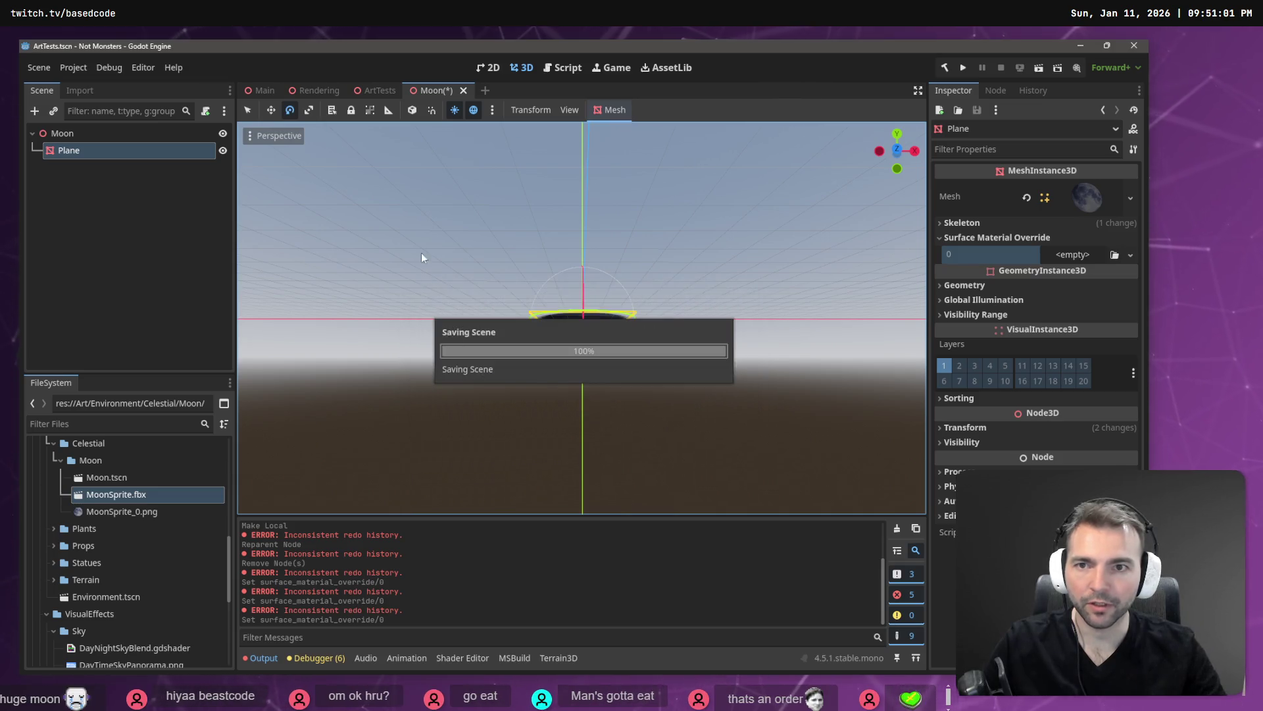
double_click(119, 477)
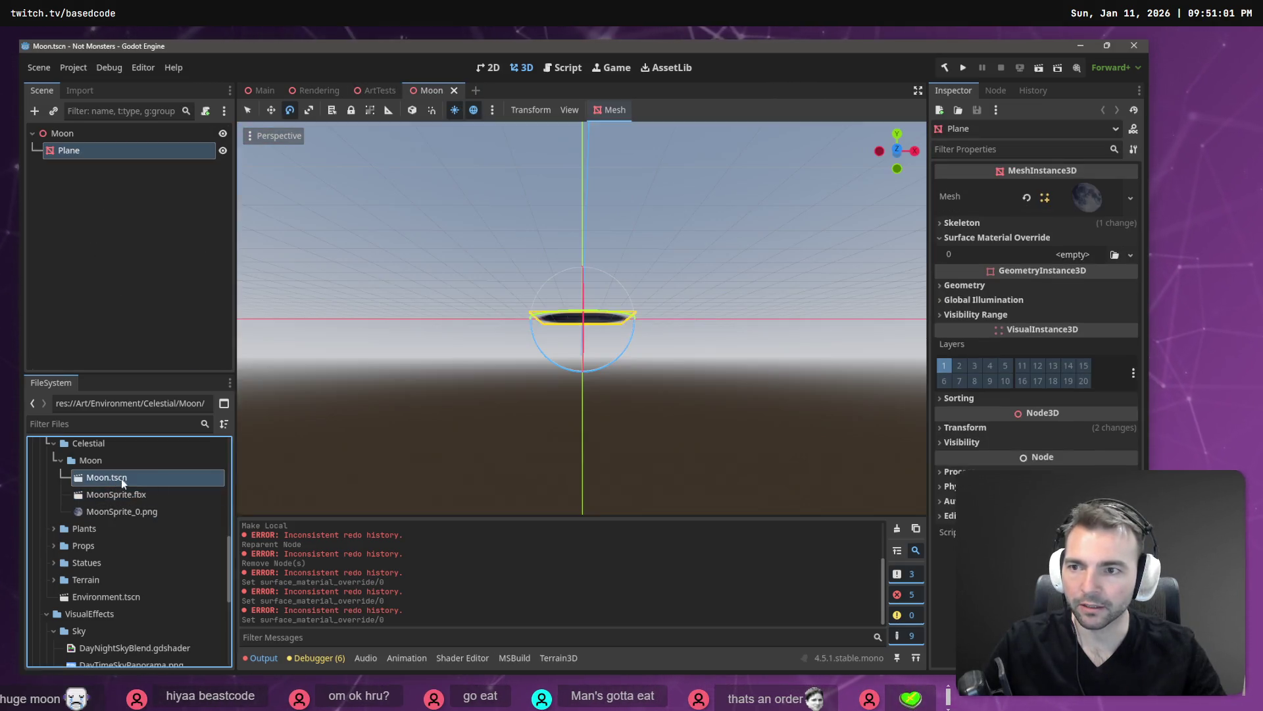
click(1125, 255)
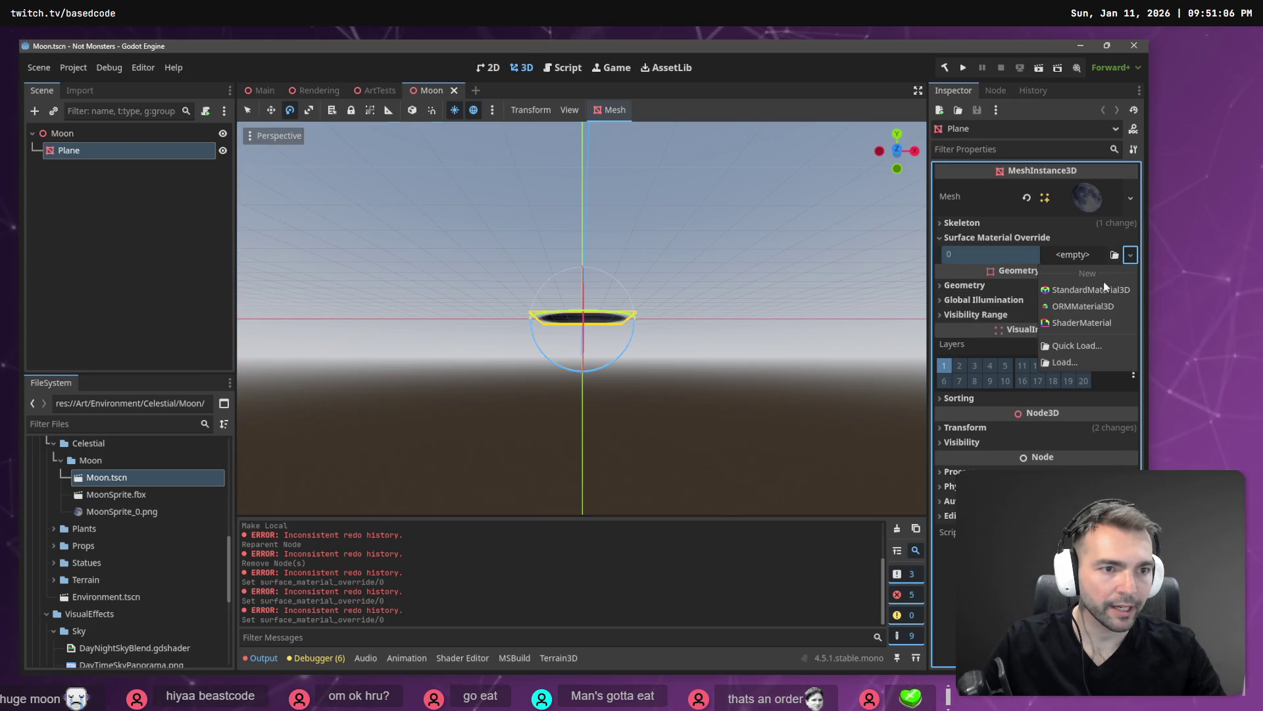
click(1099, 294)
click(1089, 267)
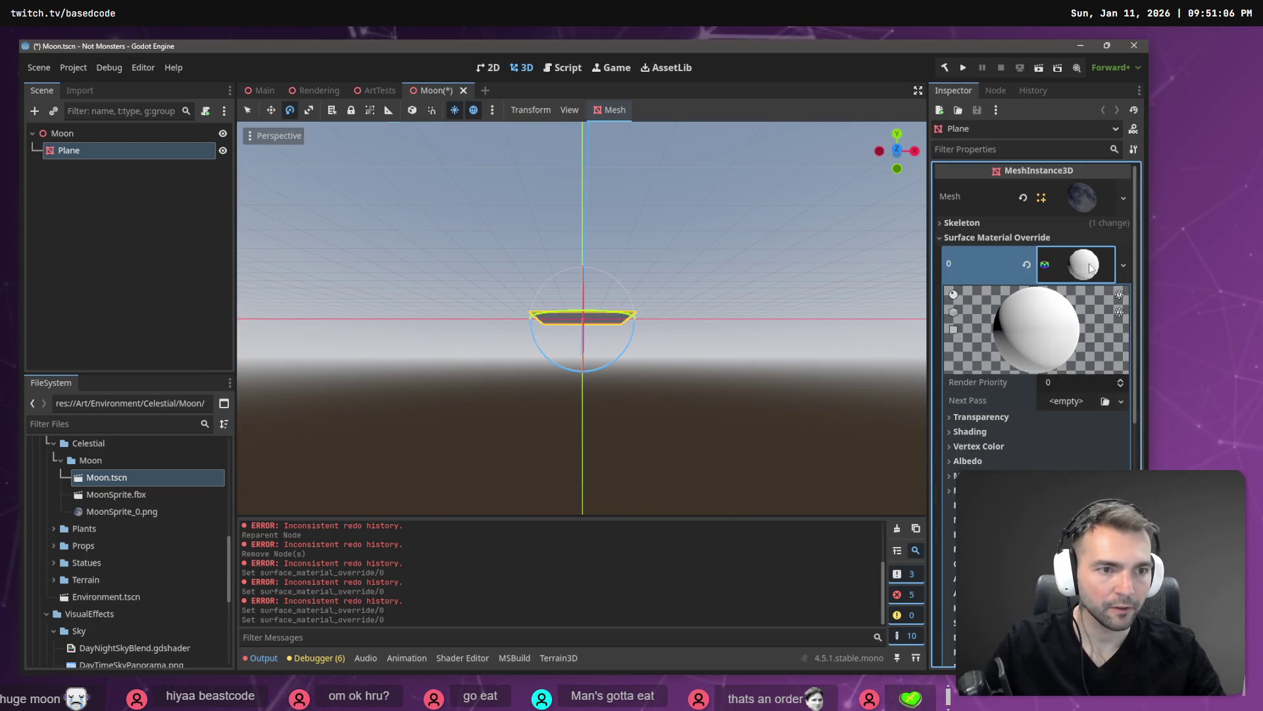
Set the moon material's Transparency to Alpha
click(981, 417)
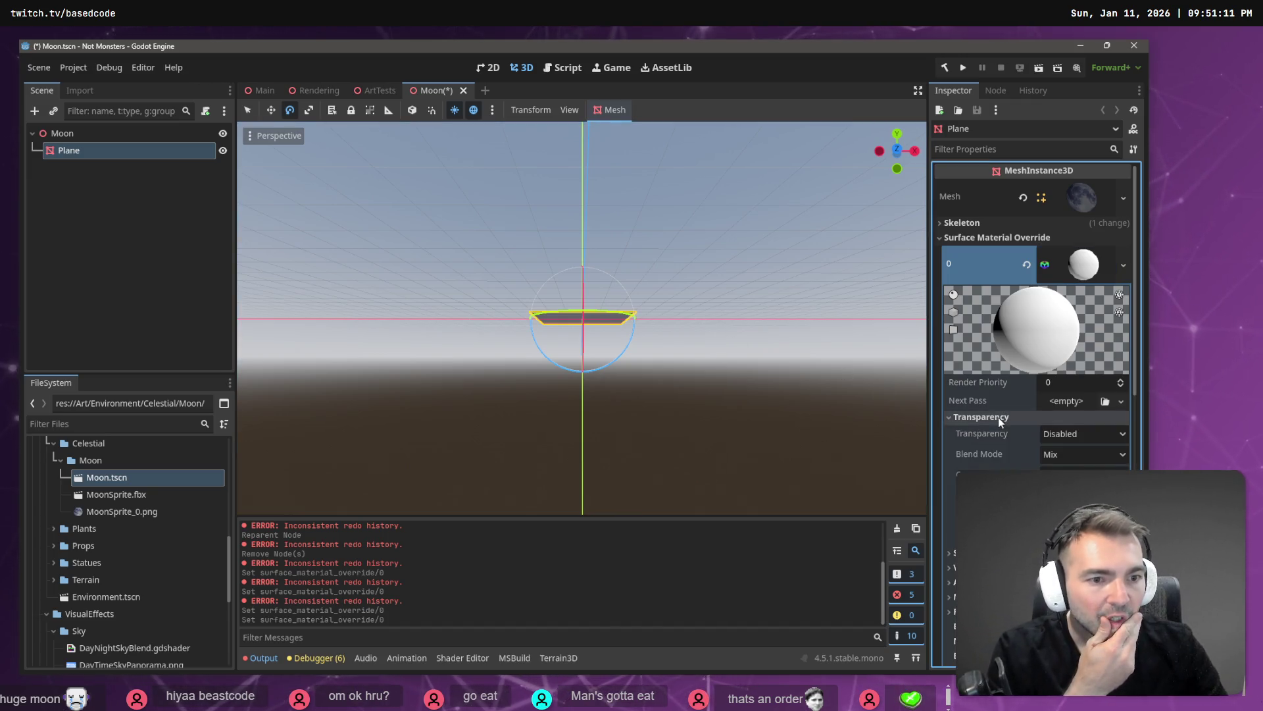
click(1087, 436)
click(1066, 468)
drag(760, 350, 816, 372)
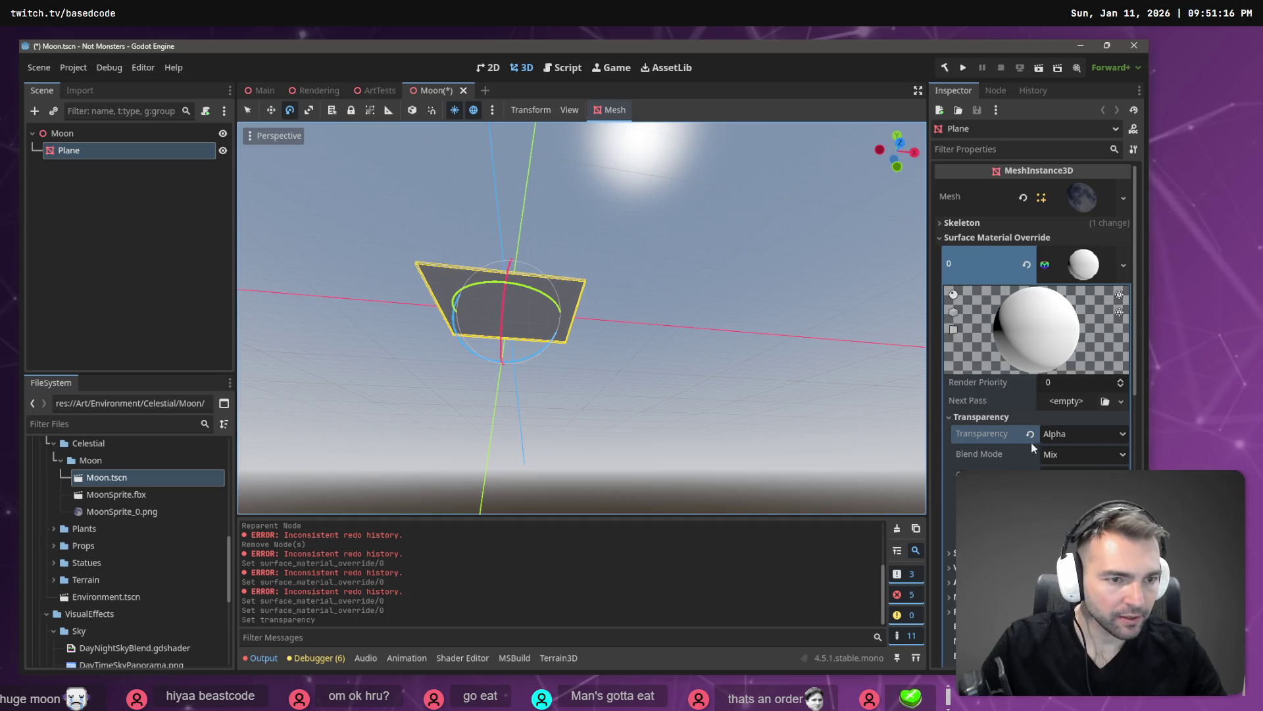
scroll(1007, 453, down, 3)
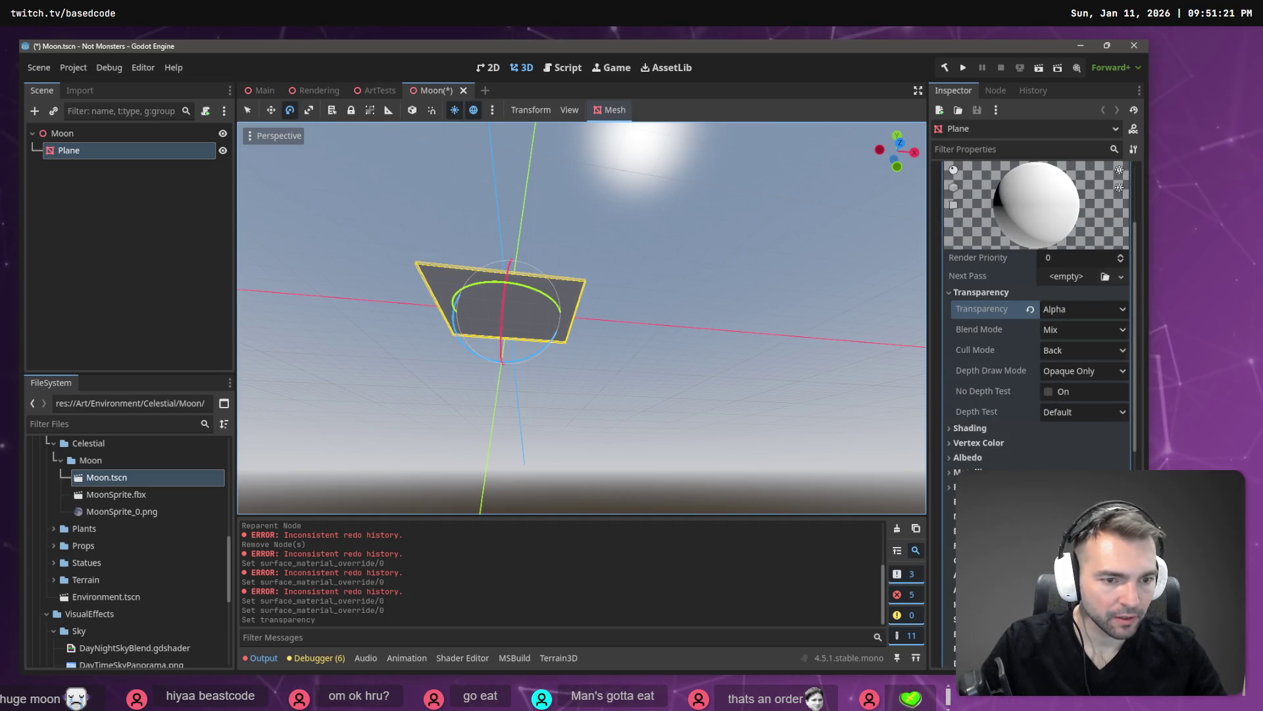
Use MoonSprite_0.png as the material's Albedo Texture
click(988, 456)
click(121, 512)
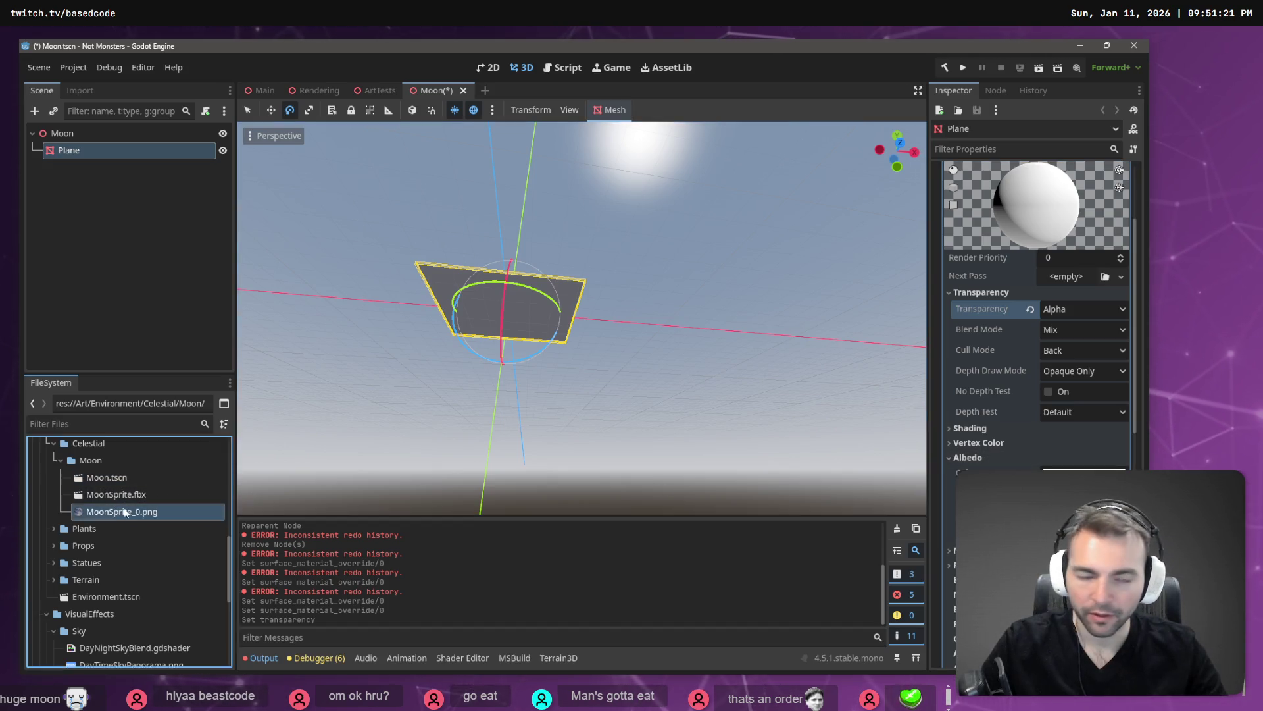
drag(121, 511, 507, 306)
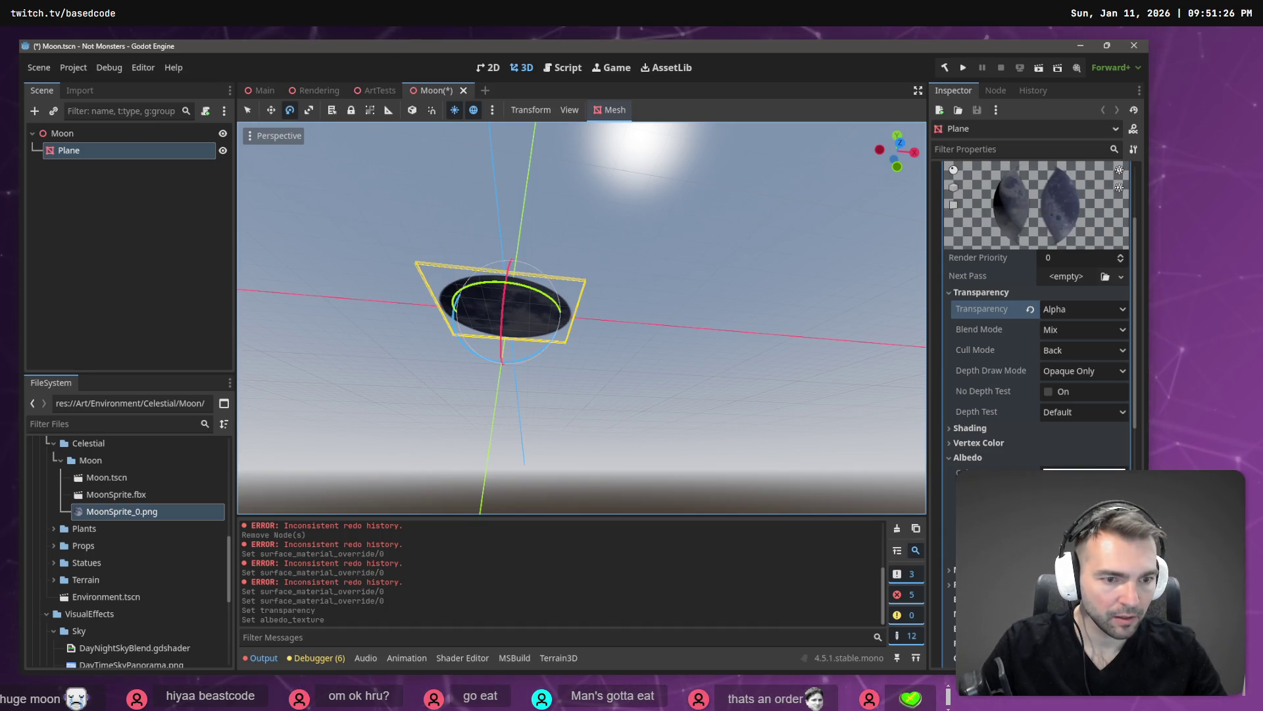
scroll(1036, 316, down, 5)
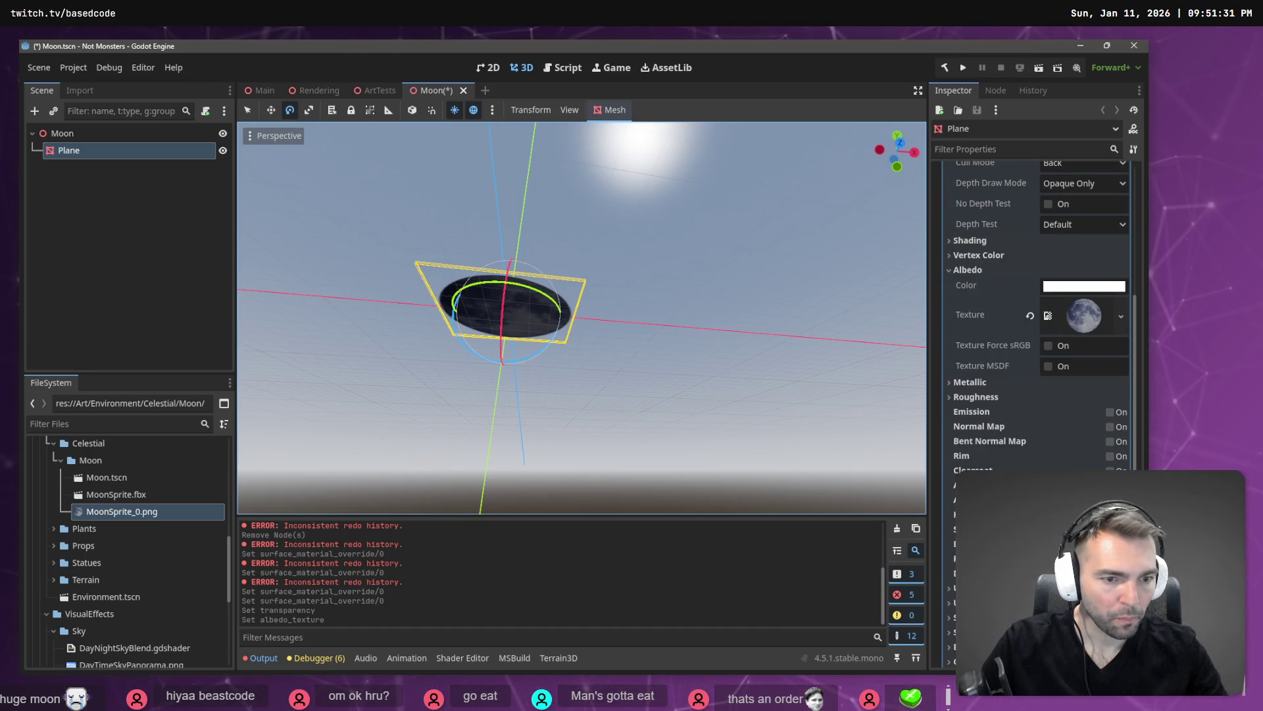
scroll(1036, 315, up, 6)
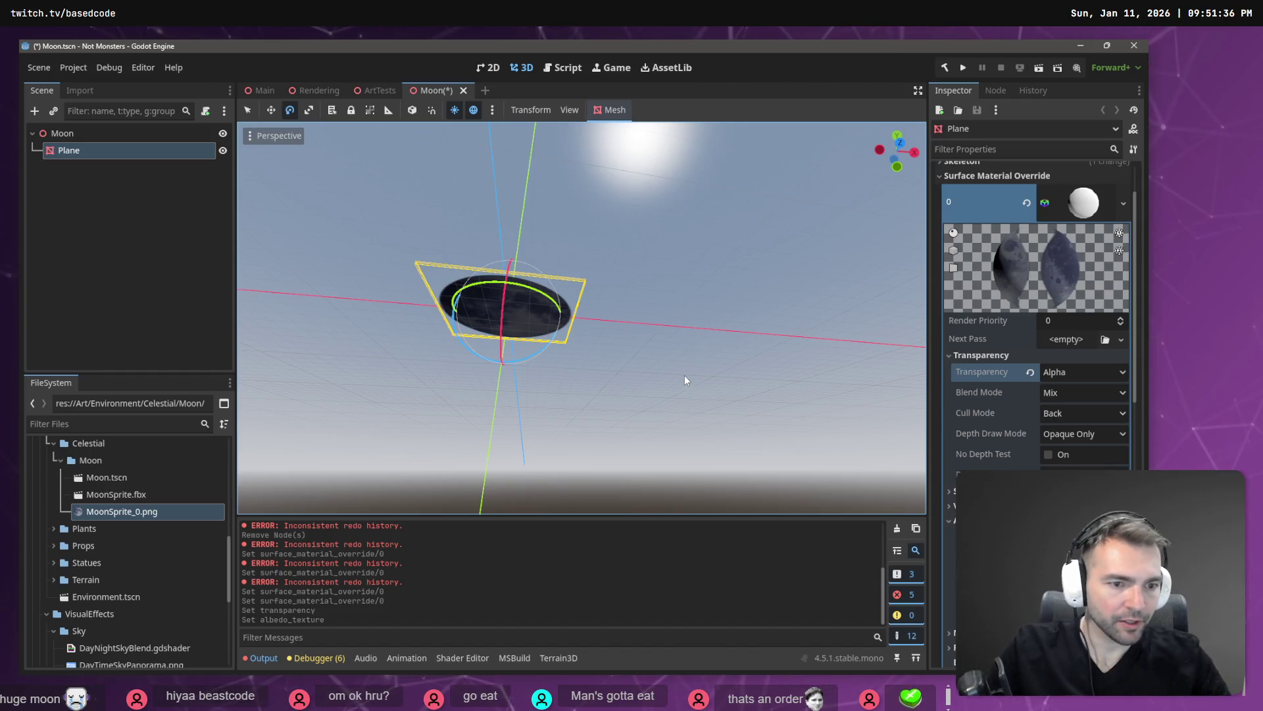
Make the moon material unshaded and disable fog on it
click(950, 490)
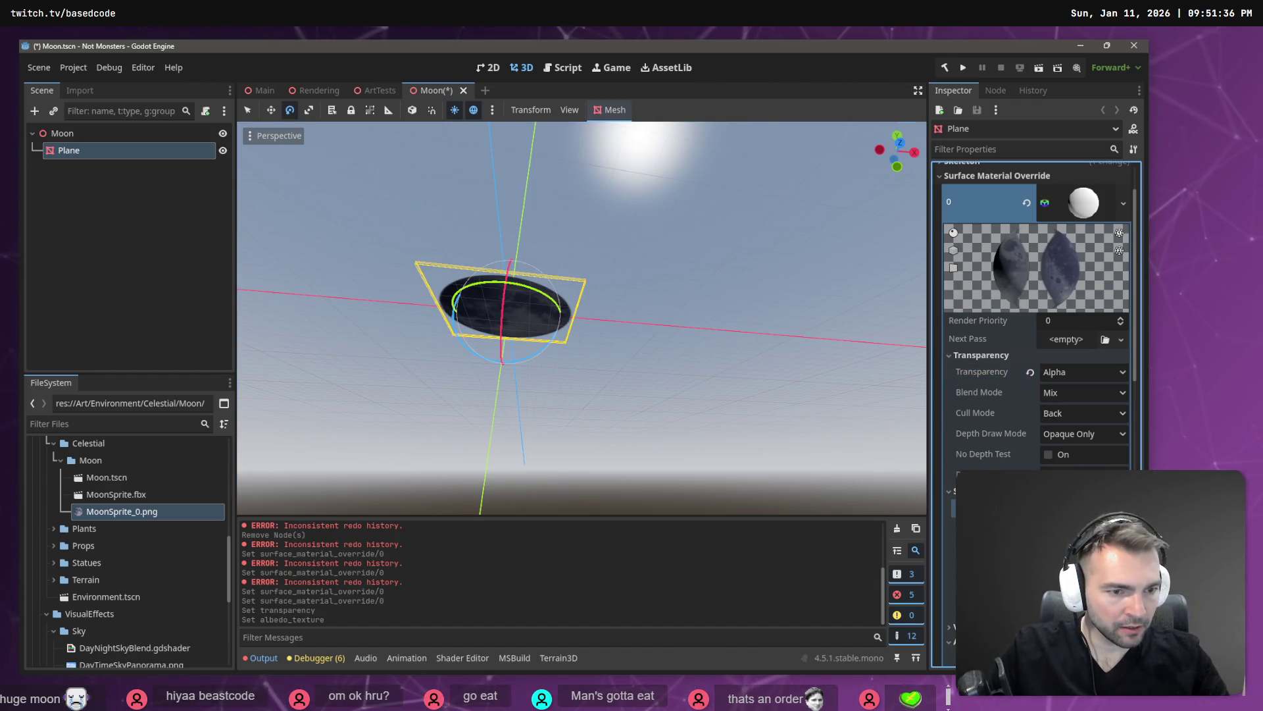
click(1079, 526)
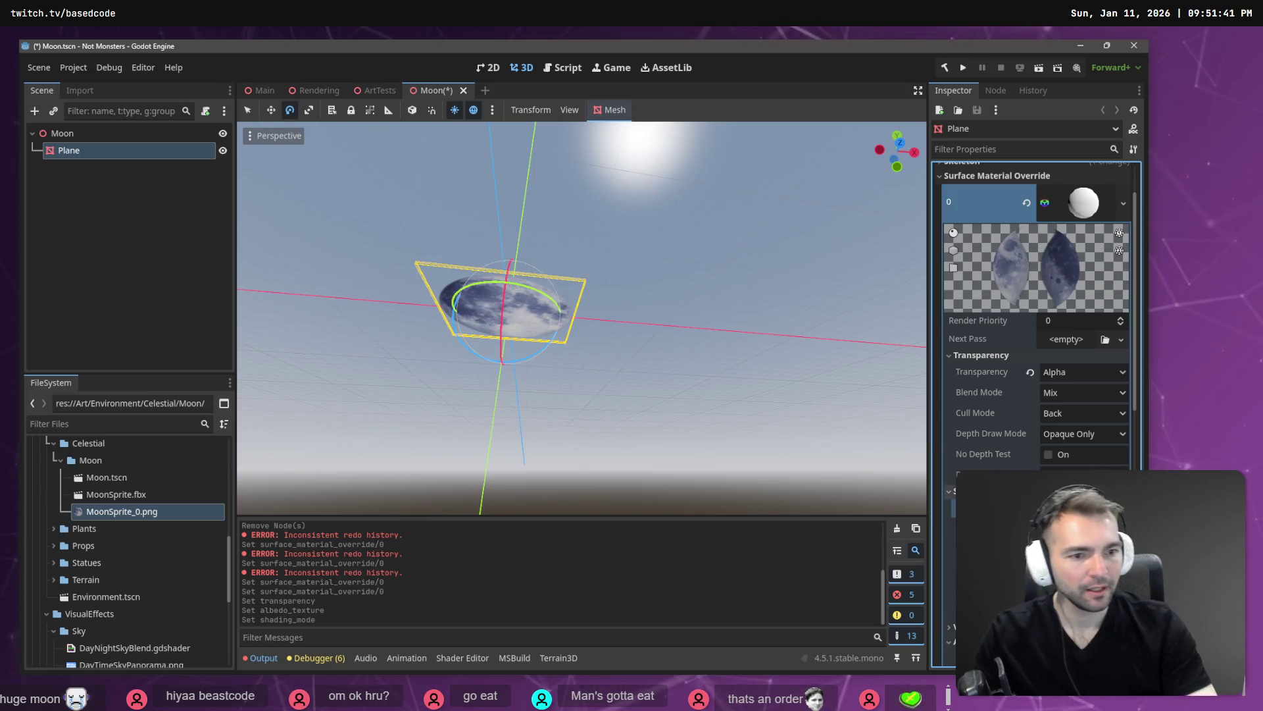
click(1048, 589)
scroll(1036, 316, down, 2)
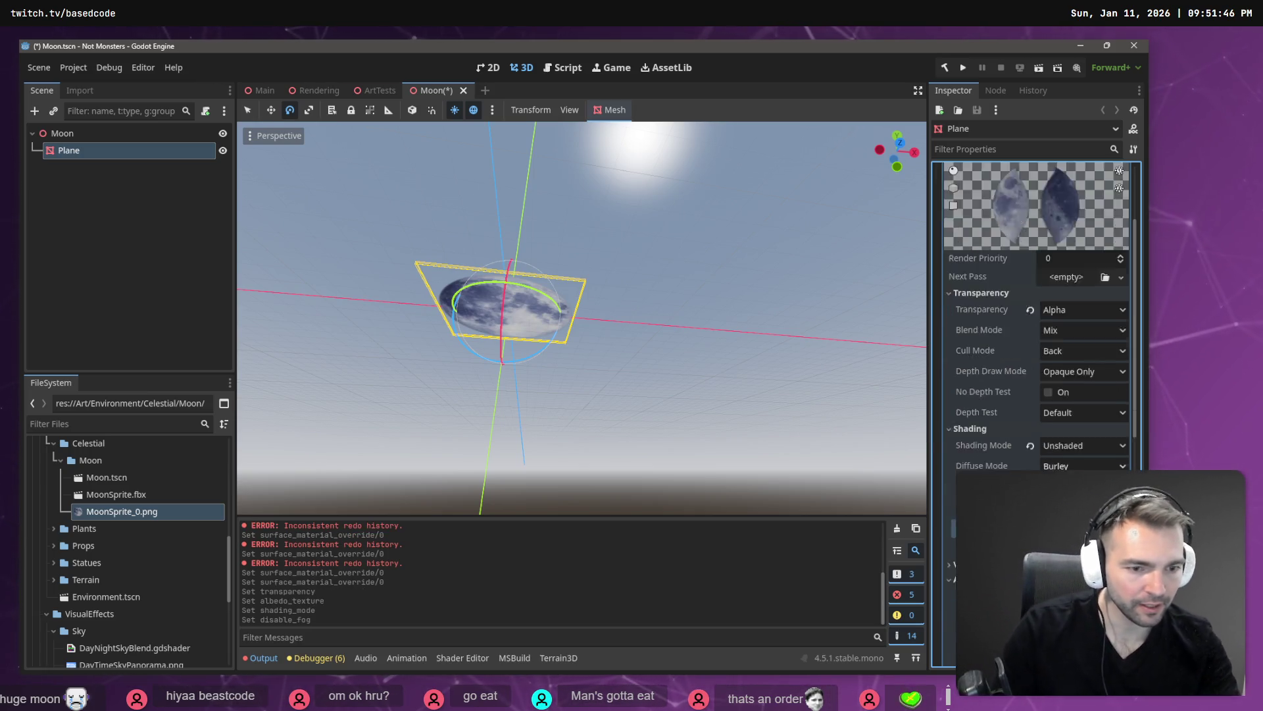
scroll(1036, 316, down, 3)
scroll(1036, 316, down, 2)
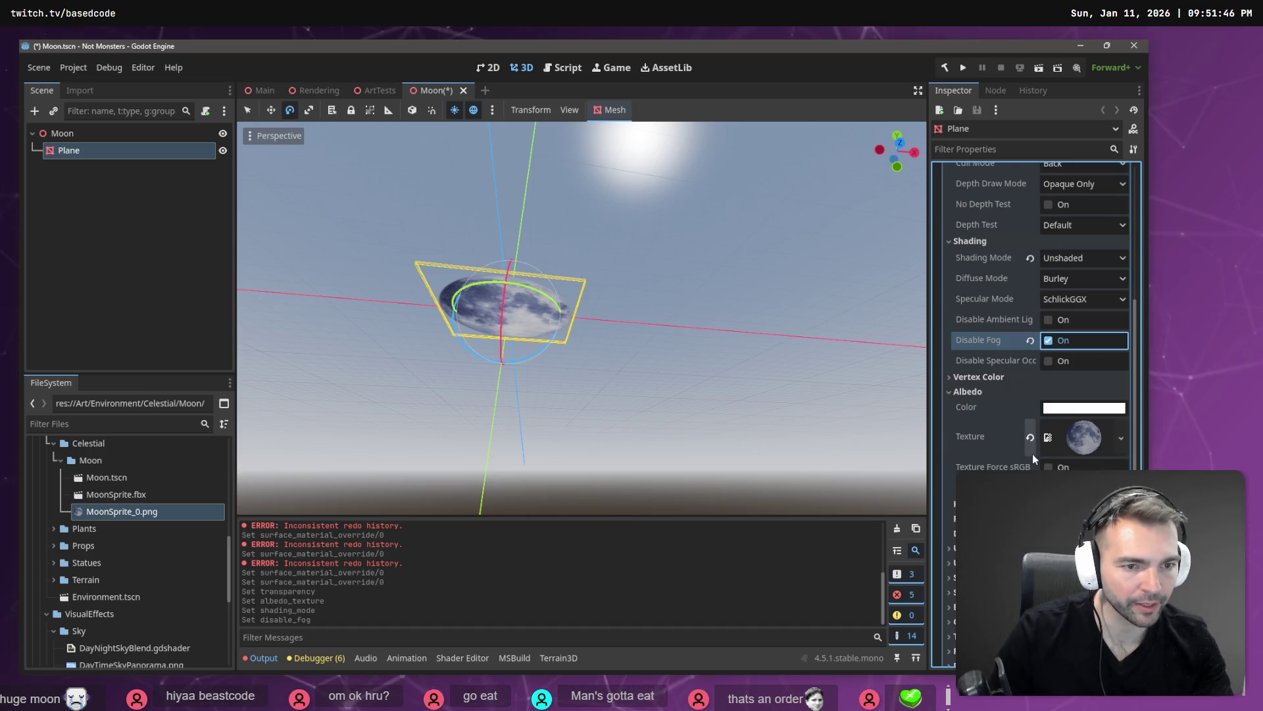
scroll(1039, 467, down, 4)
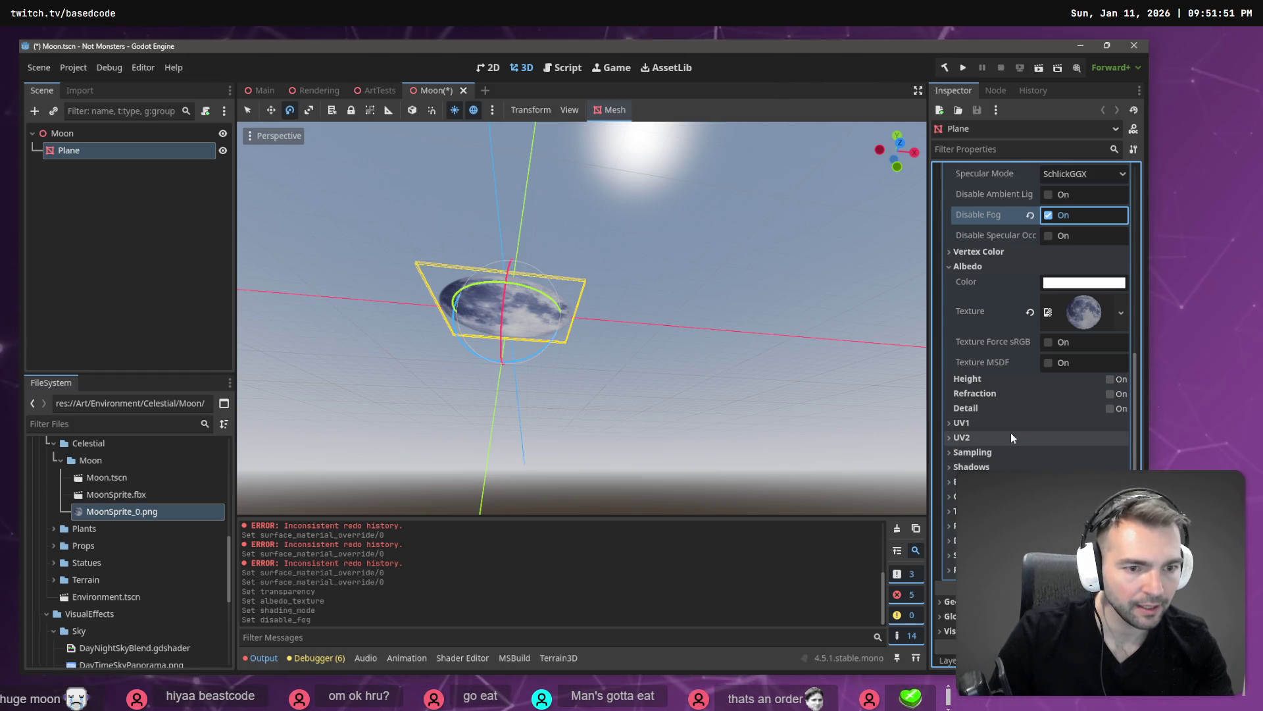
scroll(1011, 432, up, 4)
Set the material's Shading Mode to Per-Pixel
click(1078, 260)
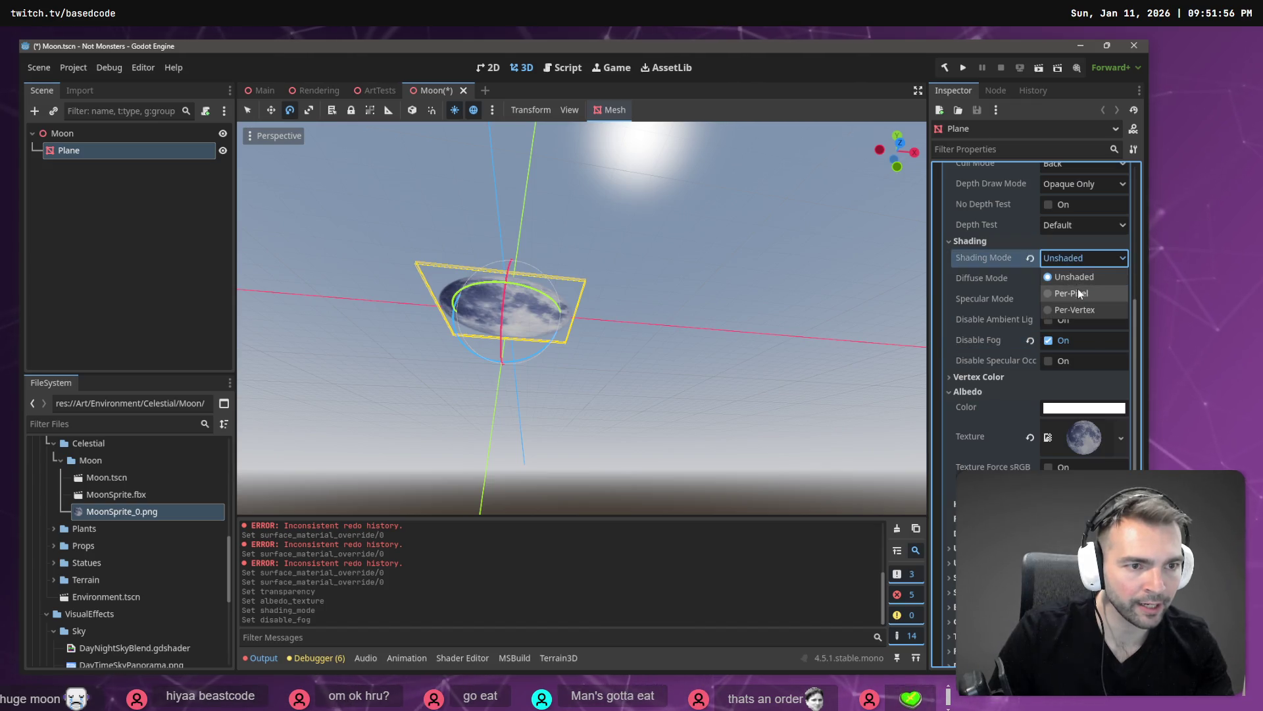
click(1079, 293)
scroll(958, 380, down, 6)
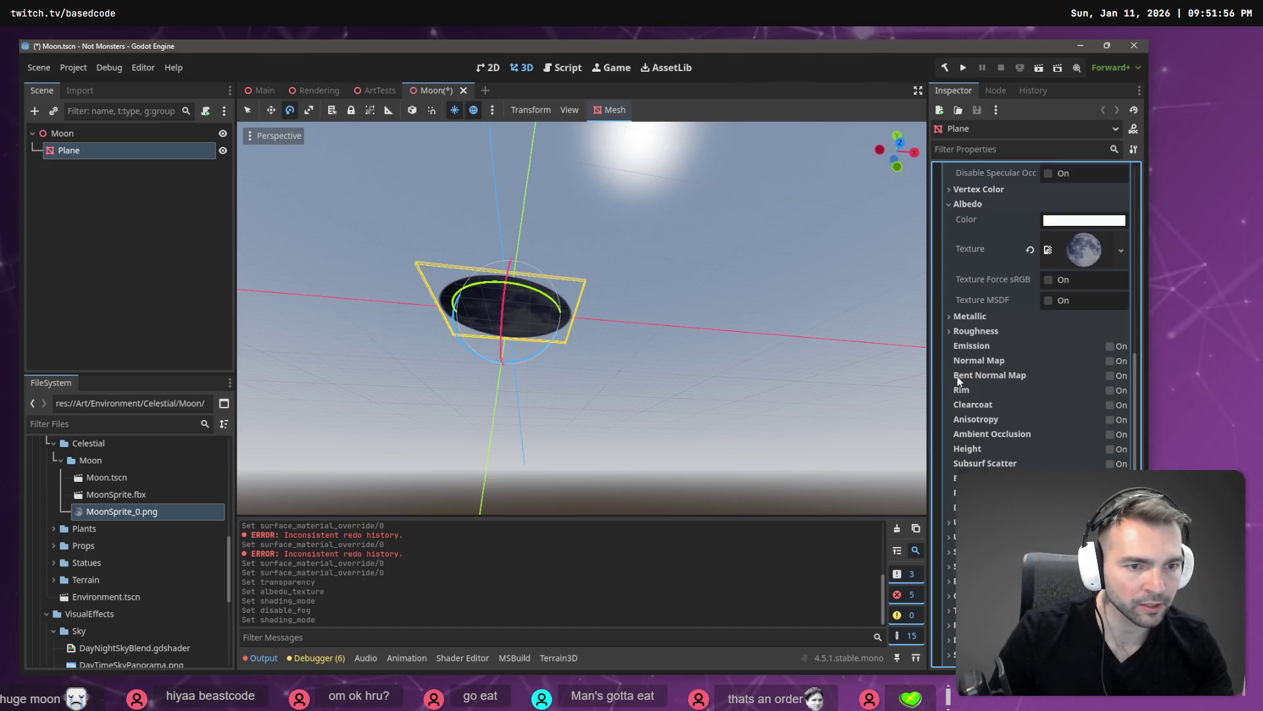
scroll(974, 389, down, 2)
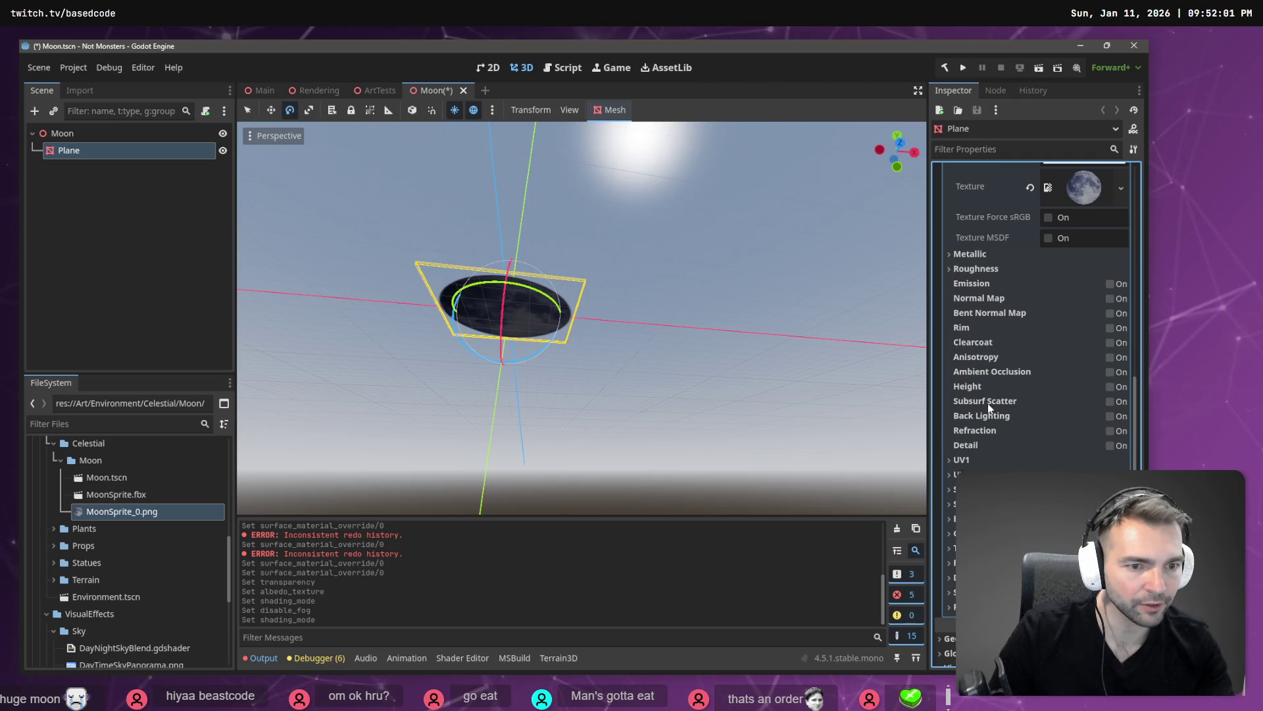
scroll(988, 408, down, 2)
scroll(1014, 410, up, 2)
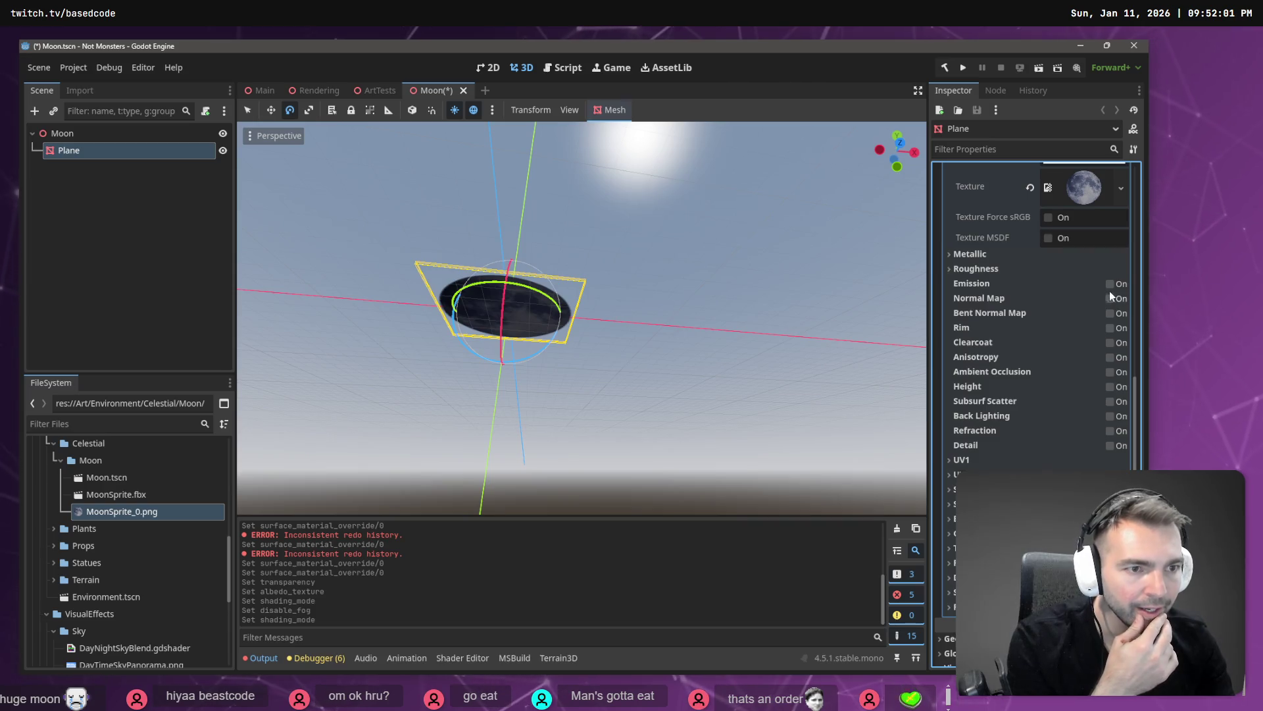
scroll(977, 285, up, 2)
scroll(1103, 204, up, 2)
click(1076, 258)
click(1079, 280)
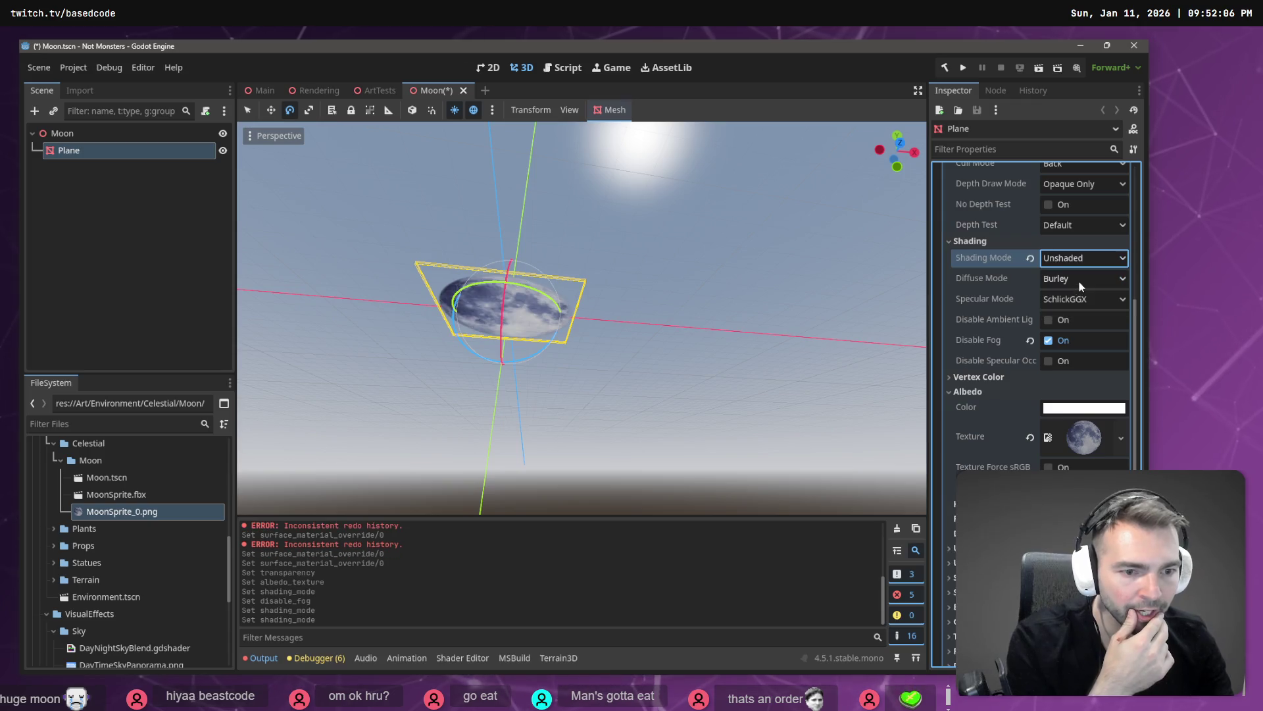
click(1063, 263)
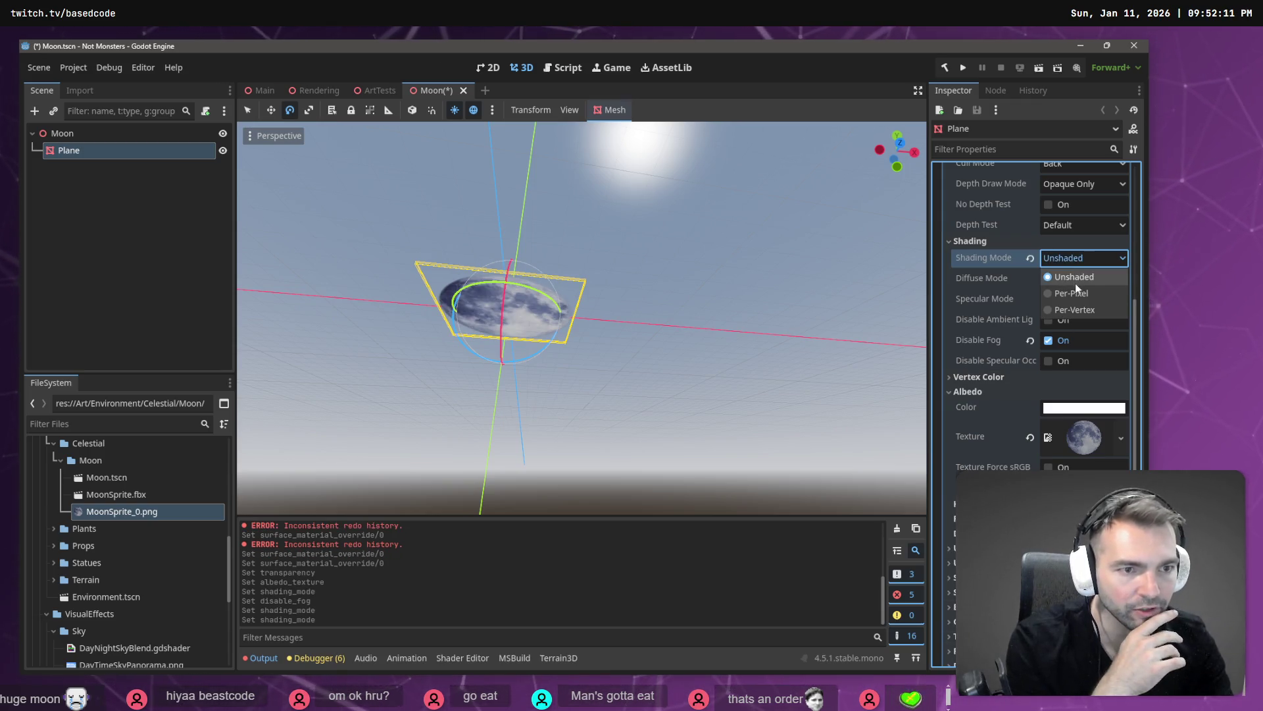
click(1077, 290)
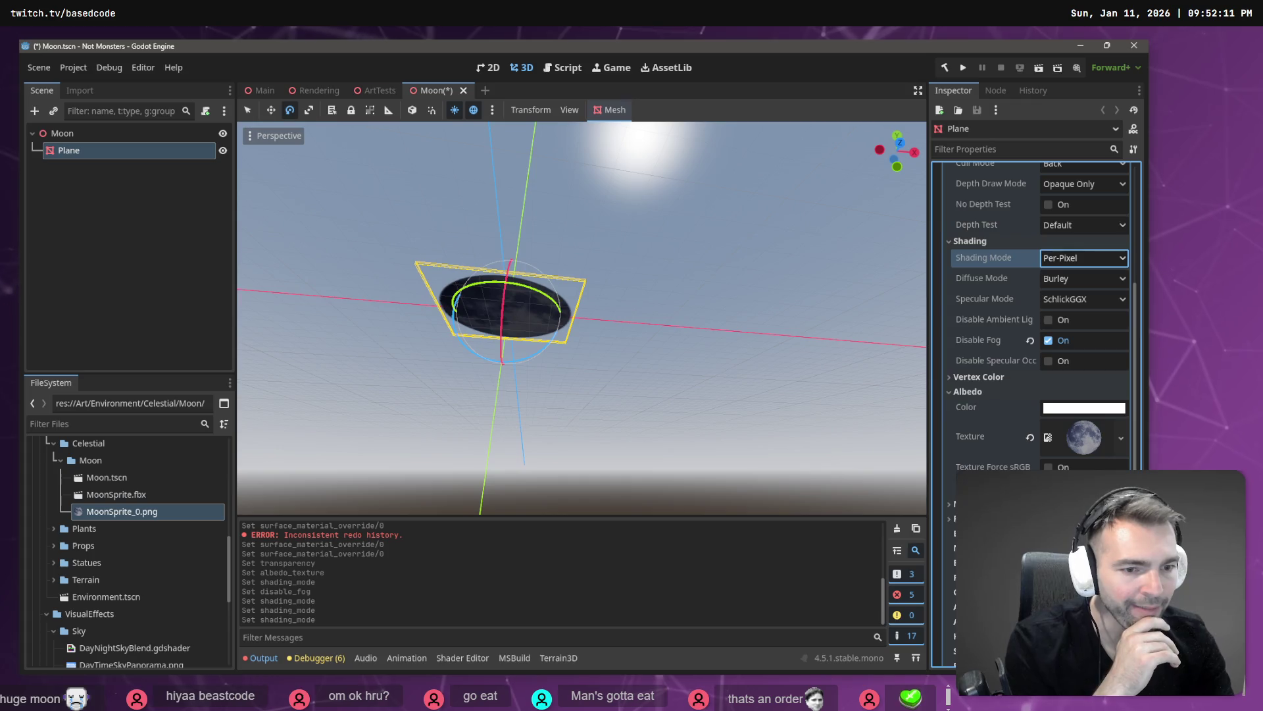
Enable emission, disable ambient light and specular occlusion, and tint albedo grey #959595
click(961, 533)
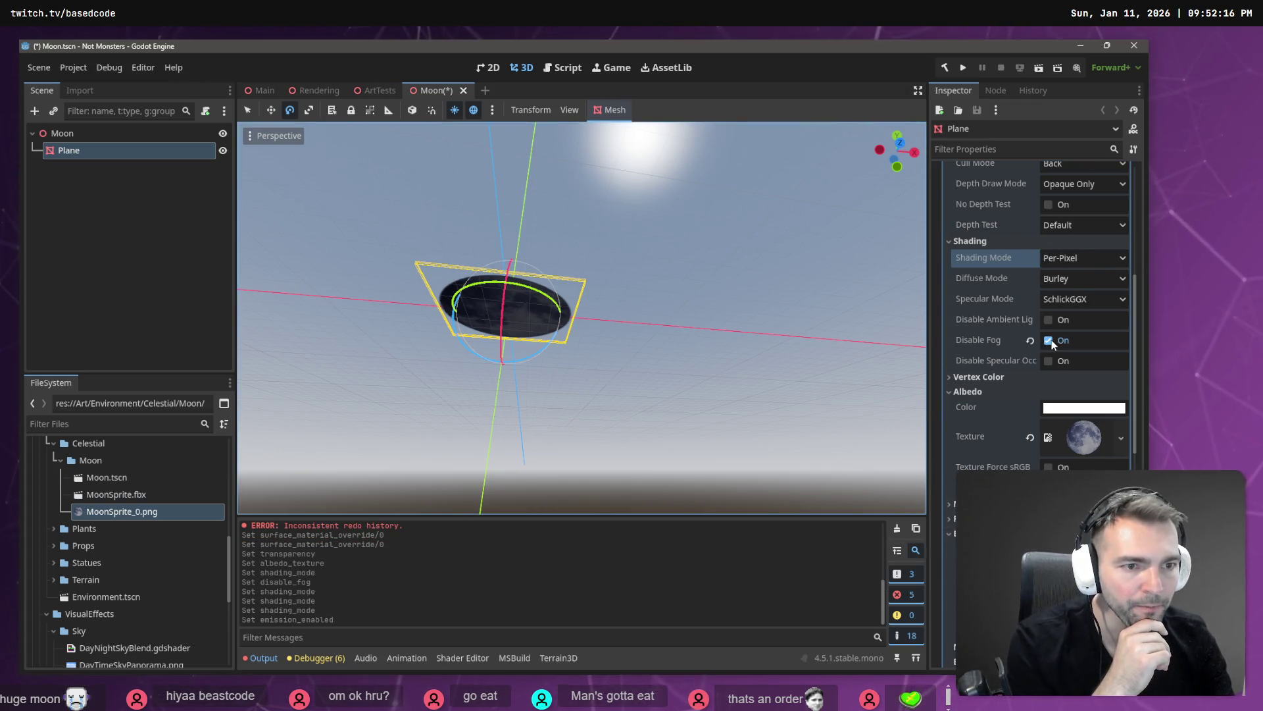
click(1049, 322)
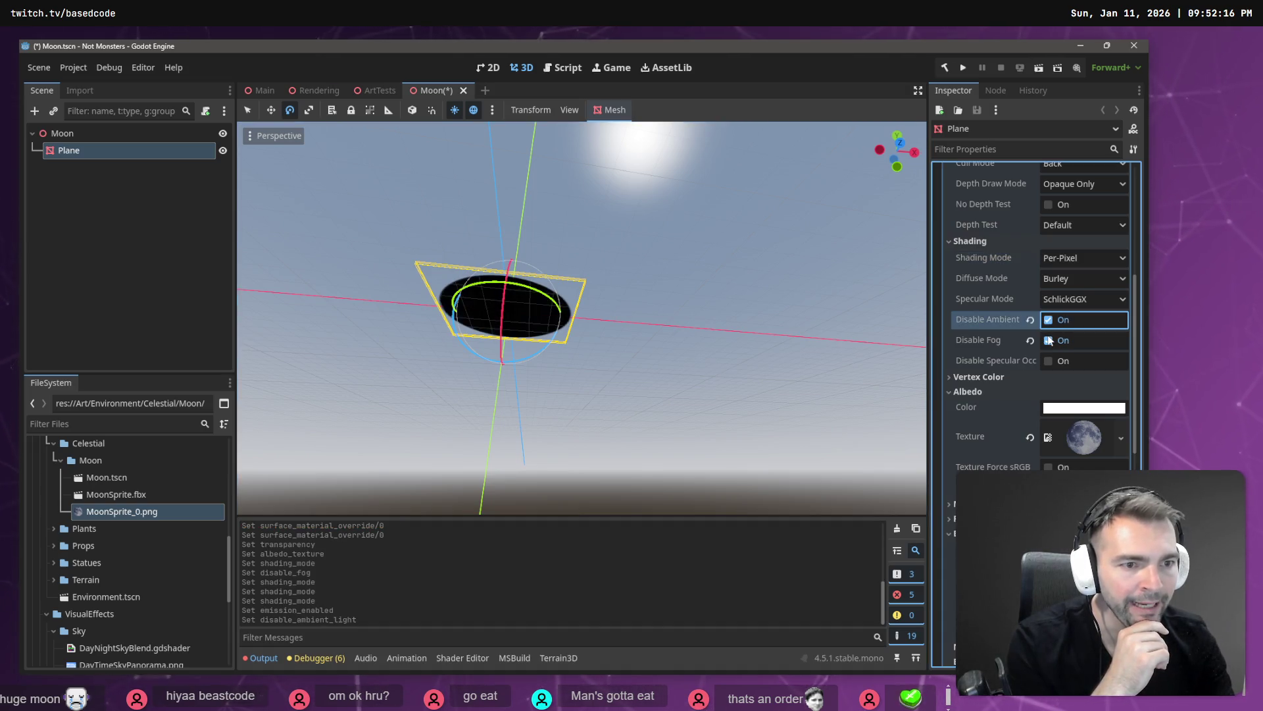
click(1050, 361)
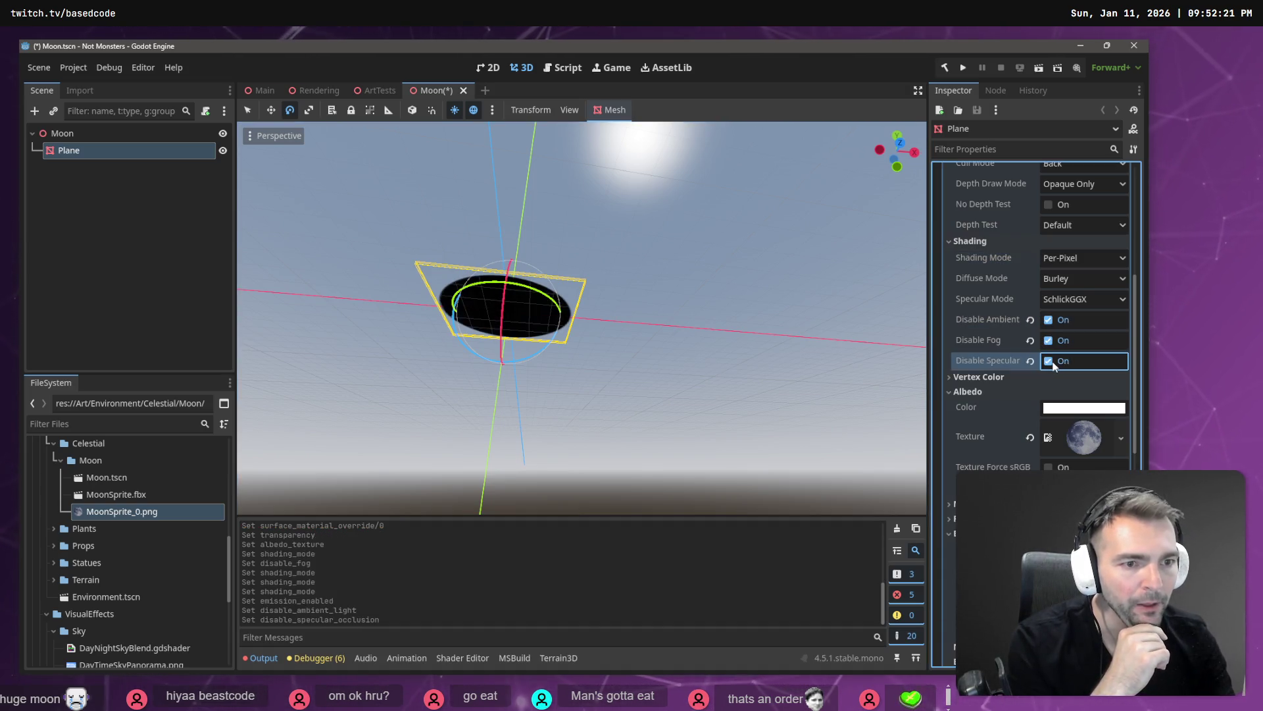
scroll(1072, 329, down, 2)
click(1066, 217)
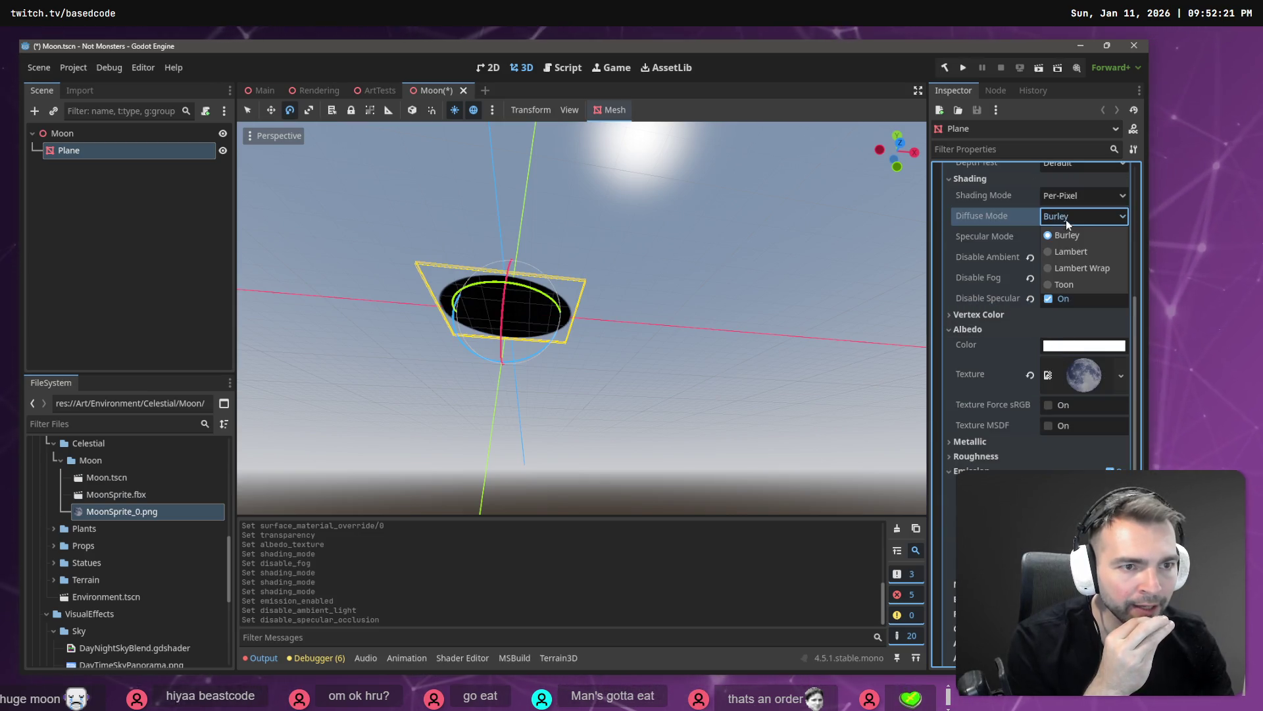
click(1016, 179)
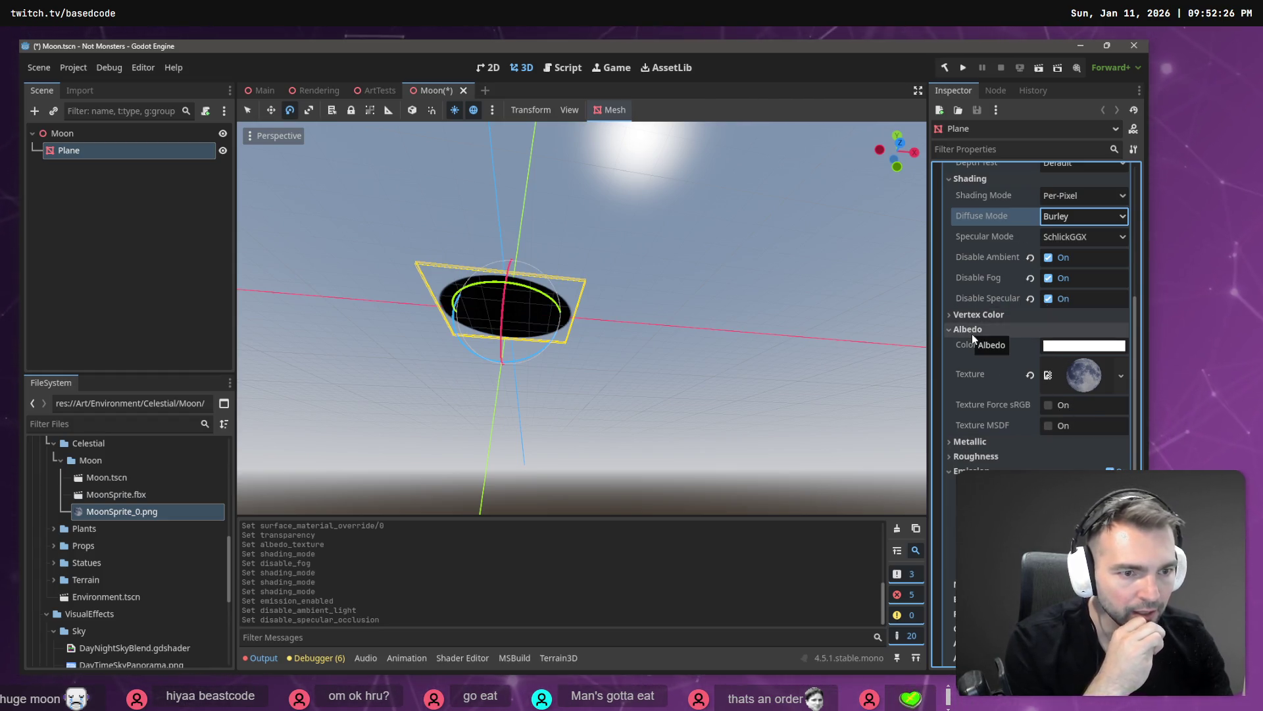
click(1084, 344)
mouse_move(1130, 288)
mouse_down()
mouse_move(1116, 285)
mouse_move(1133, 161)
mouse_move(1135, 201)
mouse_up()
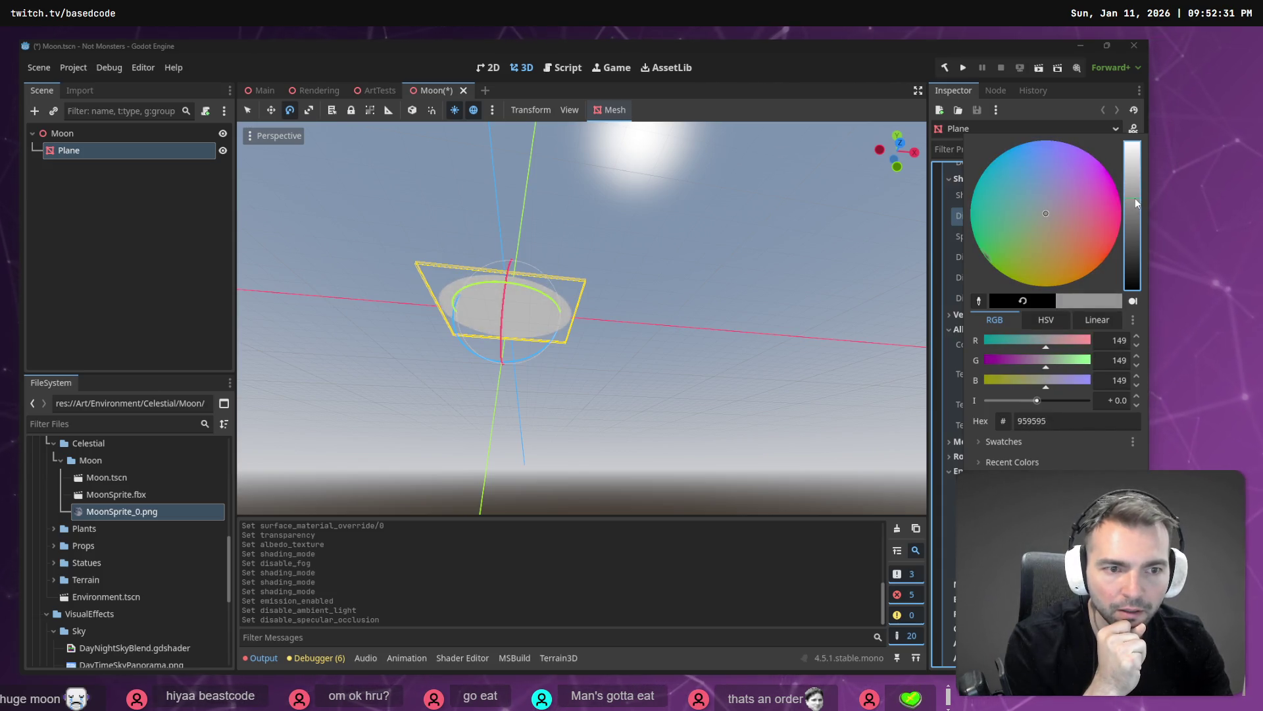
Set the moon material's emission colour to white
click(800, 50)
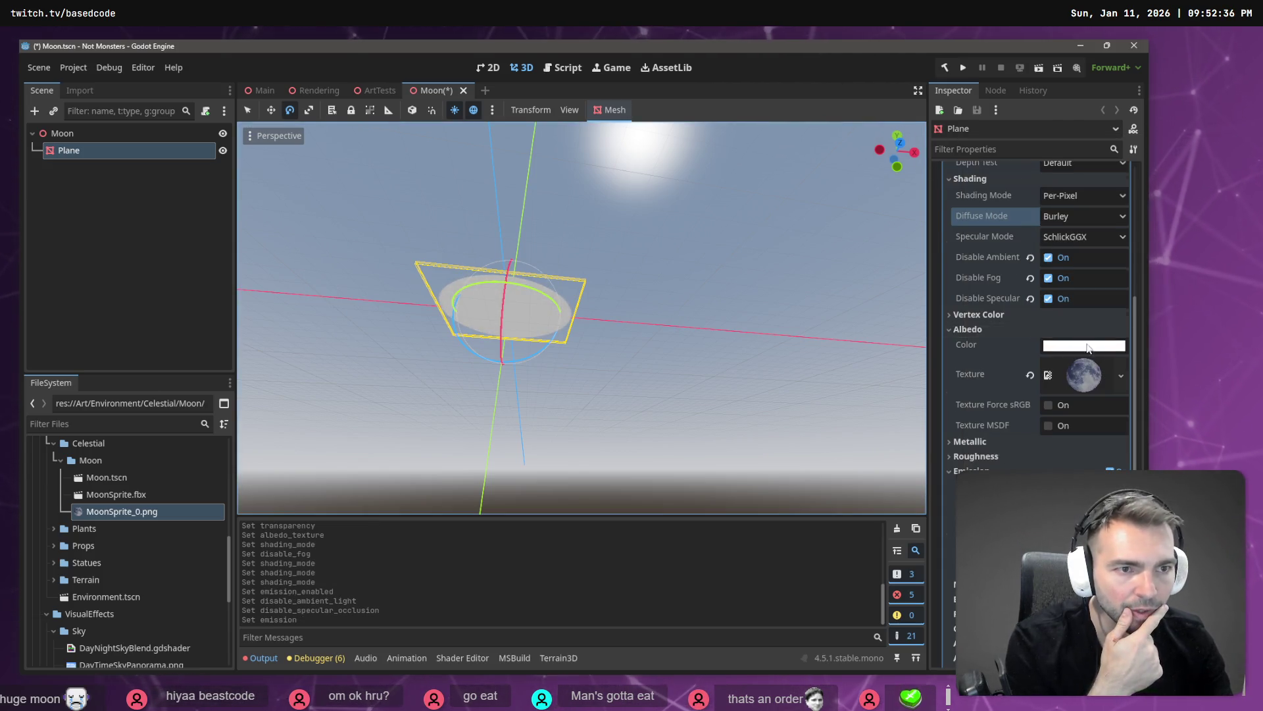
scroll(1066, 310, up, 3)
scroll(1088, 322, up, 2)
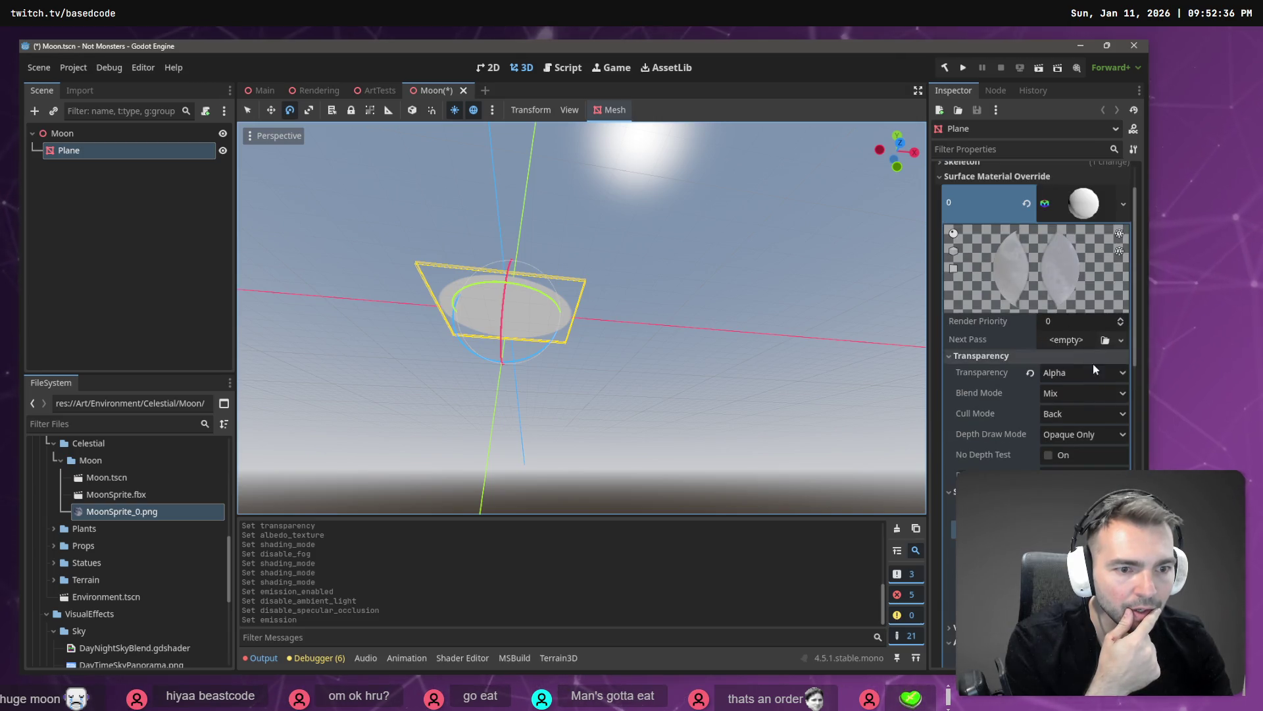
scroll(1096, 389, up, 1)
scroll(1076, 323, down, 4)
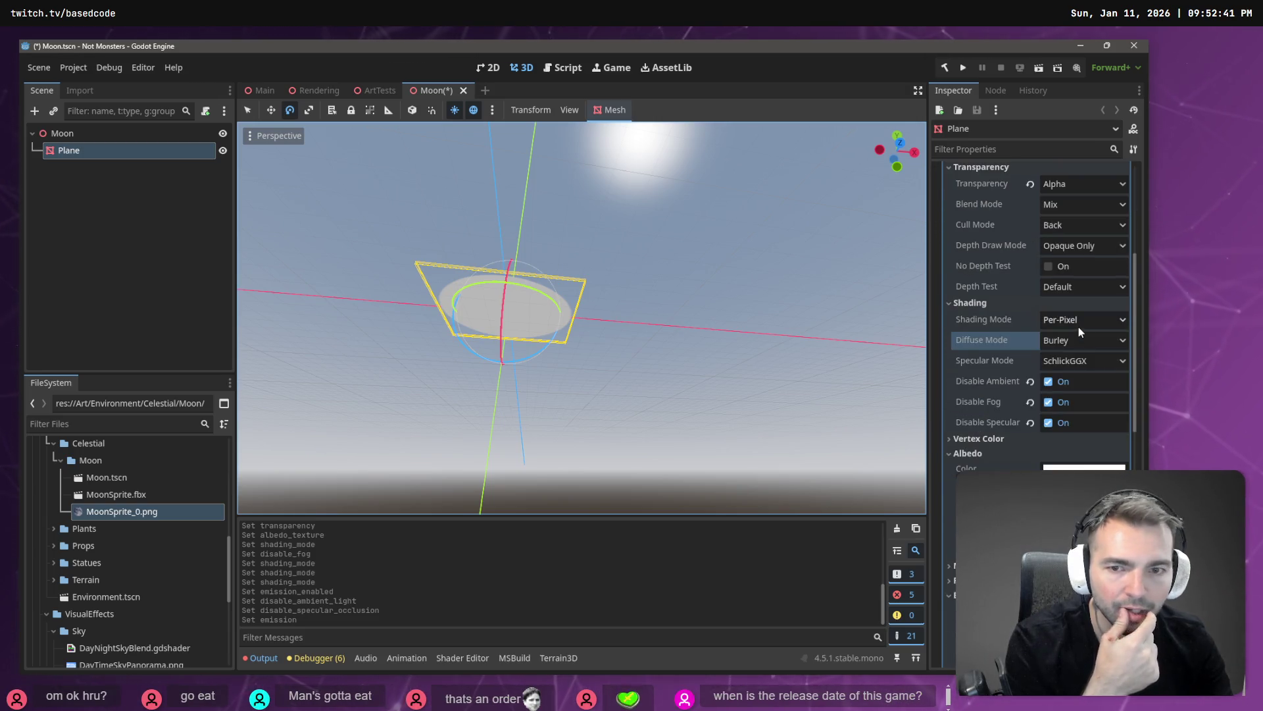
scroll(1079, 325, down, 2)
scroll(1092, 395, down, 2)
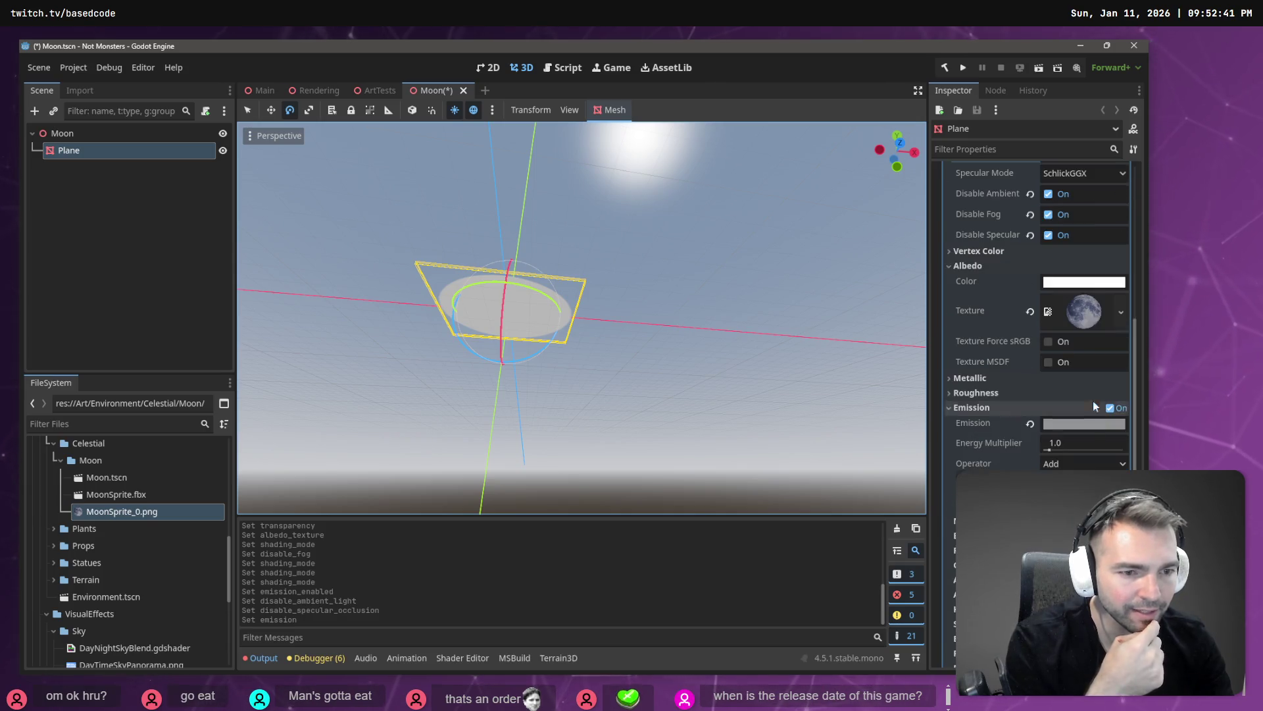
click(1065, 425)
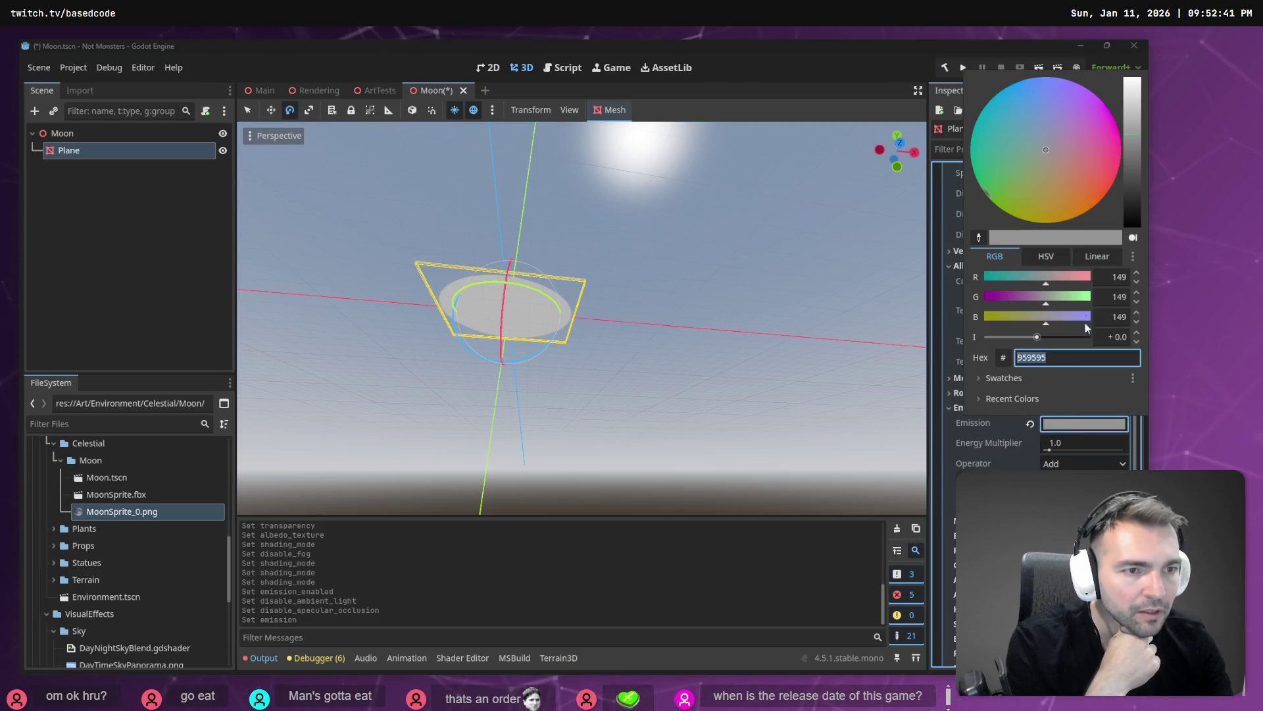
click(1132, 79)
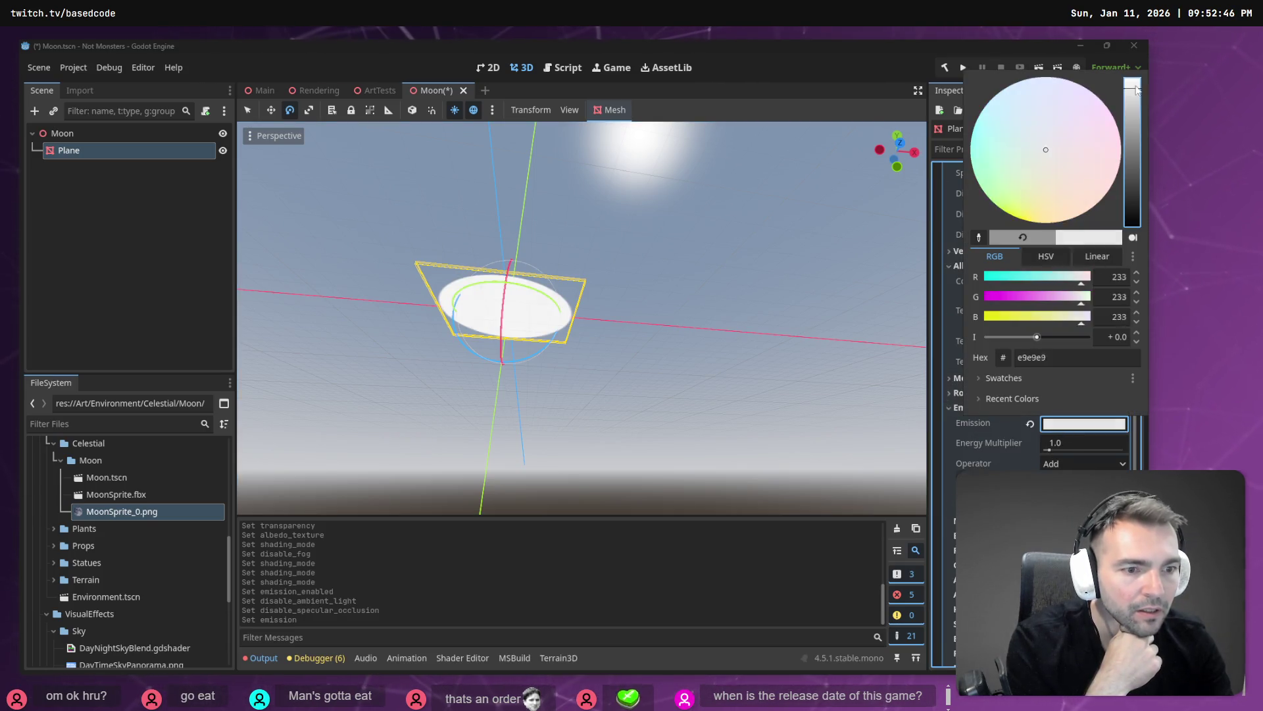
Set emission energy to 0.2, re-enable specular occlusion, and keep fog and ambient disabled
click(1064, 449)
click(1064, 444)
text(0.2)
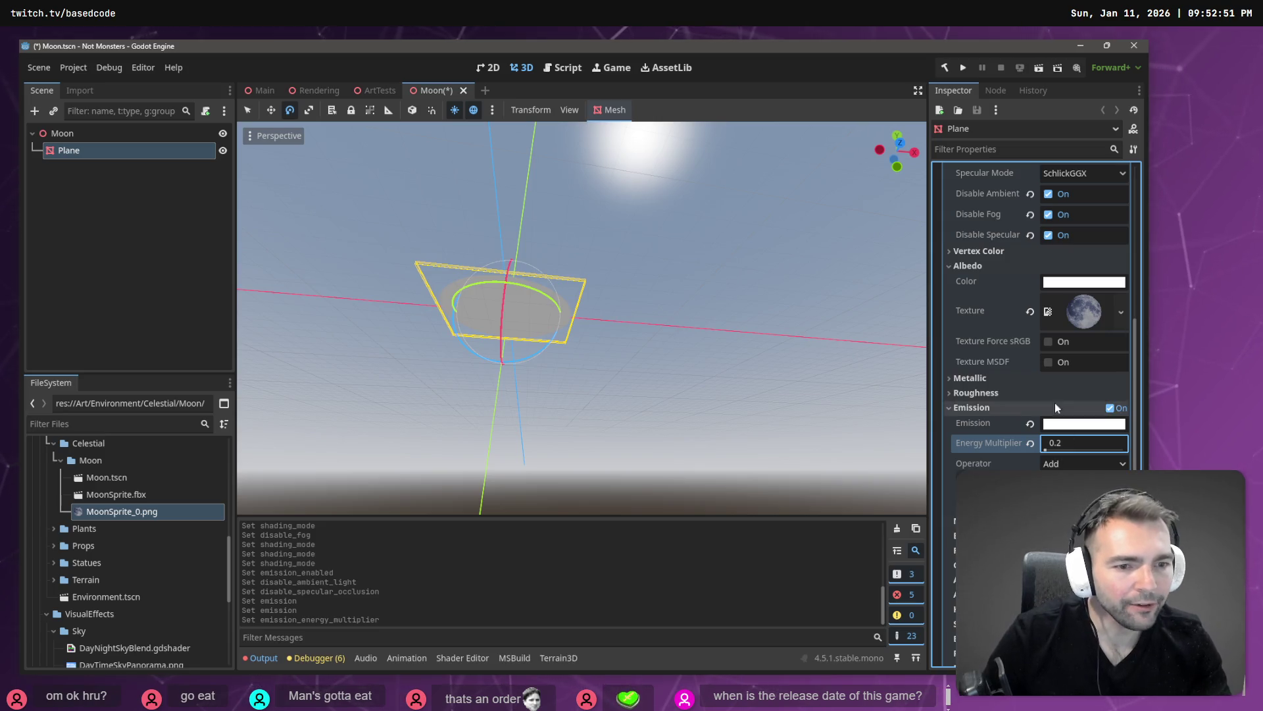
click(1050, 215)
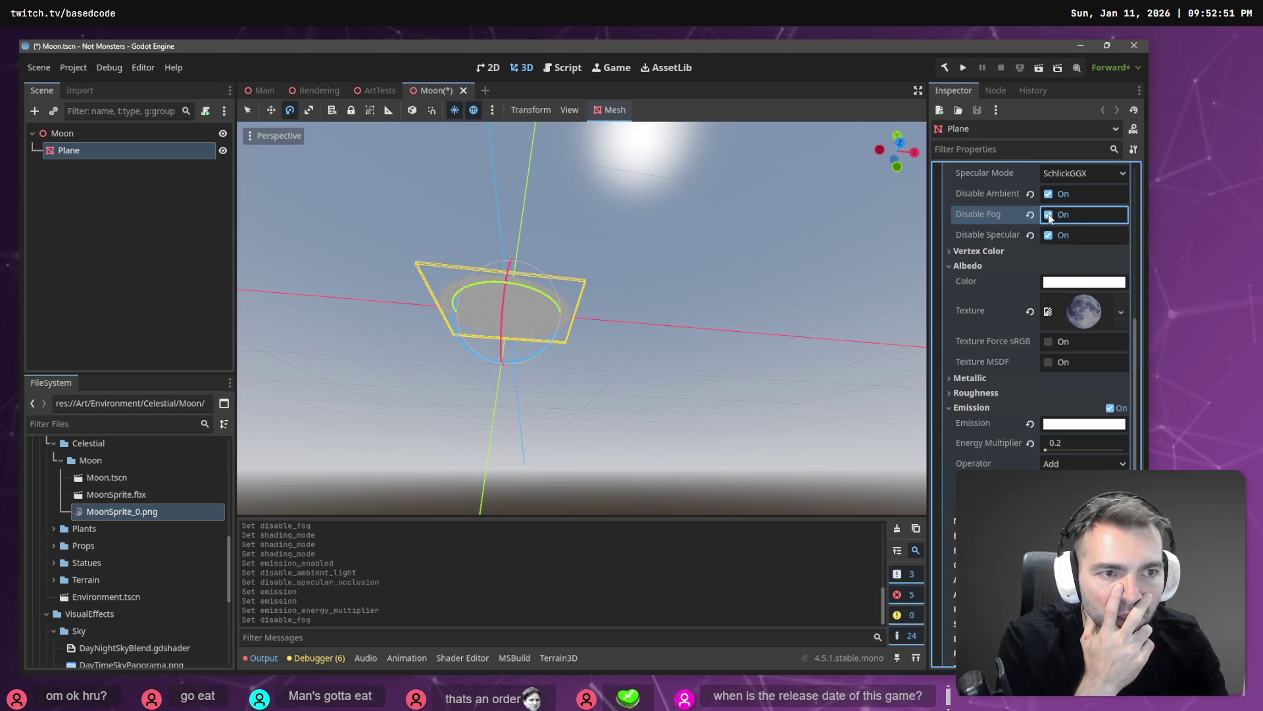
click(1049, 236)
click(1048, 193)
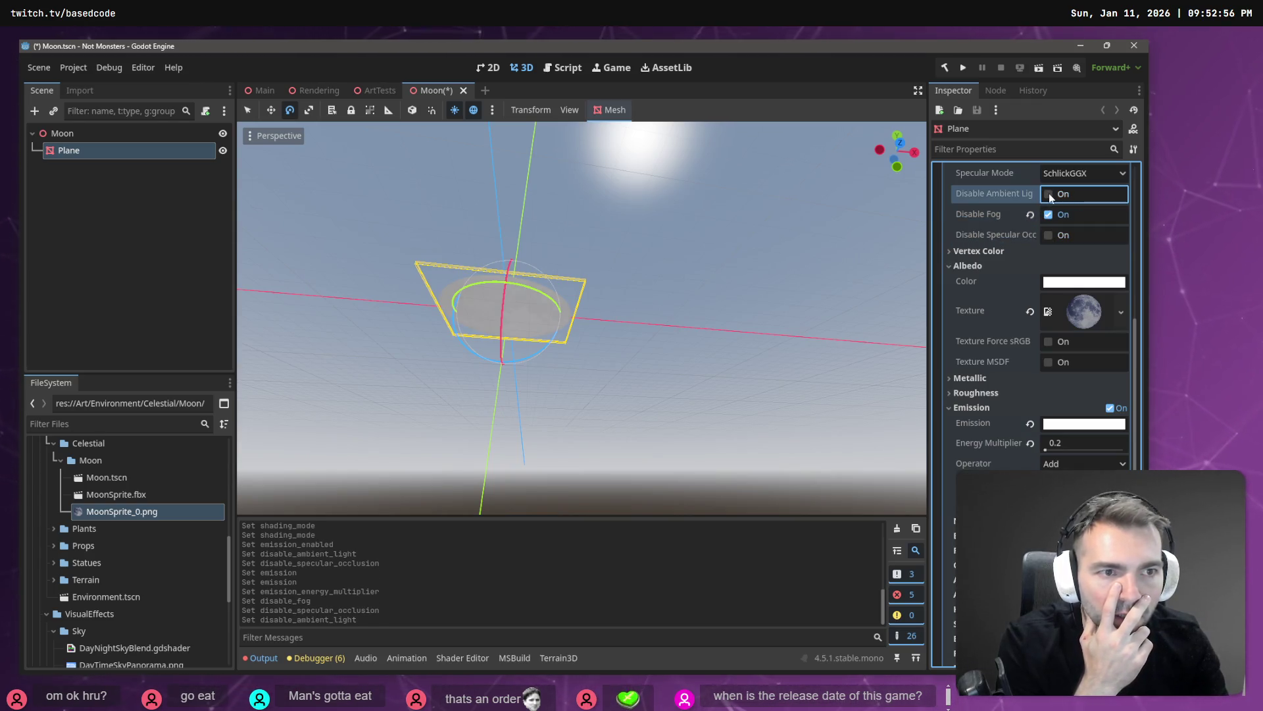
click(1048, 194)
click(1049, 193)
scroll(1098, 204, up, 2)
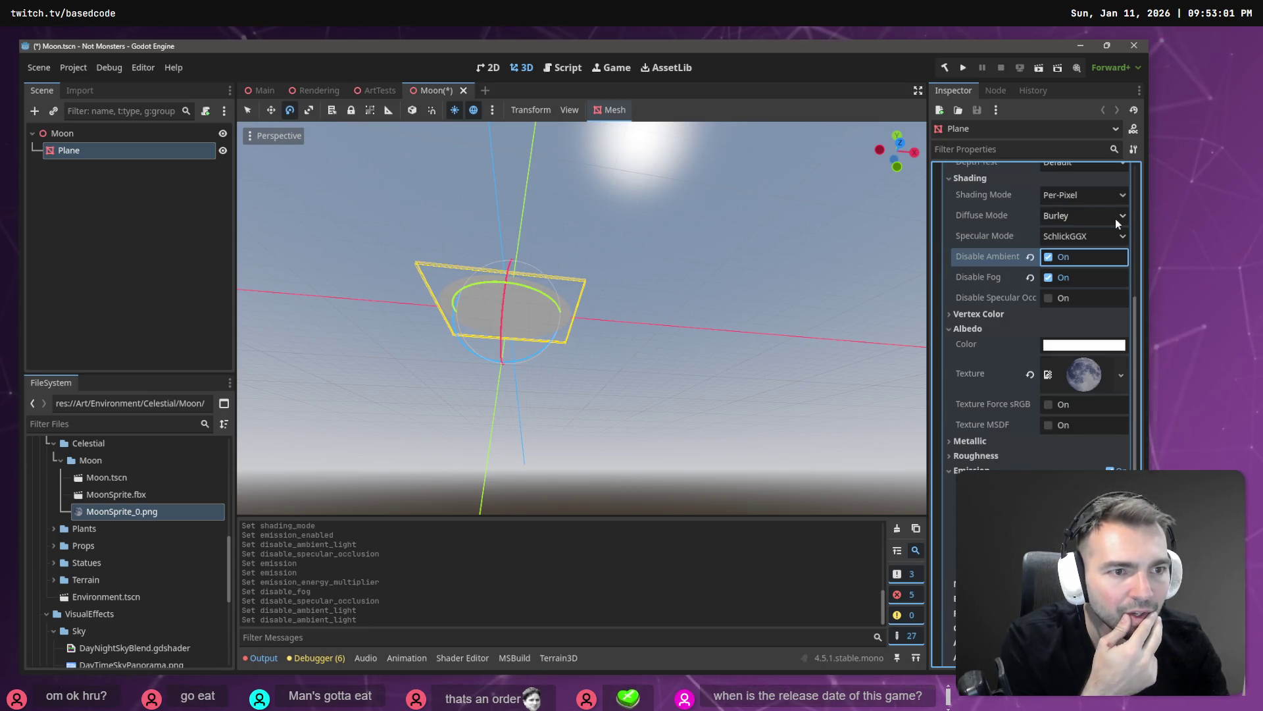
Try Lambert, Burley and Toon diffuse modes, keeping SchlickGGX specular and Burley diffuse
click(1105, 236)
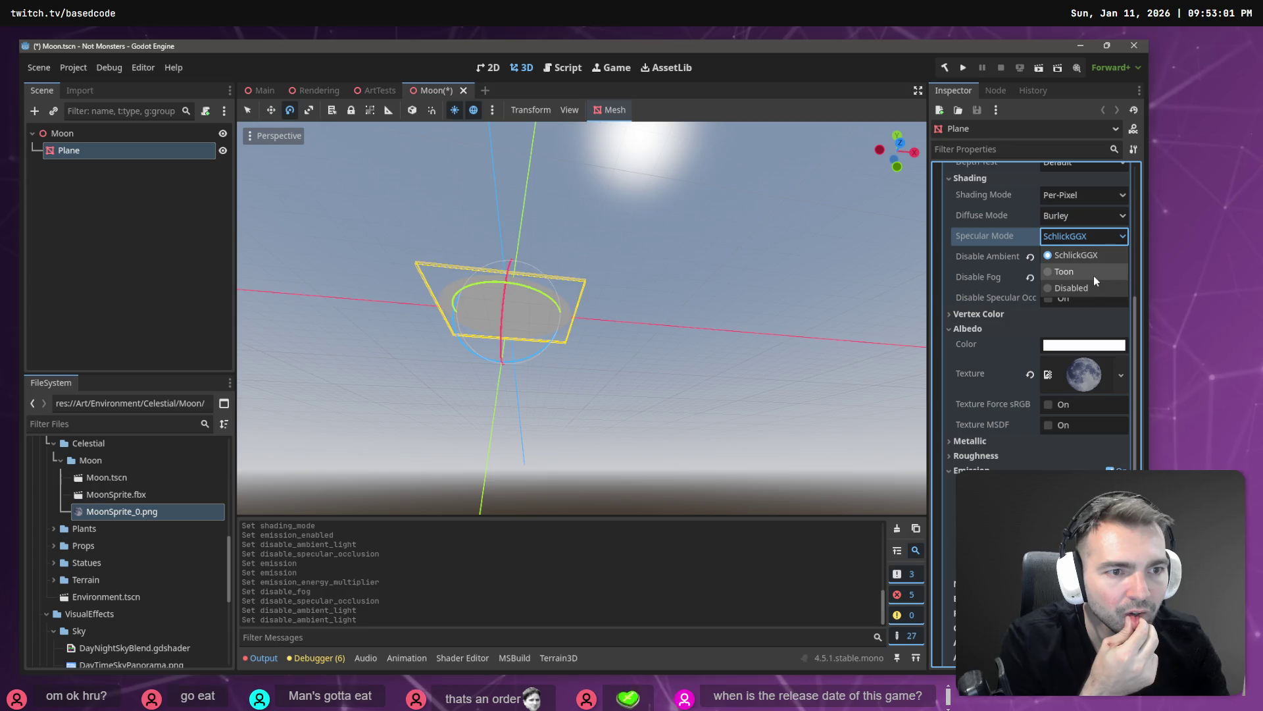
click(1108, 214)
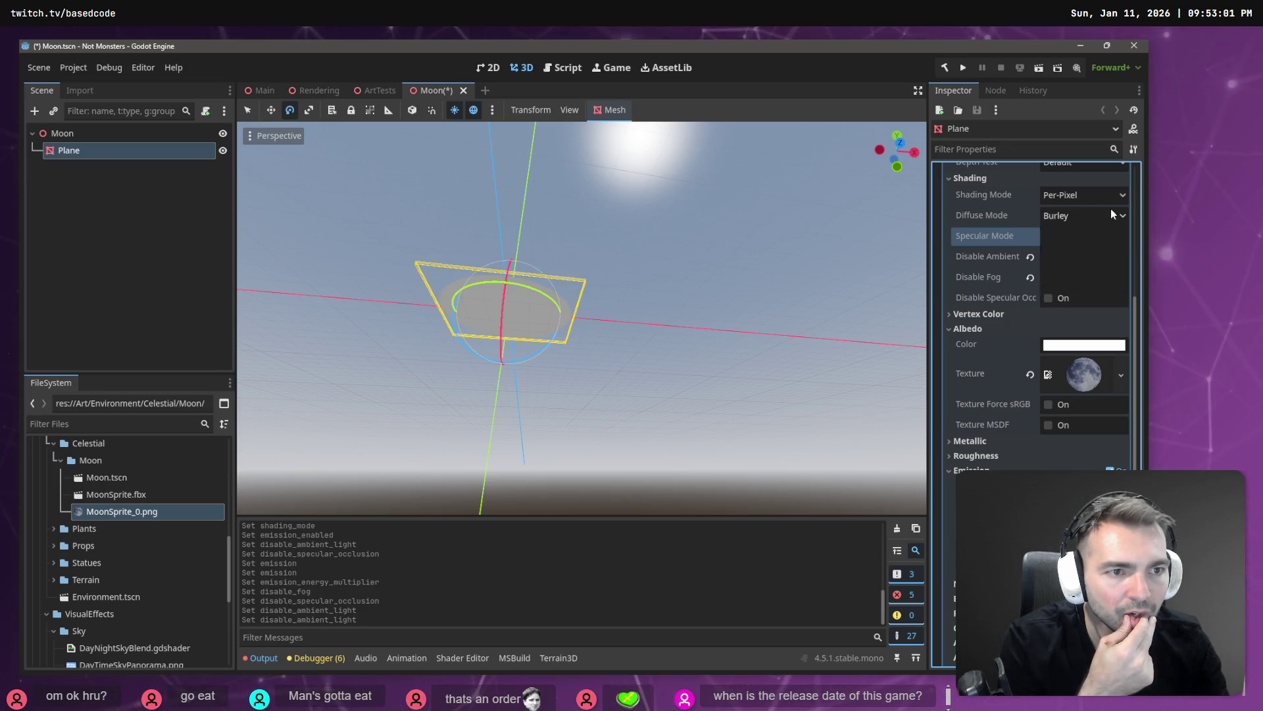
click(1110, 211)
click(1095, 250)
click(1099, 221)
click(1089, 234)
click(1084, 217)
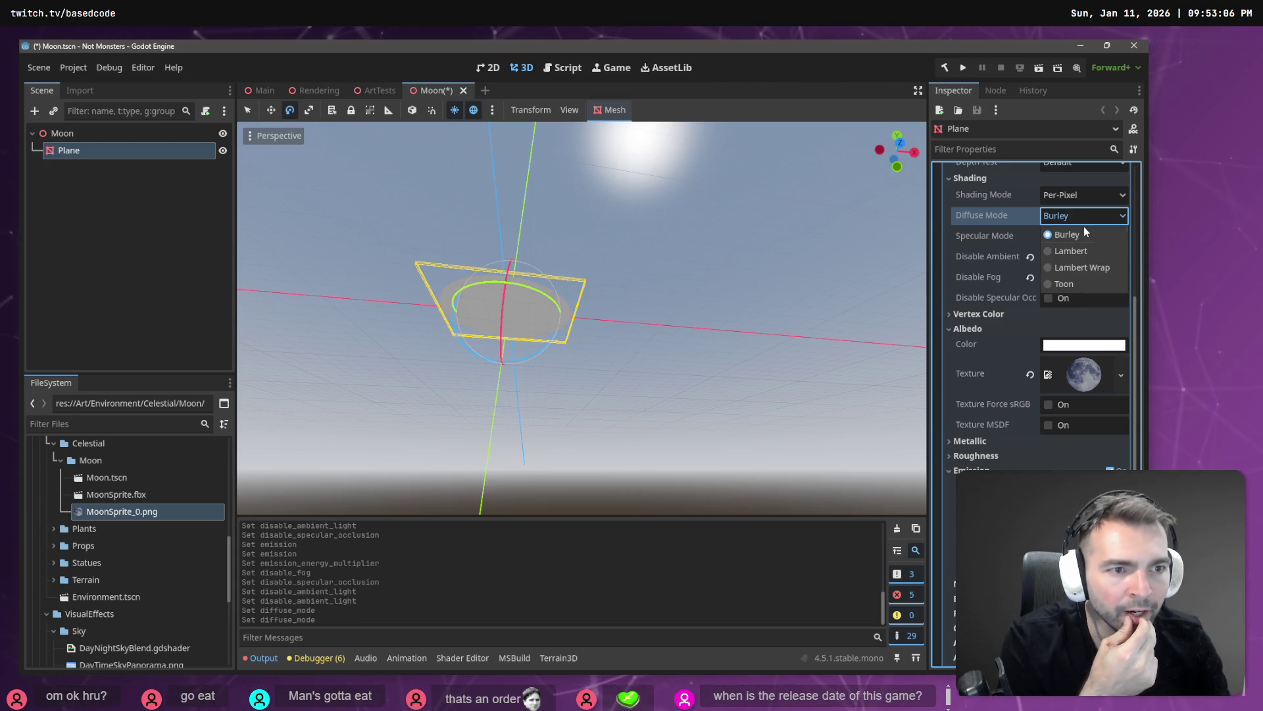
click(1064, 280)
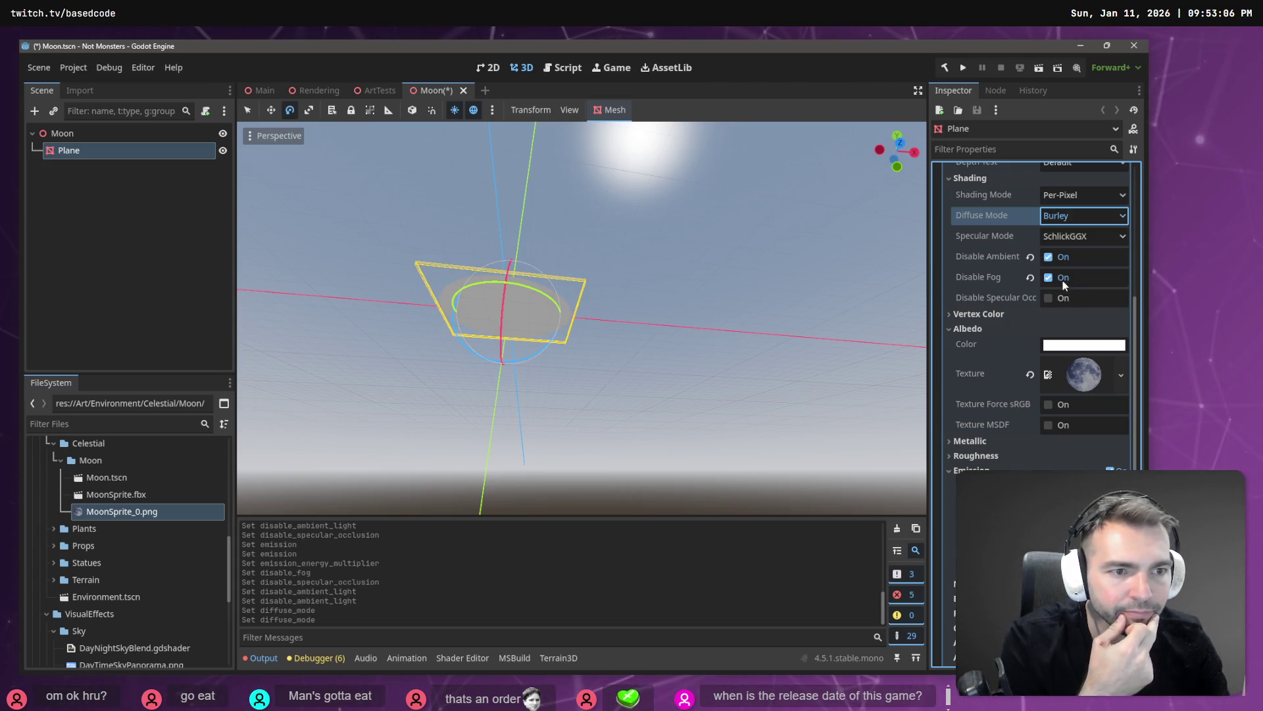
click(1074, 236)
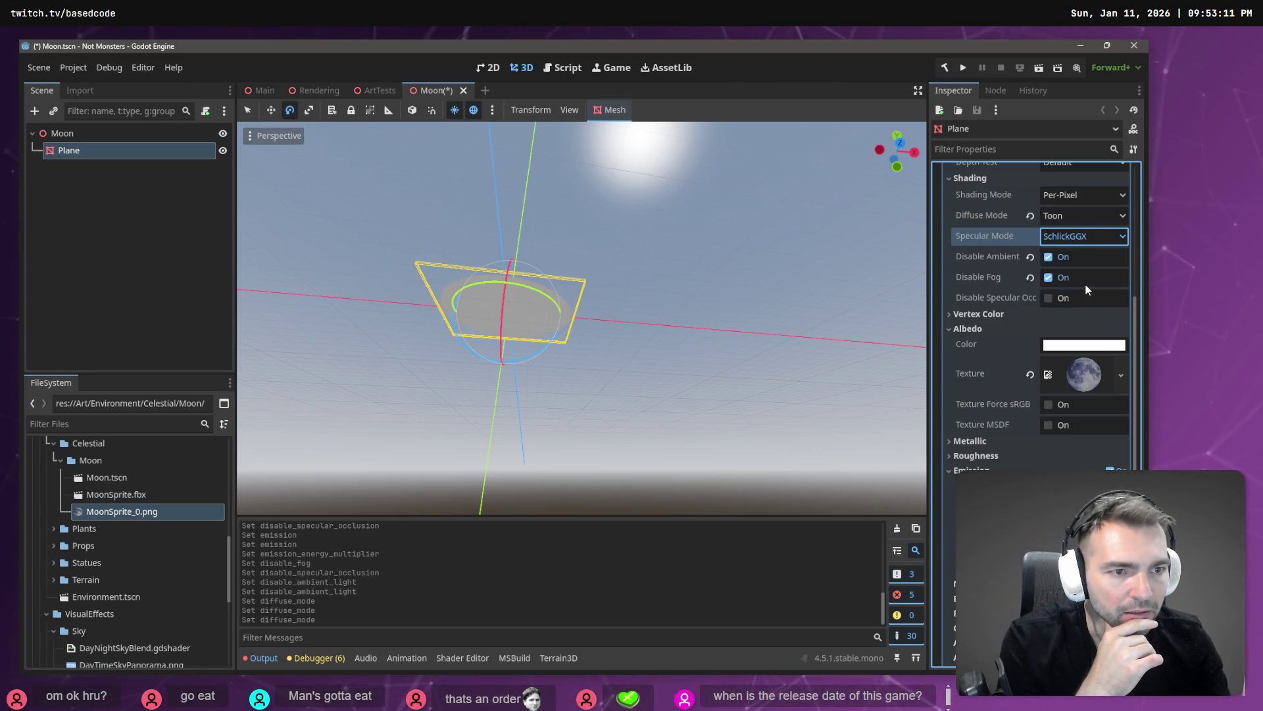
click(1083, 236)
click(1087, 257)
click(1083, 217)
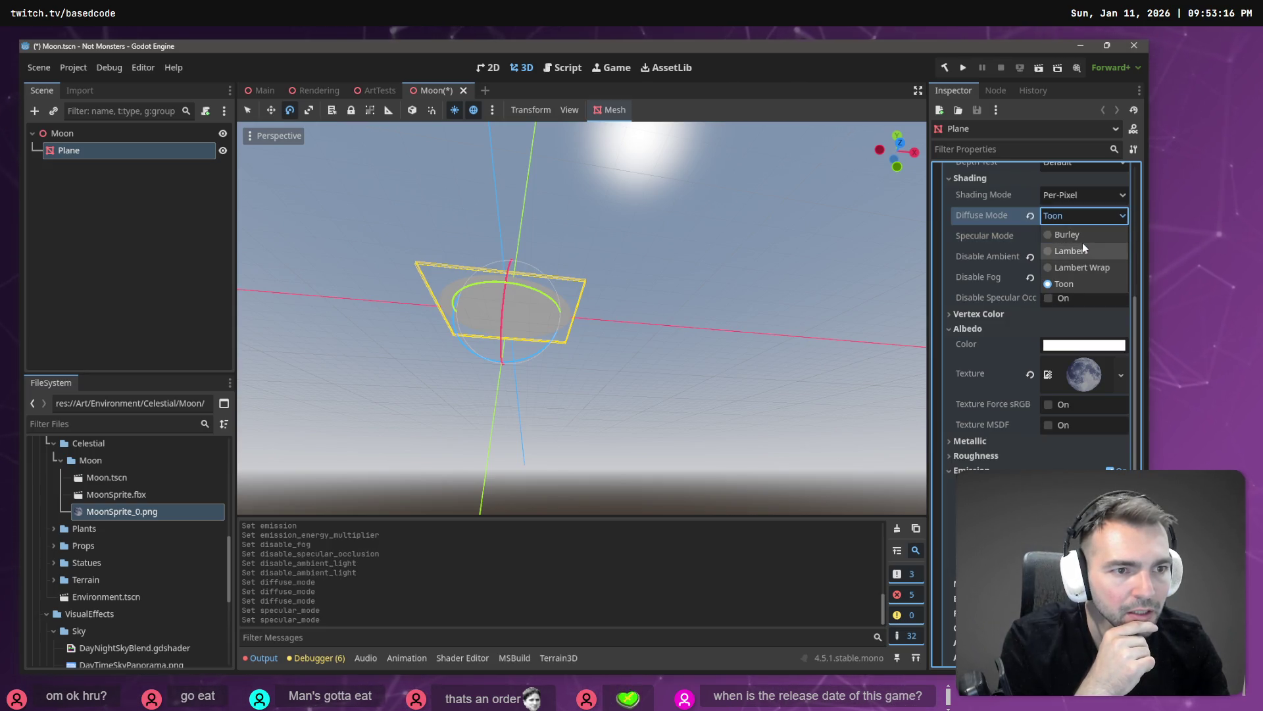
click(1086, 241)
Set Shading Mode to Unshaded and run the game with F5
click(1086, 196)
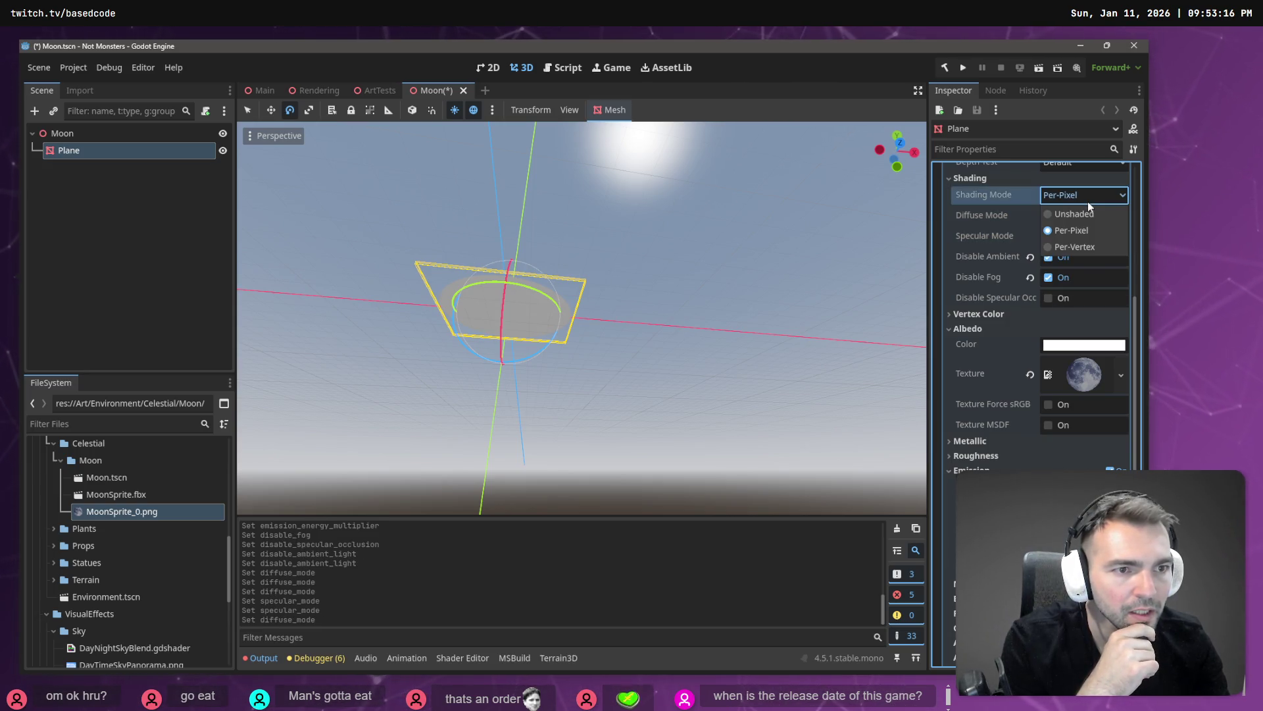
click(1096, 249)
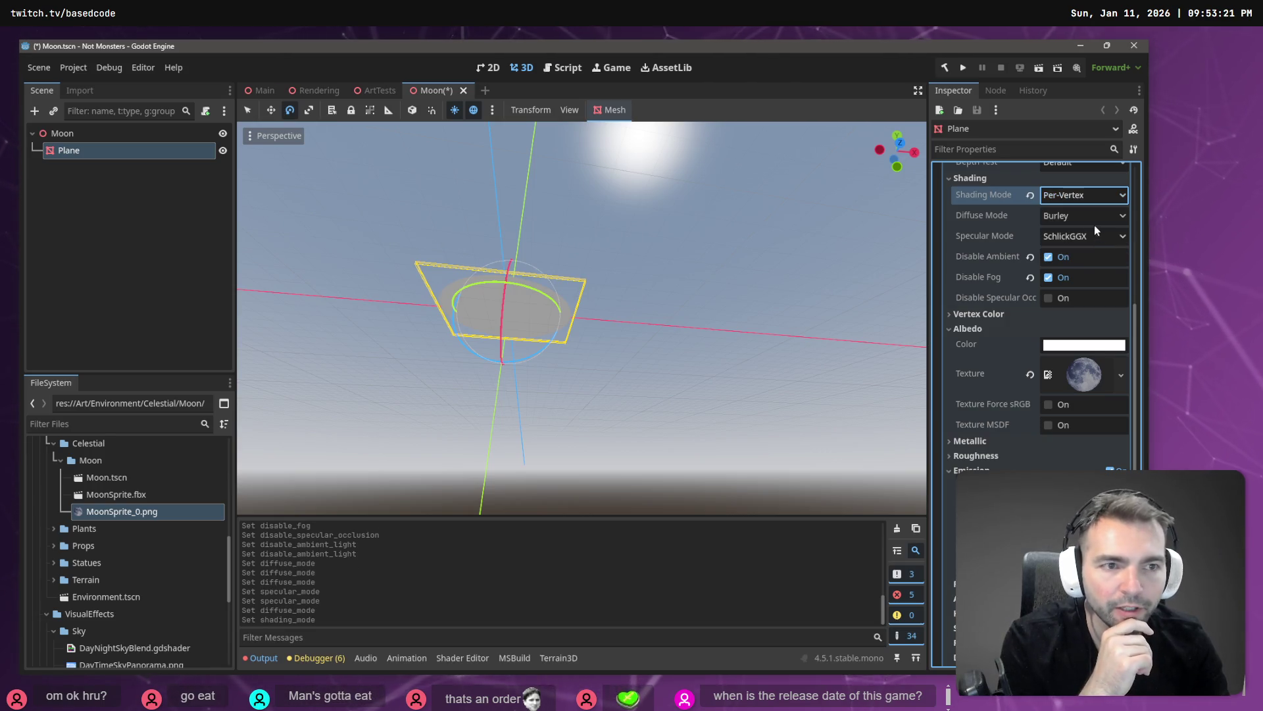
click(1082, 200)
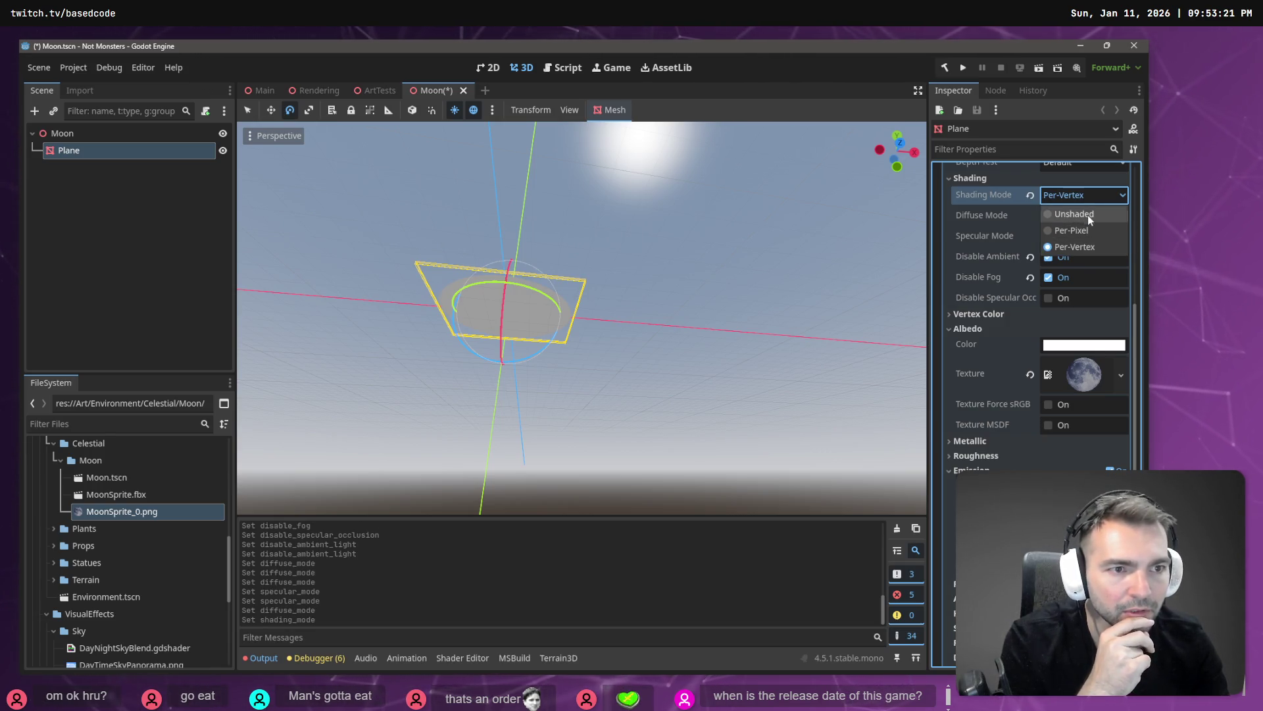
click(1087, 213)
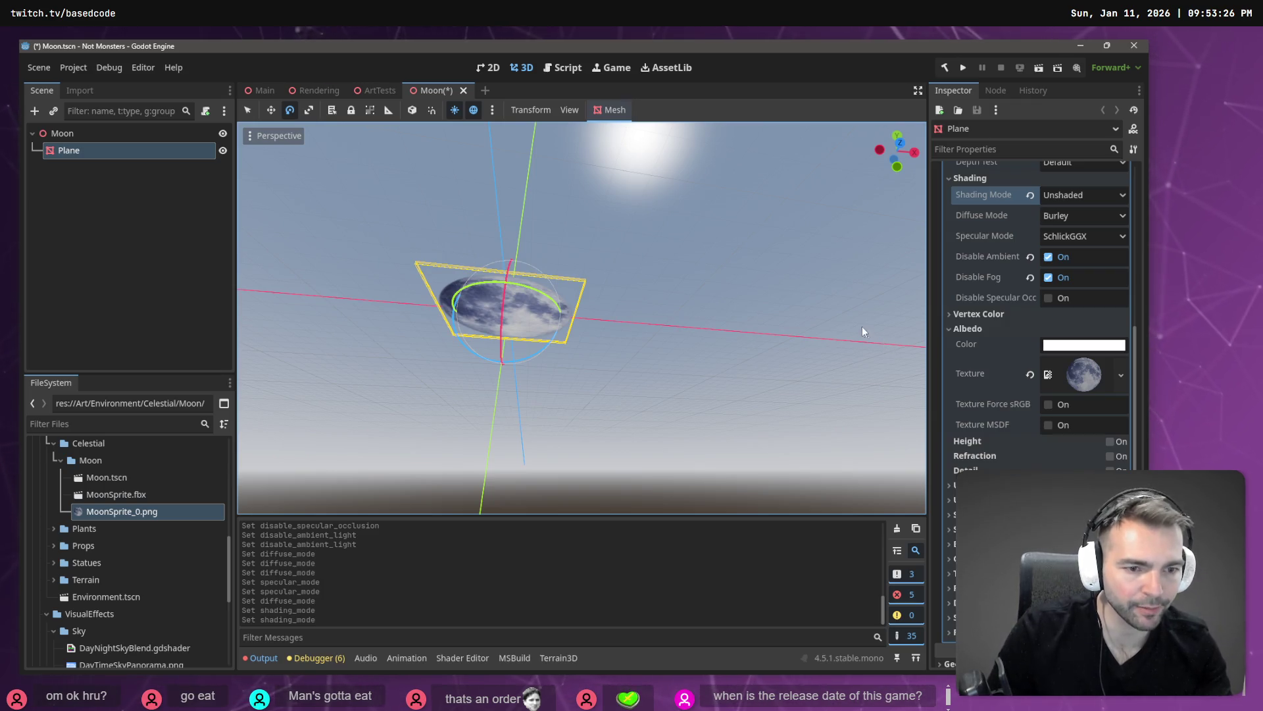
key(F5)
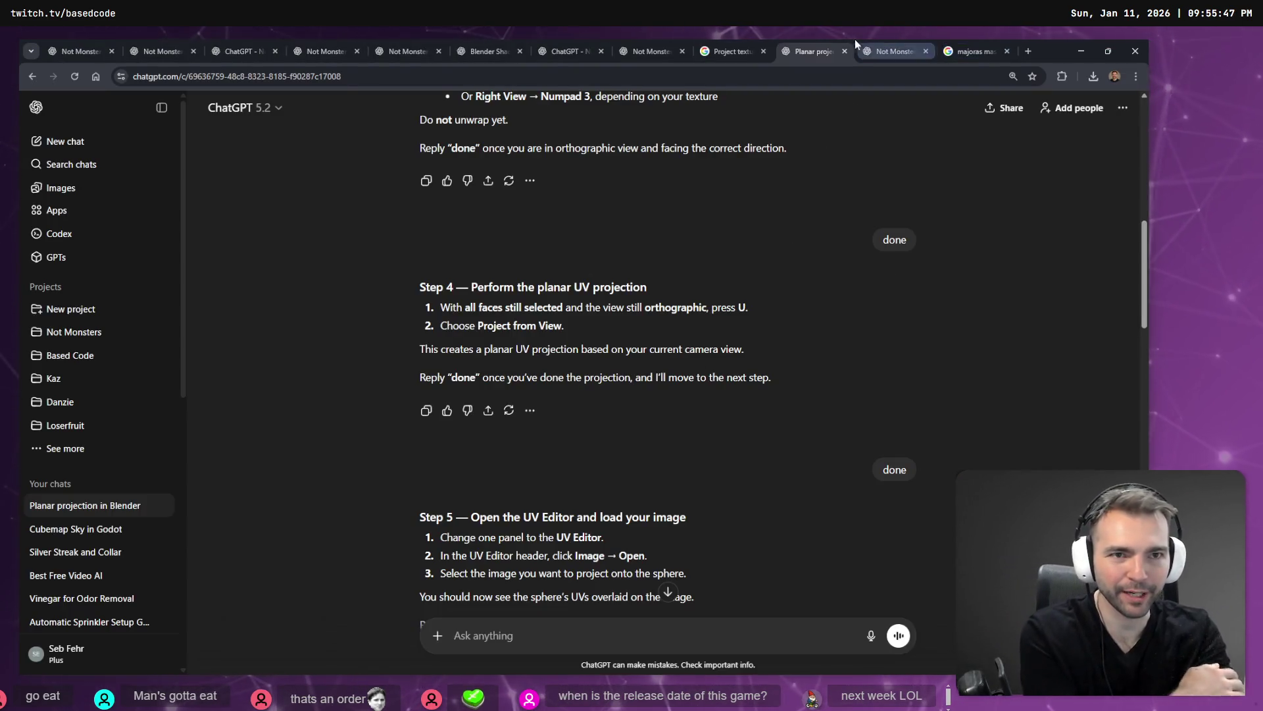
Look through the cloud image, Blender shading and planar projection ChatGPT chats
click(654, 46)
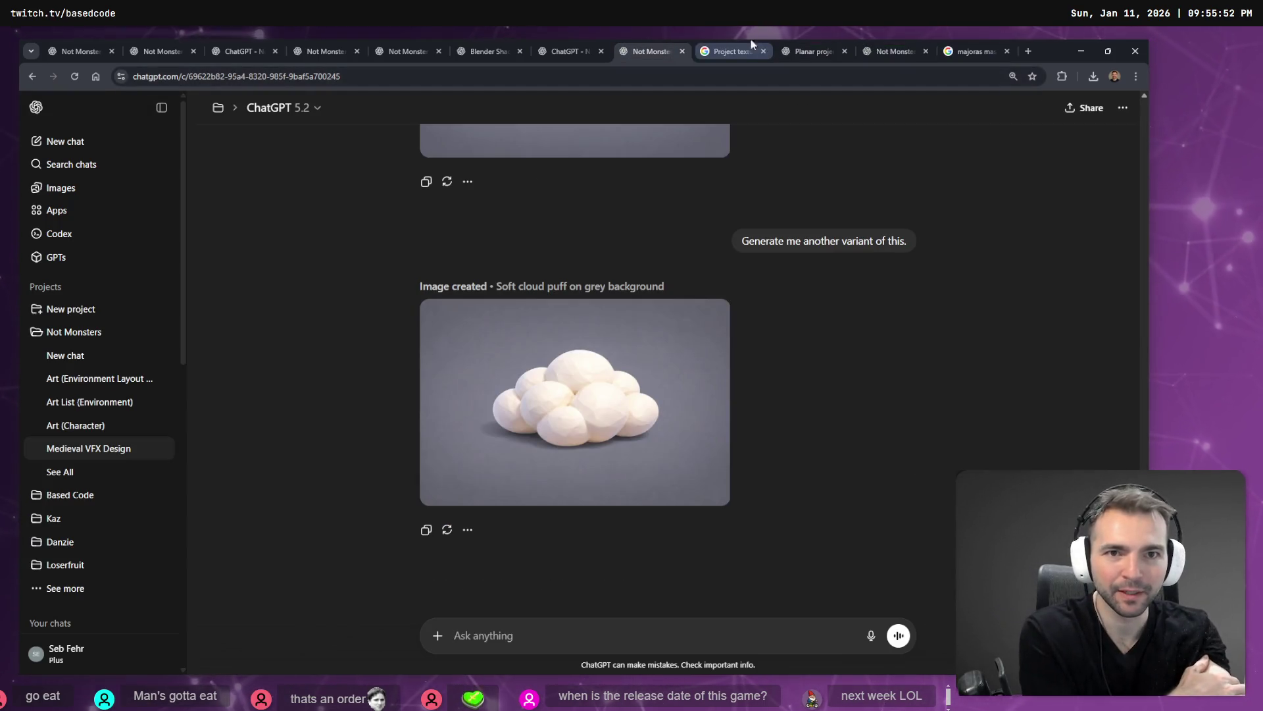
click(561, 43)
click(508, 44)
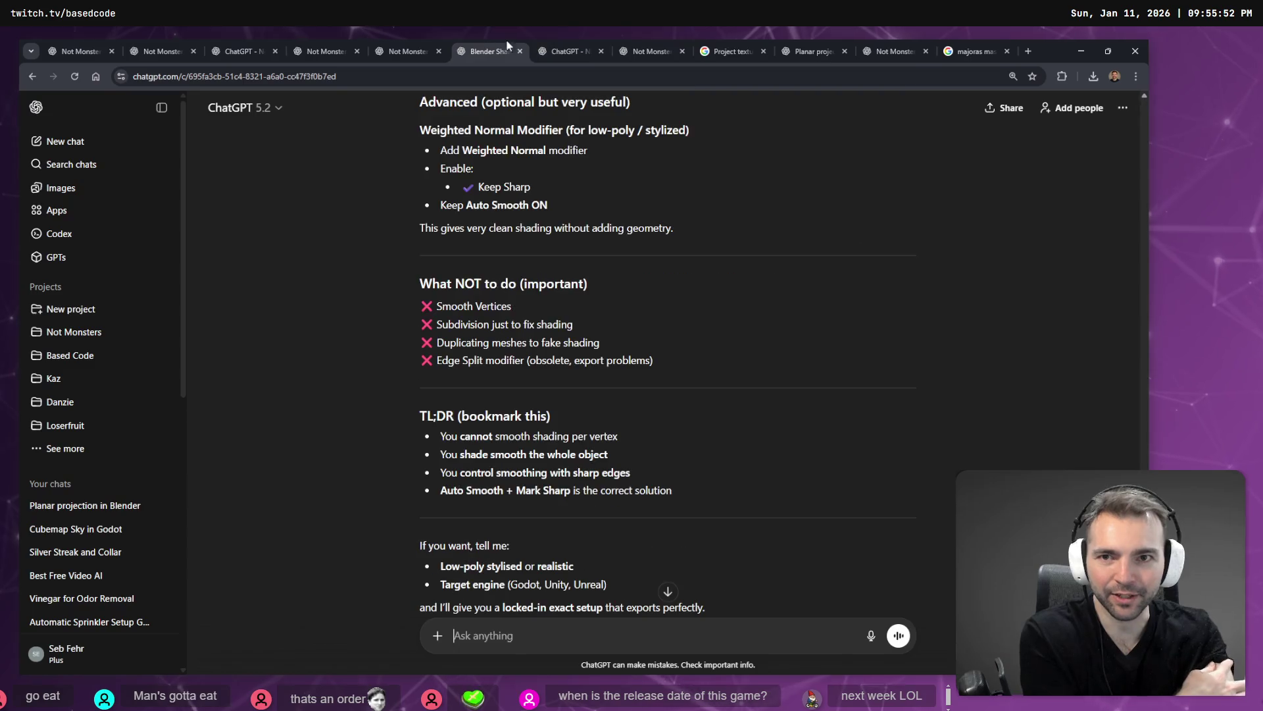
click(820, 43)
scroll(737, 277, up, 10)
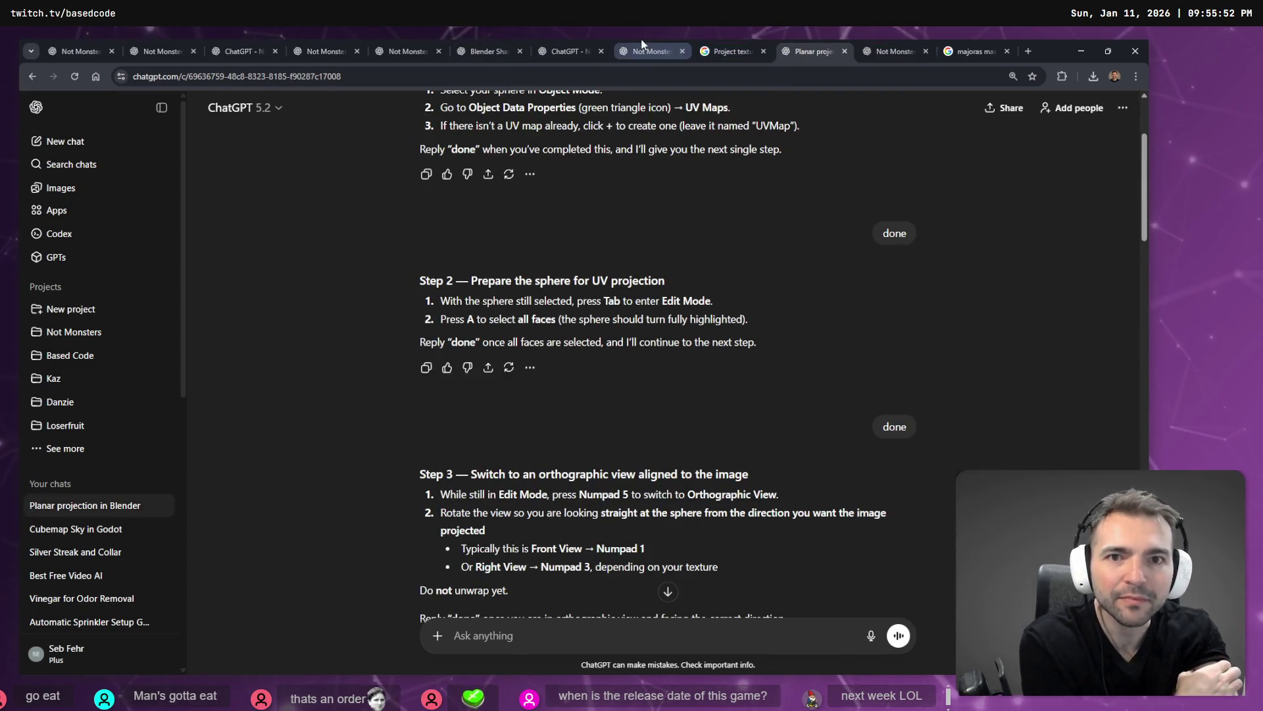
click(642, 43)
Open the Moon Texture Creation chat and scroll through its moon images
click(875, 47)
scroll(686, 486, down, 2)
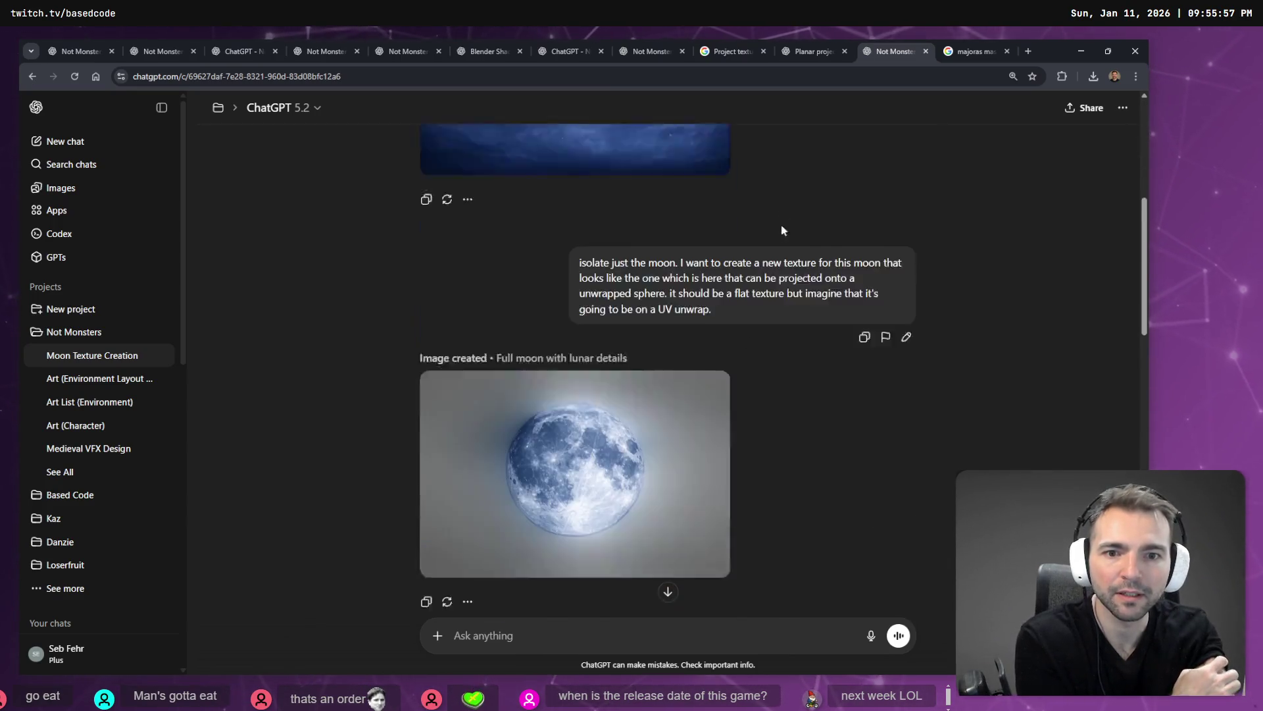
scroll(760, 375, down, 15)
scroll(770, 425, up, 8)
scroll(274, 247, up, 3)
scroll(358, 276, down, 10)
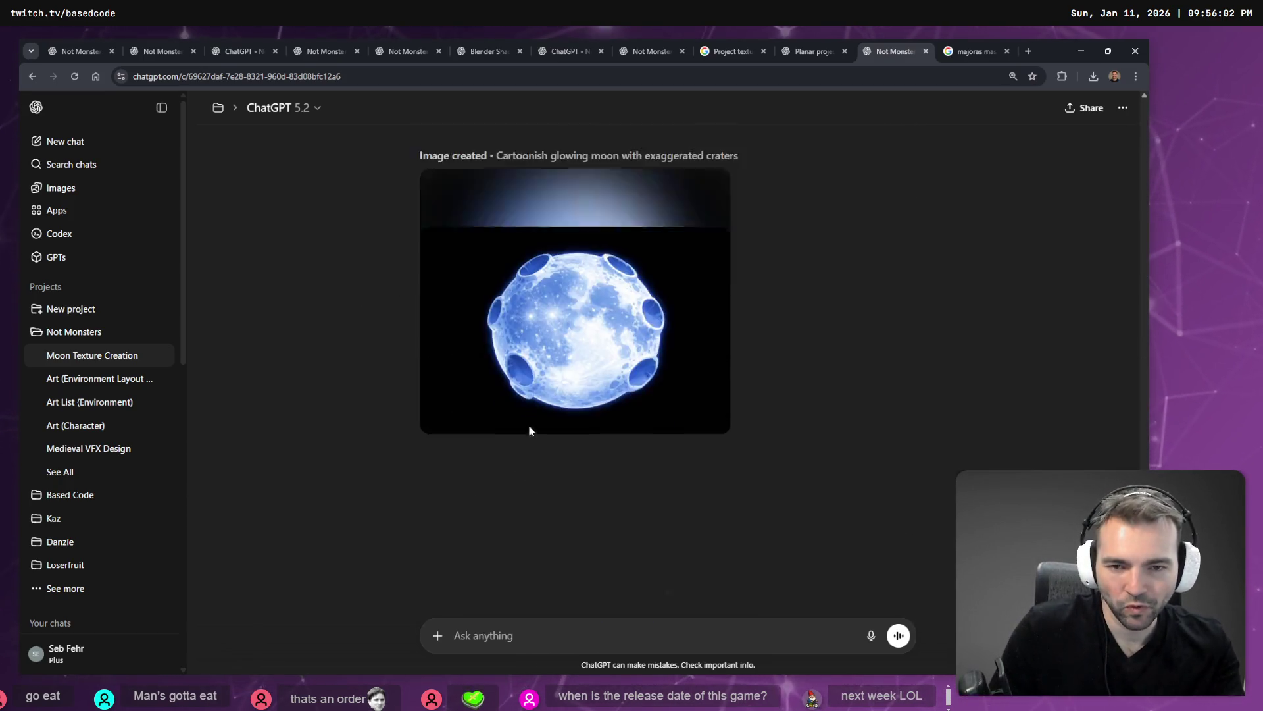
scroll(530, 408, up, 10)
scroll(633, 440, down, 5)
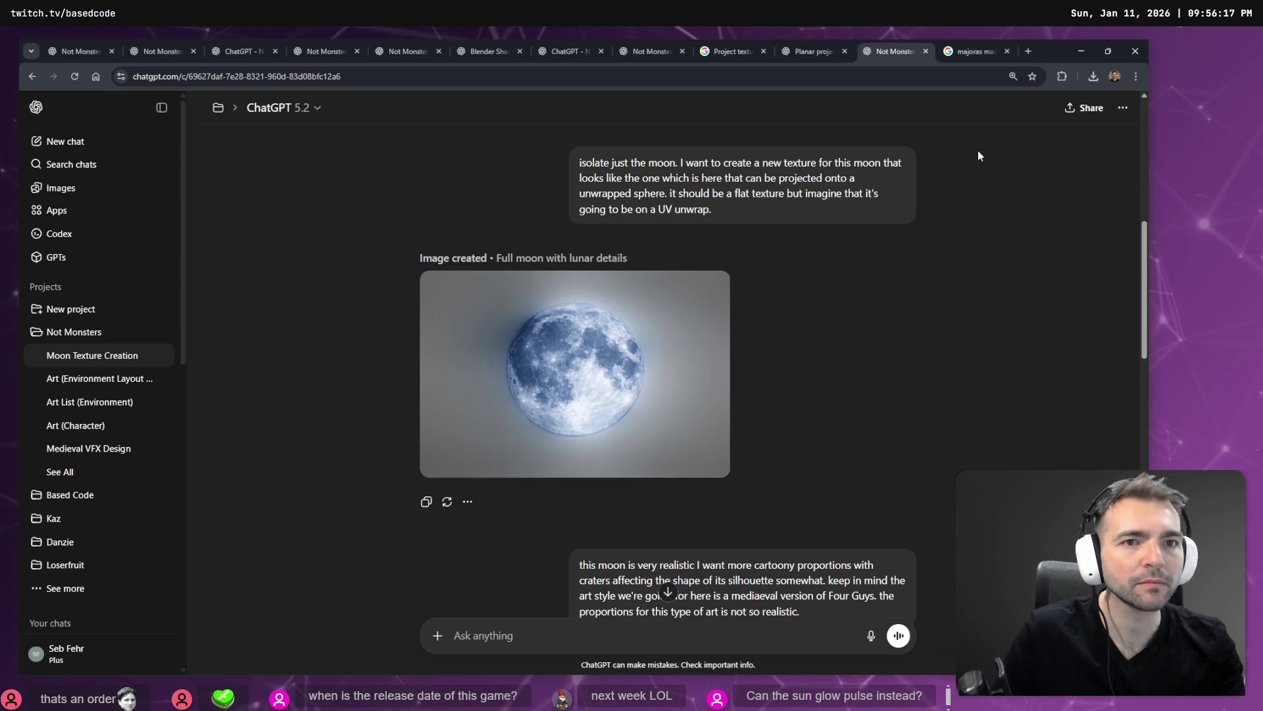
Bring up the YouTube window with the Godot explosion effect tutorial
key(super+Tab)
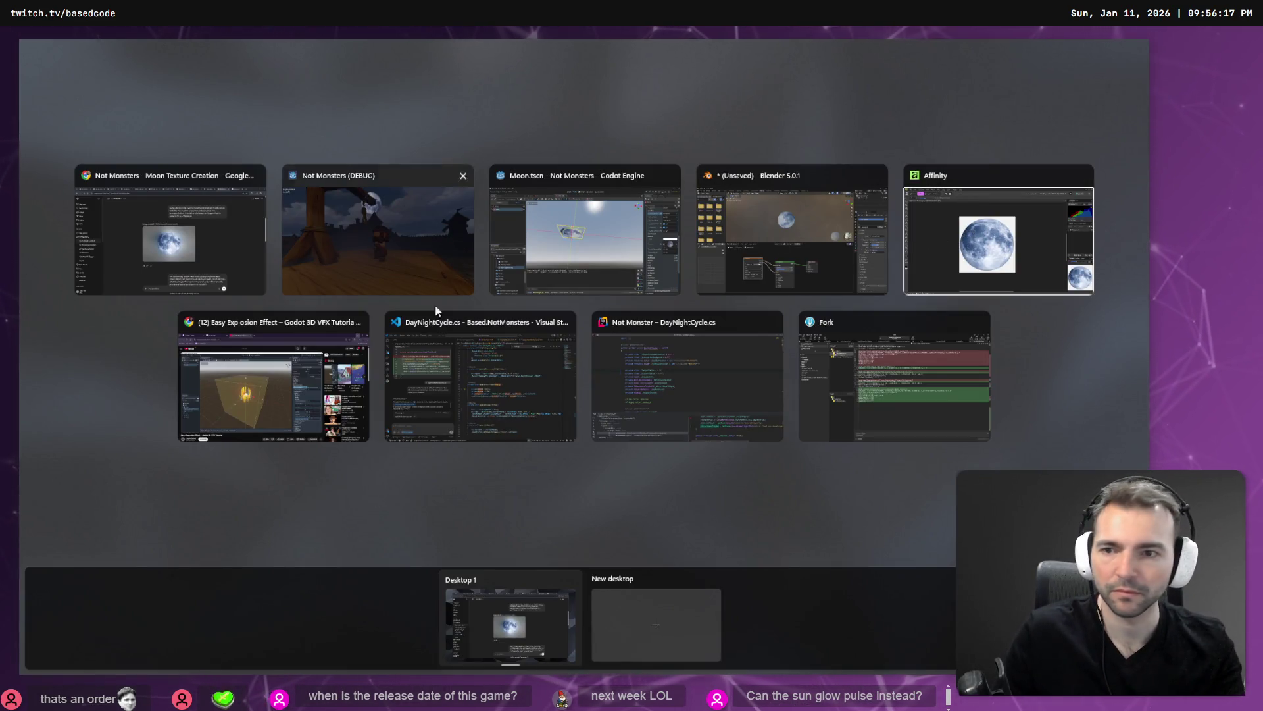
click(211, 250)
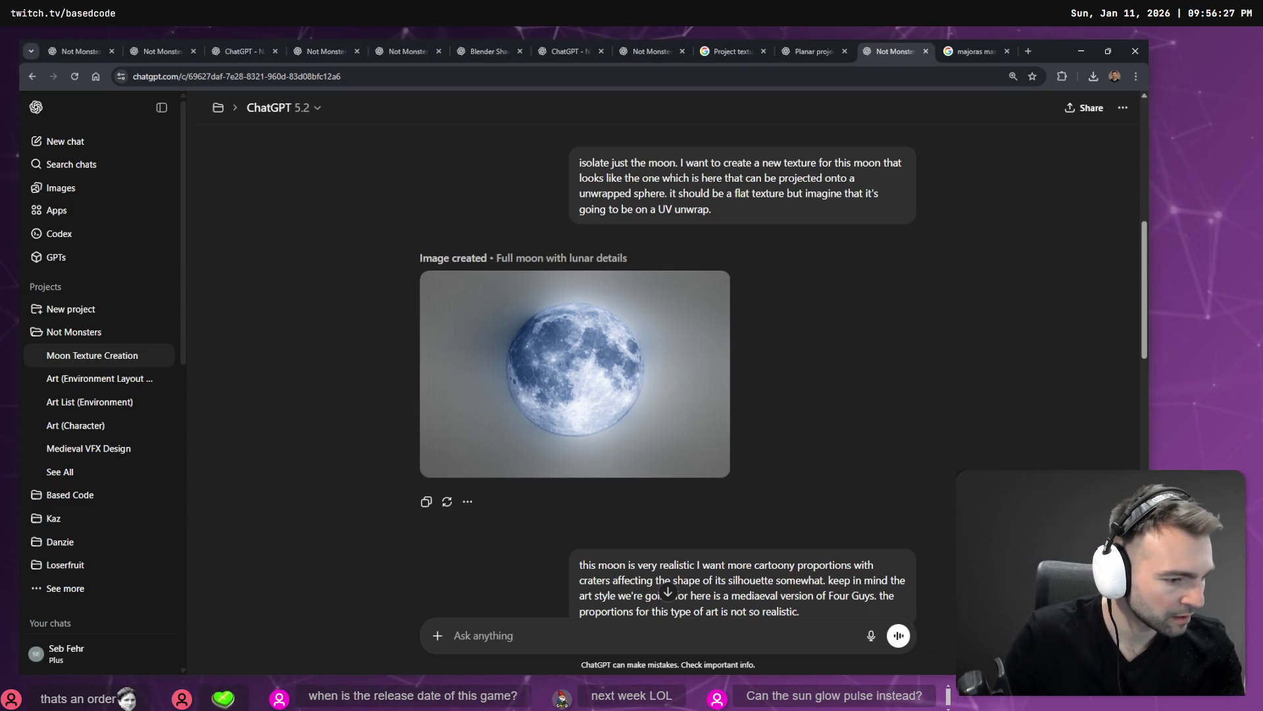
key(alt+Tab)
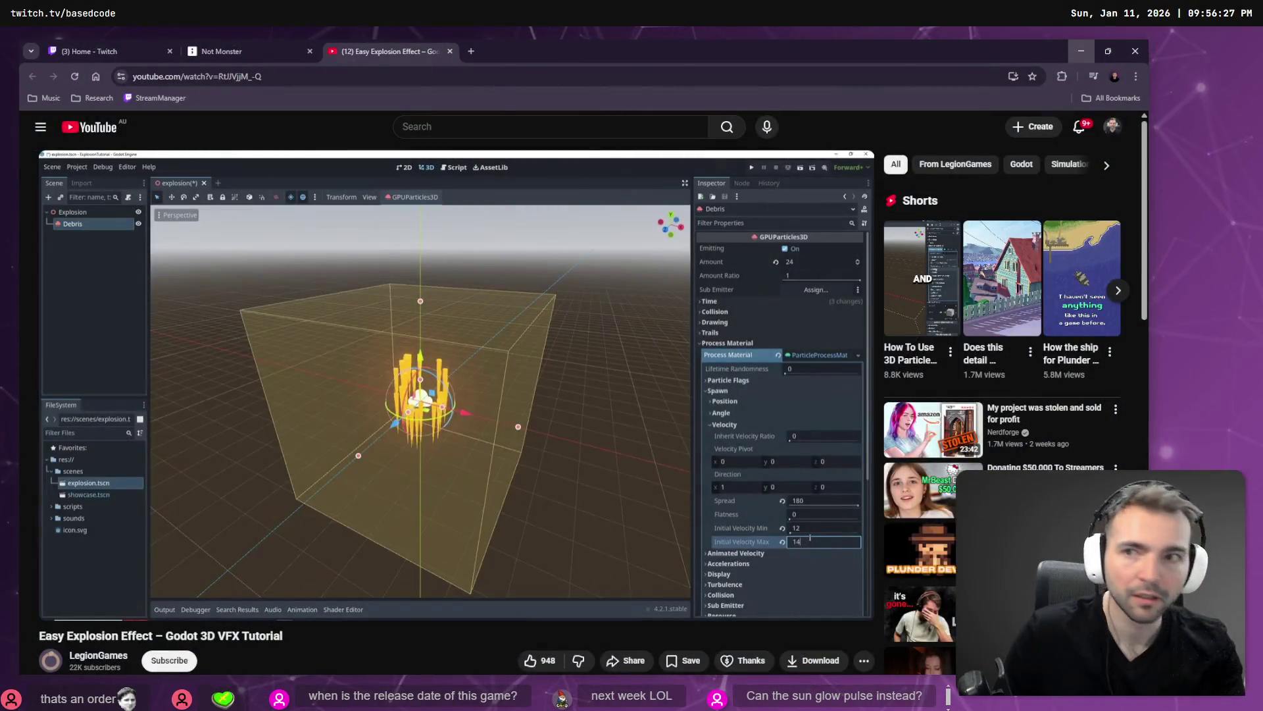
Bring up the tldraw planning board and delete the cartoon moon image from it
middle_click(405, 53)
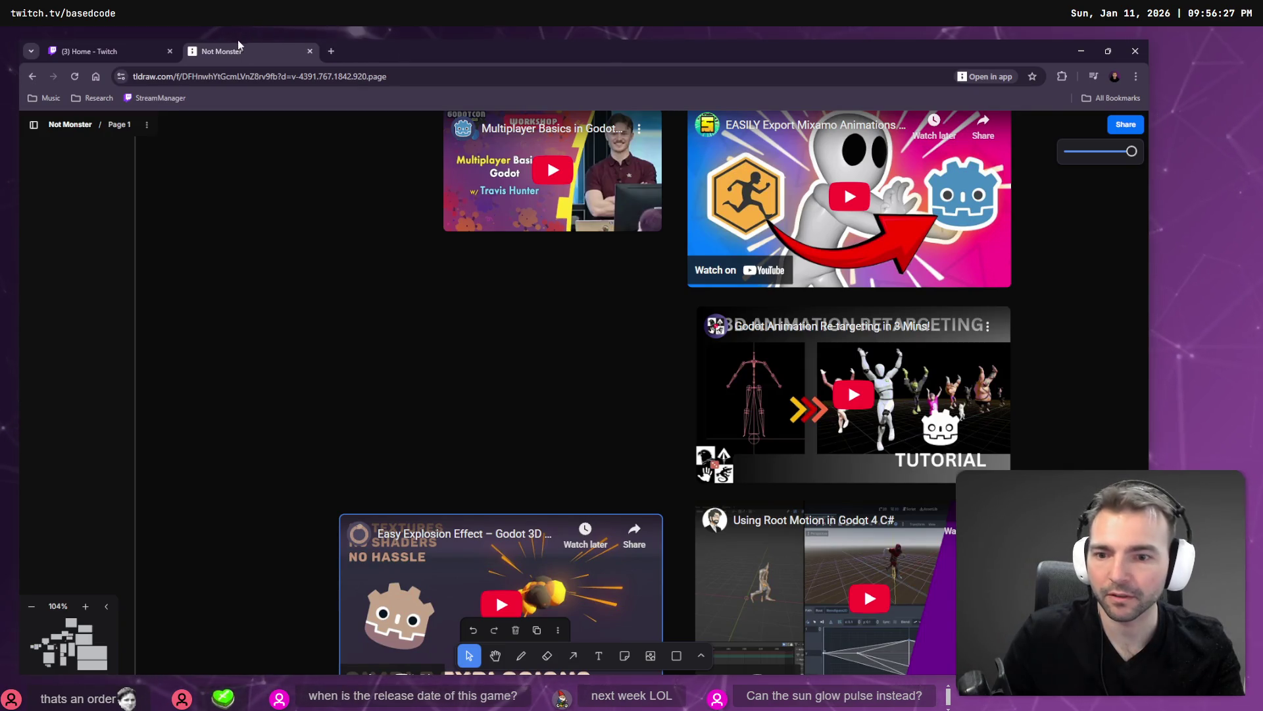
scroll(395, 197, down, 3)
scroll(491, 270, down, 10)
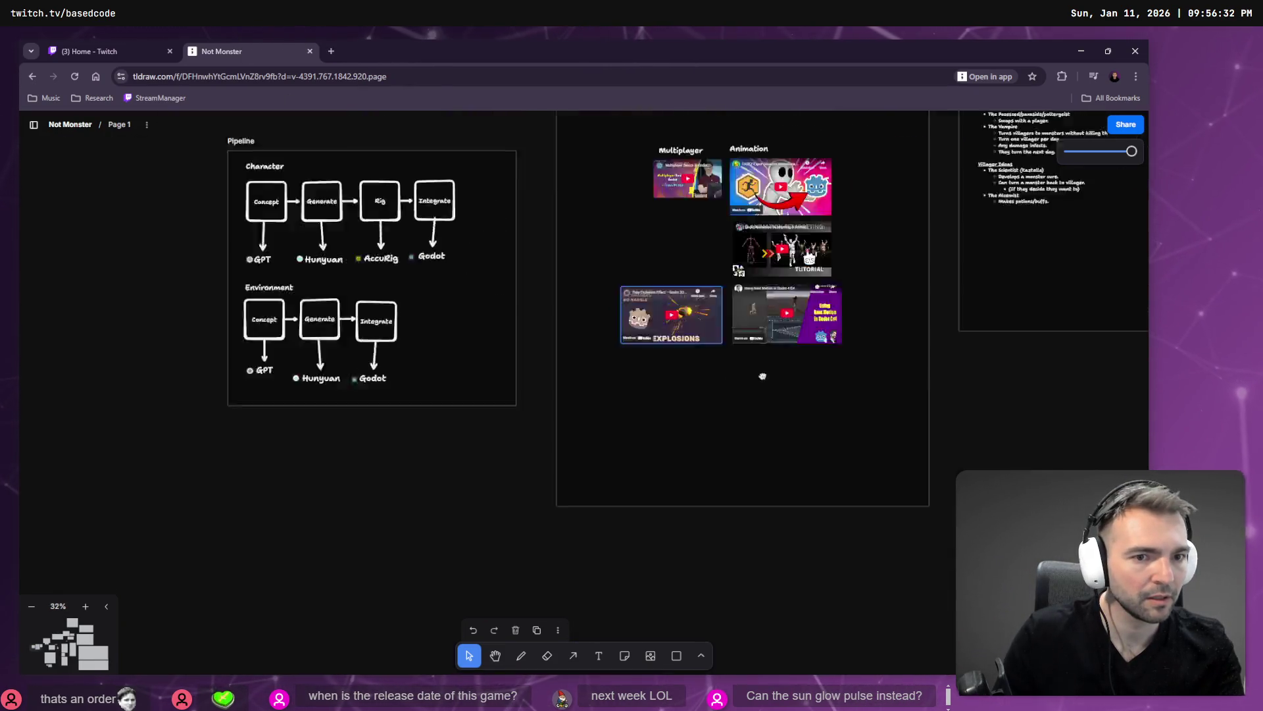
scroll(875, 383, down, 5)
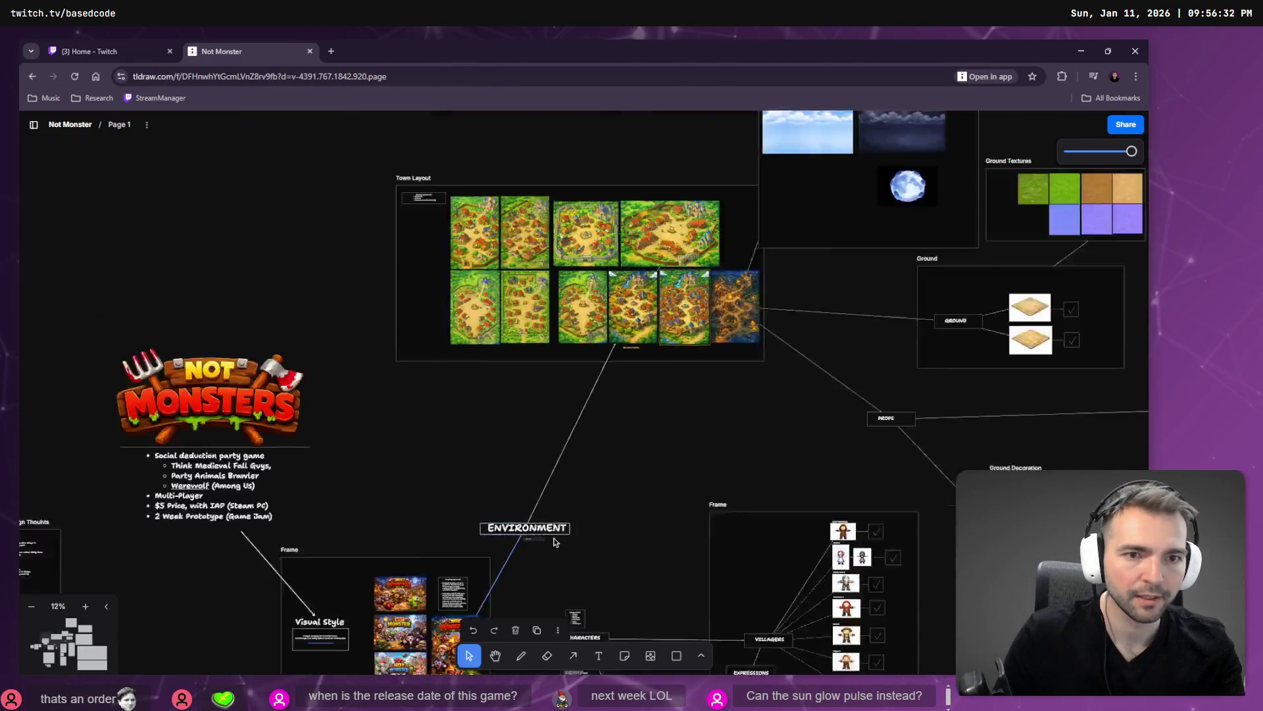
scroll(750, 158, up, 5)
click(811, 272)
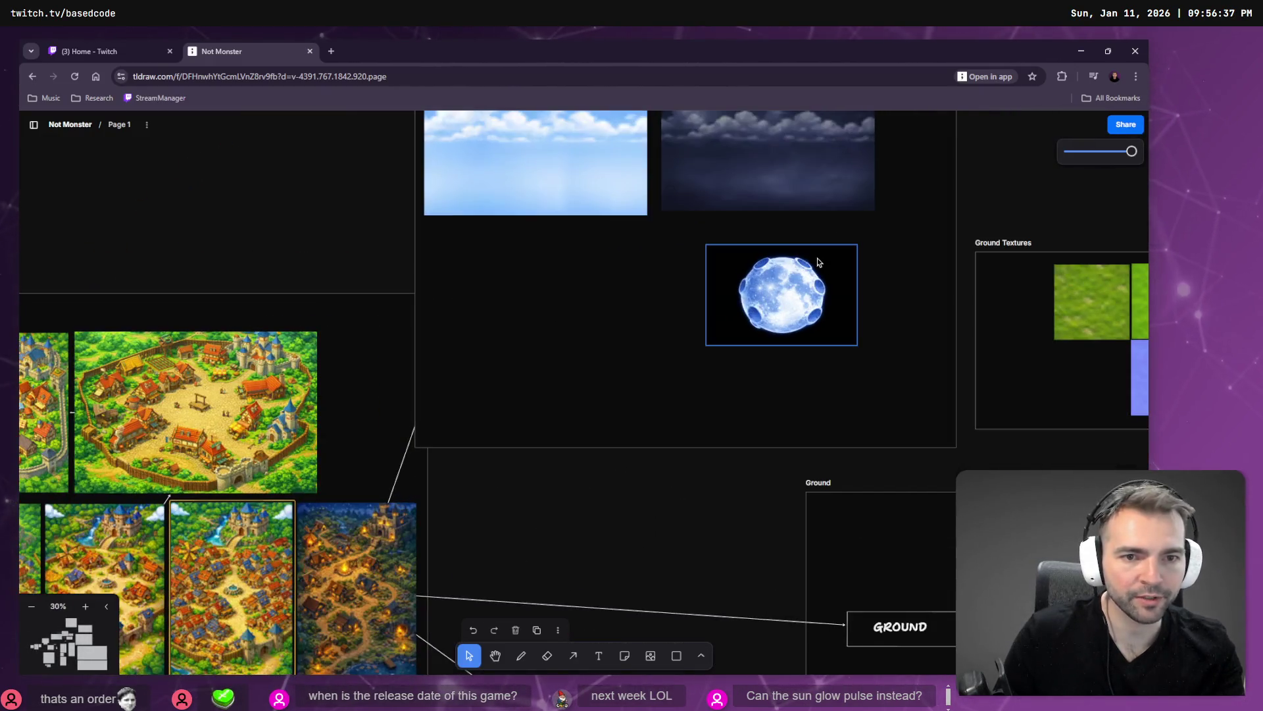
key(Delete)
Drop Moon.png from Downloads into the Sky frame, then switch to Affinity Photo
scroll(812, 272, up, 3)
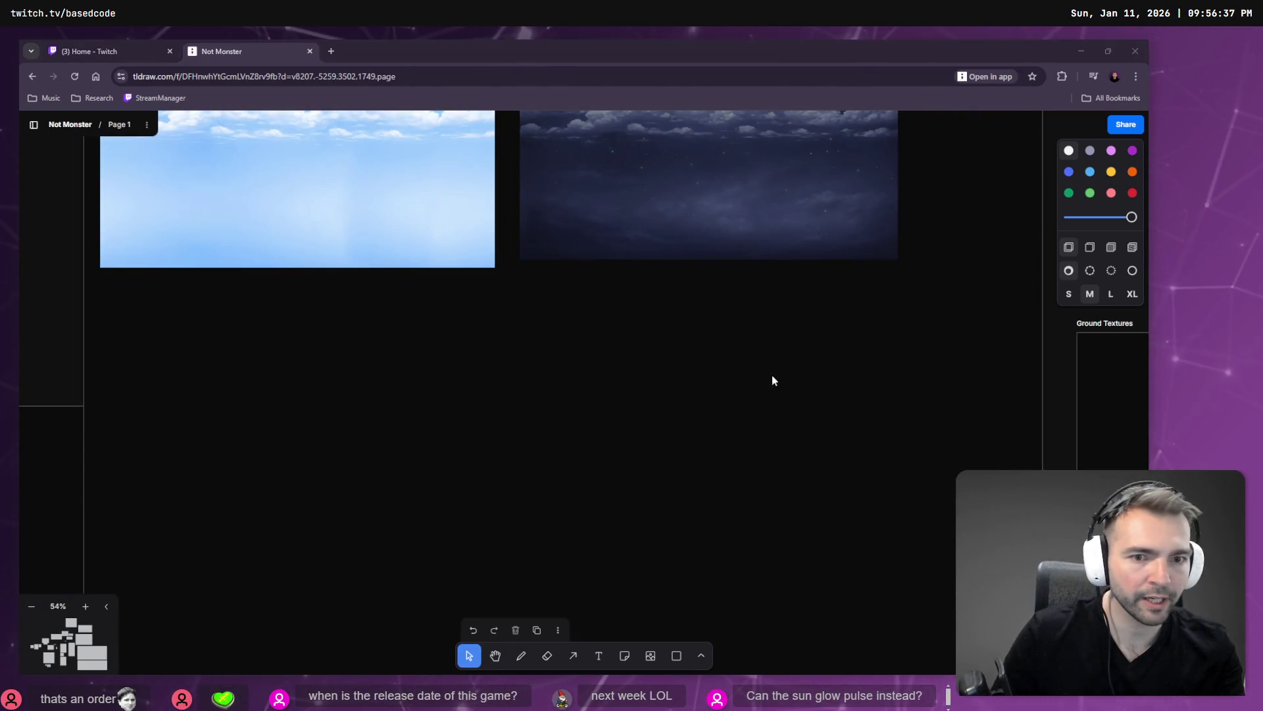
key(super+e)
click(523, 367)
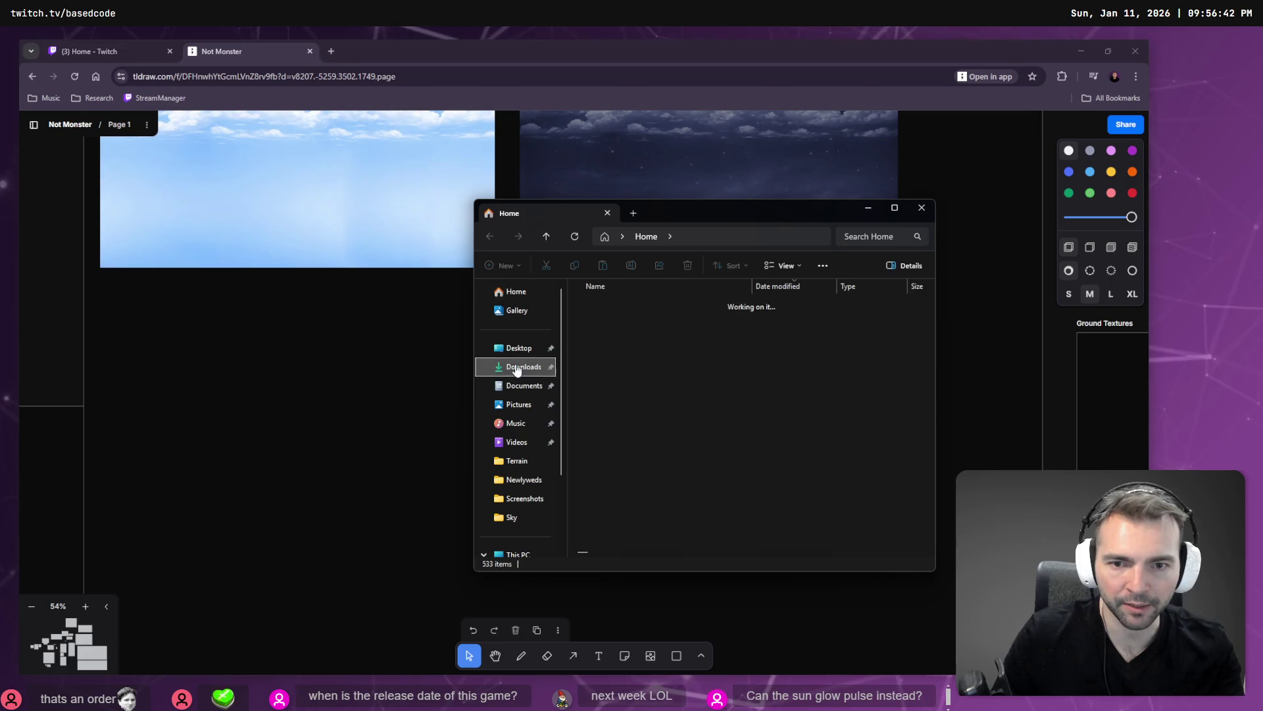
click(645, 323)
mouse_move(600, 325)
mouse_down()
mouse_move(395, 367)
mouse_move(648, 441)
mouse_move(768, 429)
mouse_up()
scroll(768, 429, down, 5)
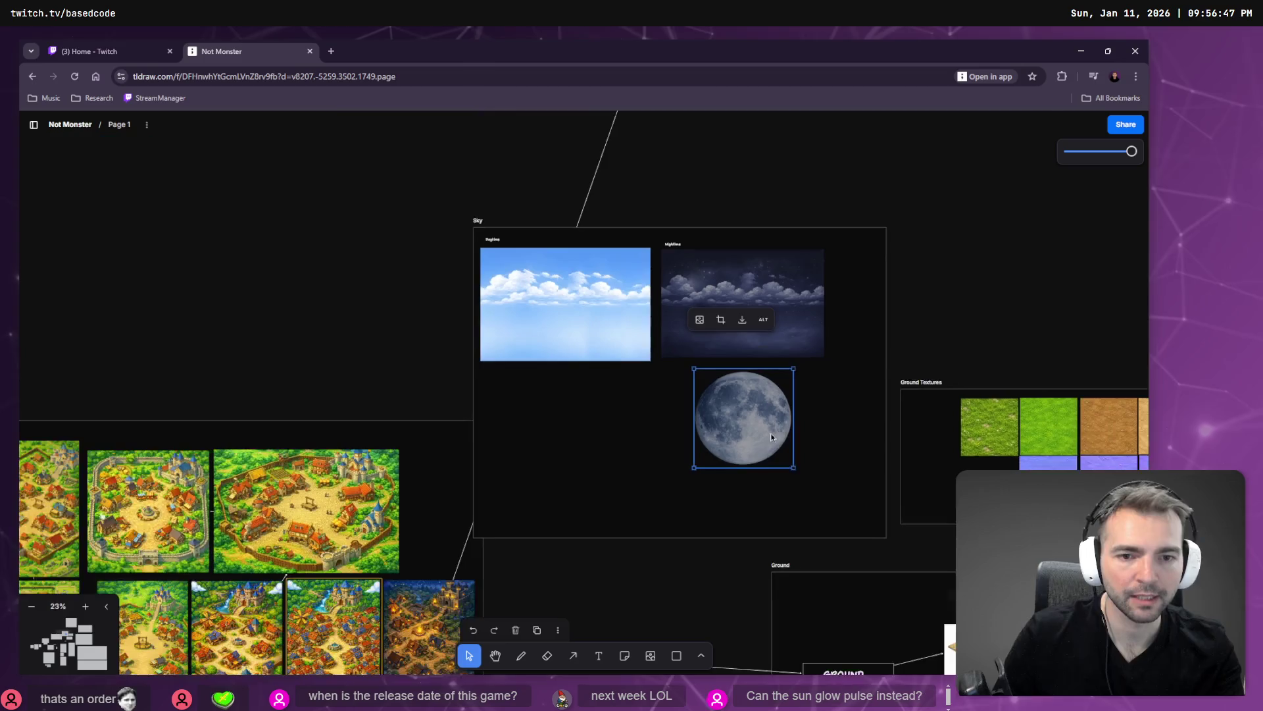
key(alt+Tab)
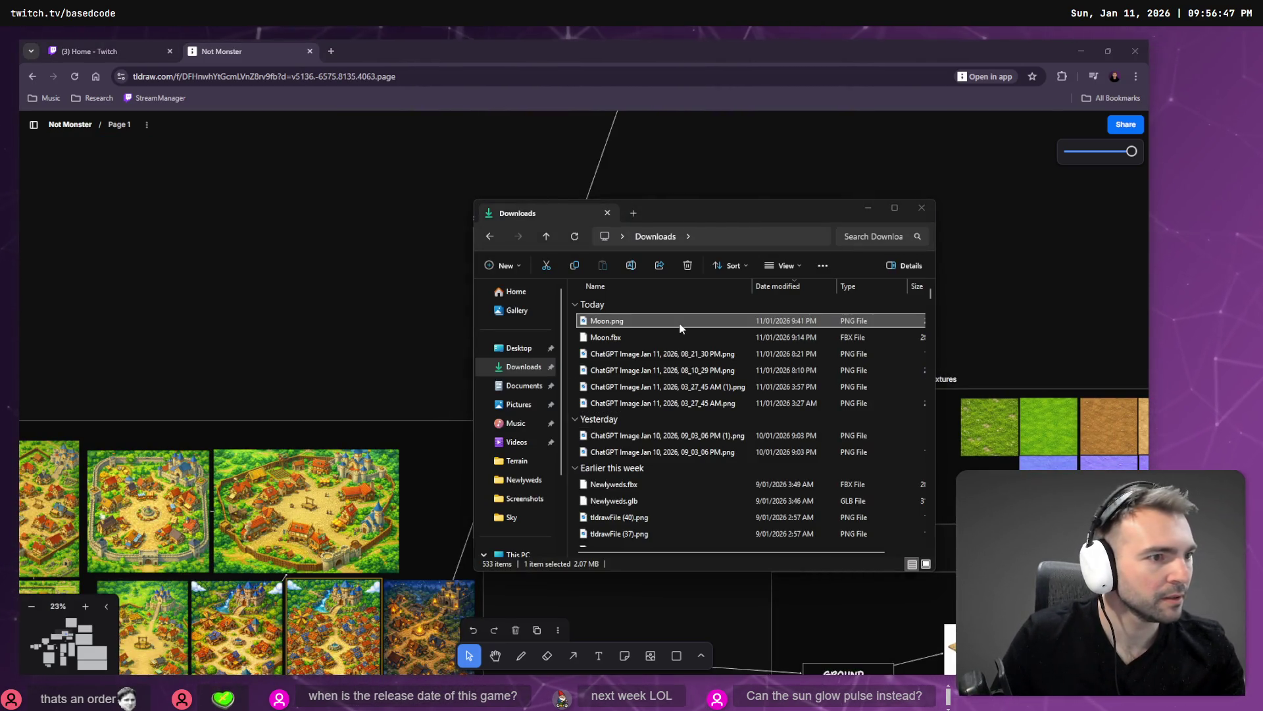
key(alt+Tab)
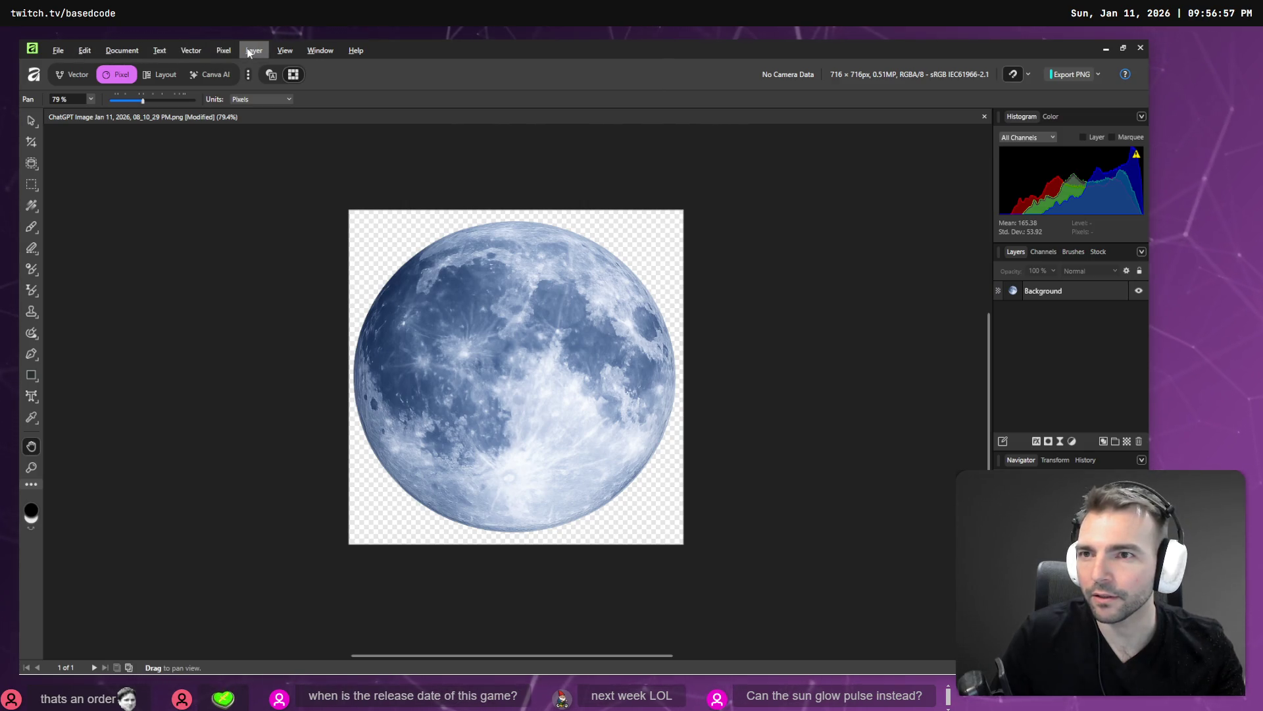
Browse the Pixel filters without applying any, and select the Background layer
click(224, 50)
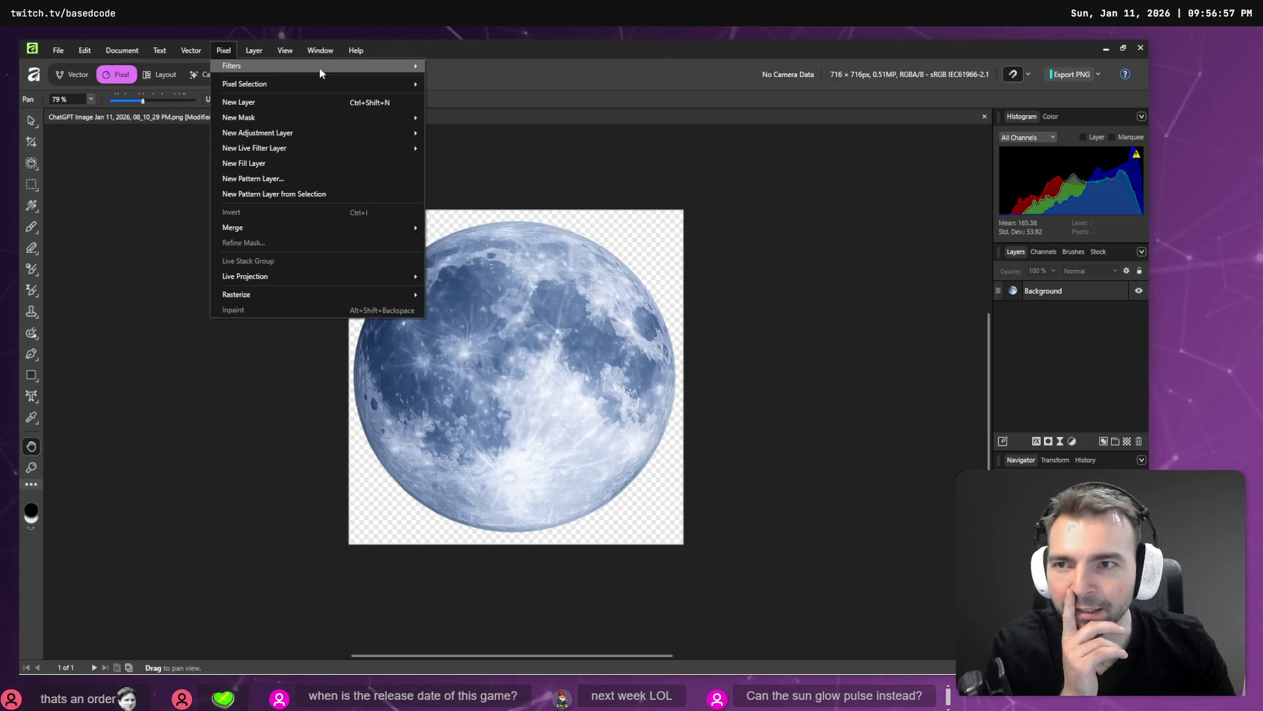
mouse_move(321, 72)
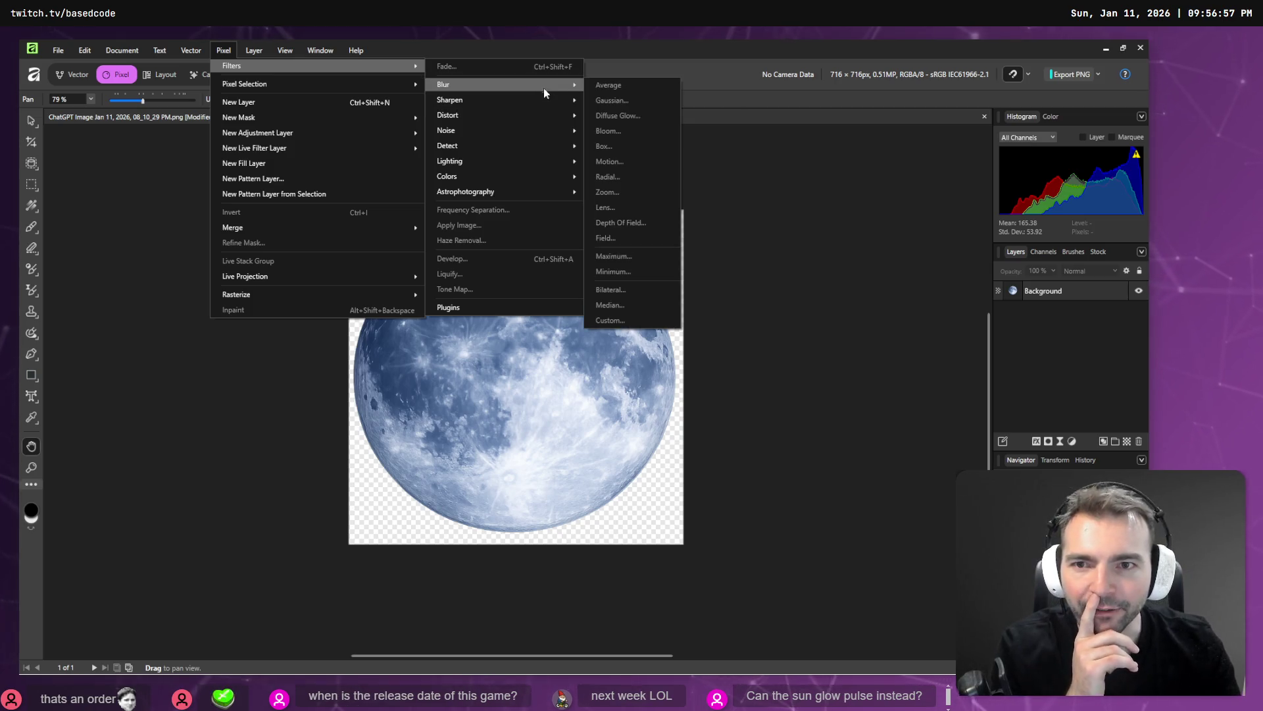
mouse_move(547, 165)
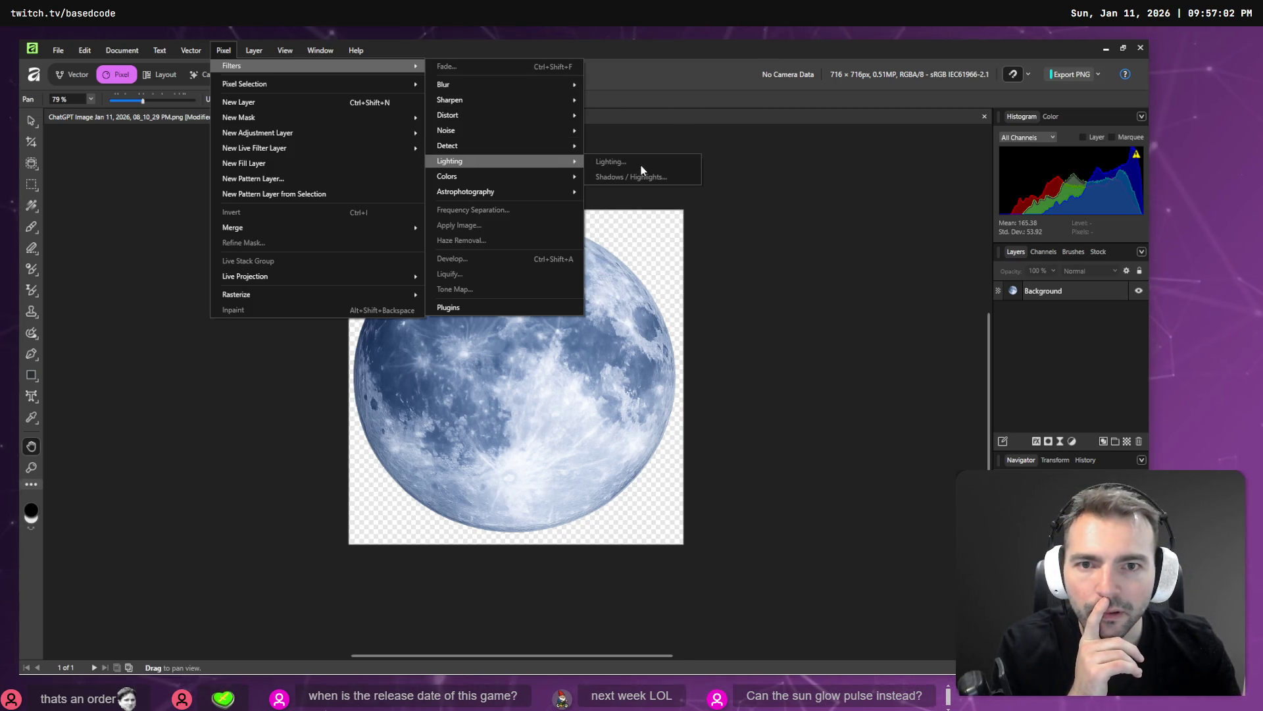
click(830, 258)
click(1052, 294)
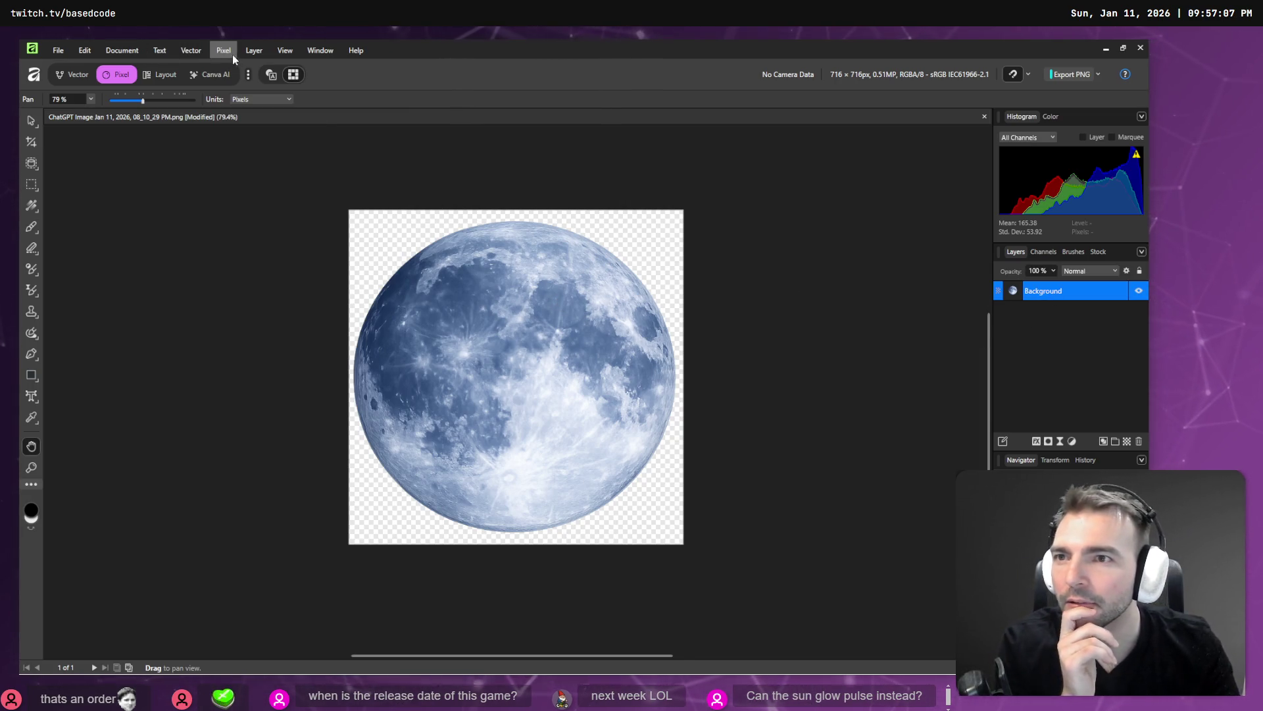
Look through the Text, Document and View menus, then close them
click(84, 50)
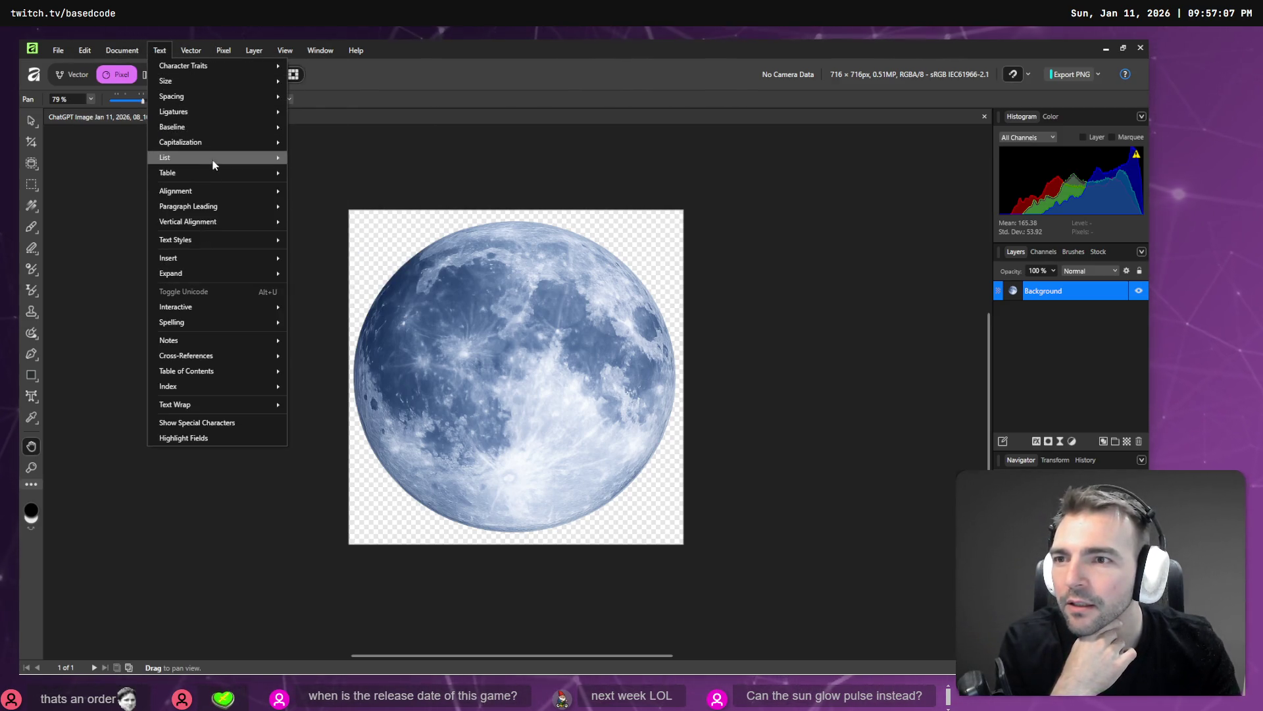
click(266, 53)
click(166, 53)
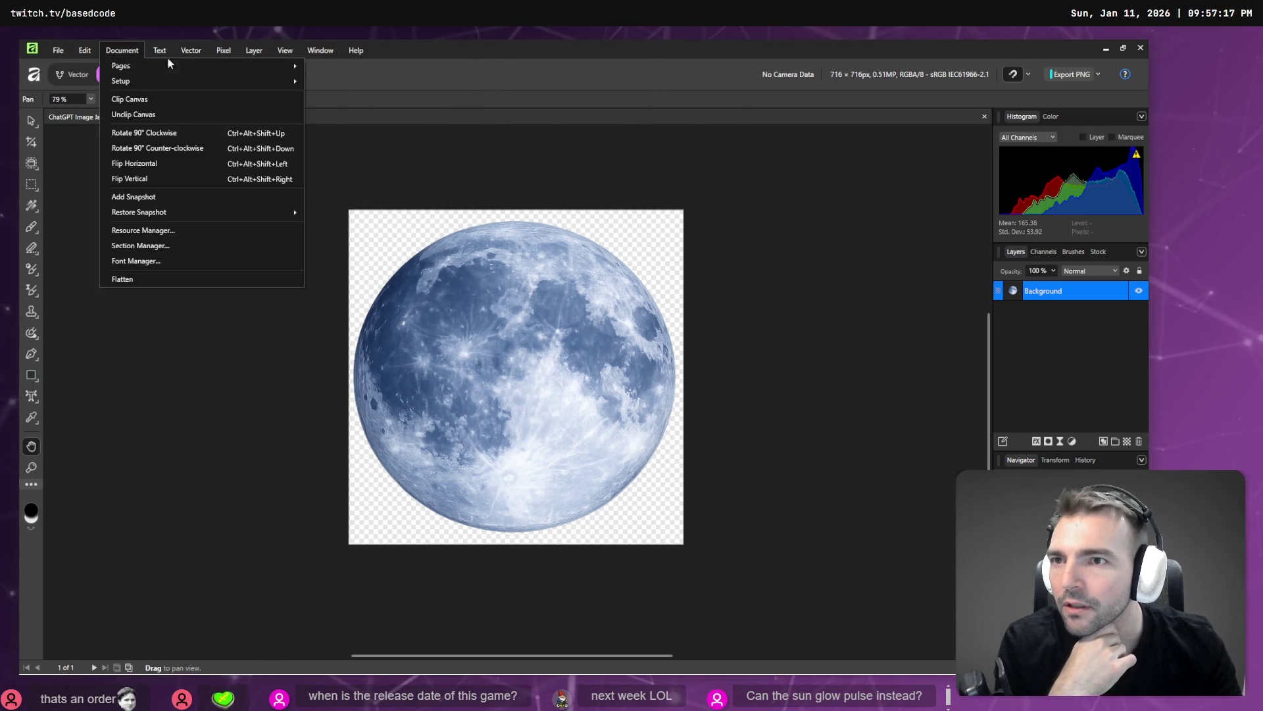
mouse_move(220, 51)
mouse_move(273, 68)
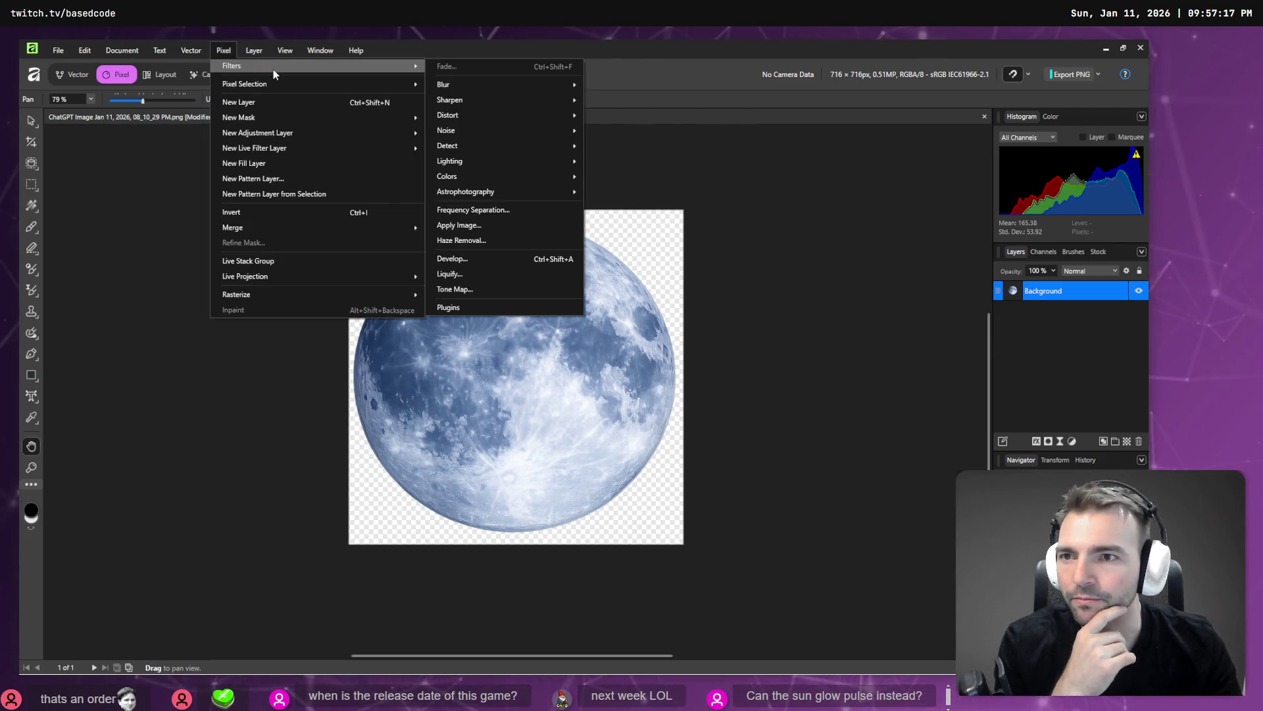
mouse_move(305, 236)
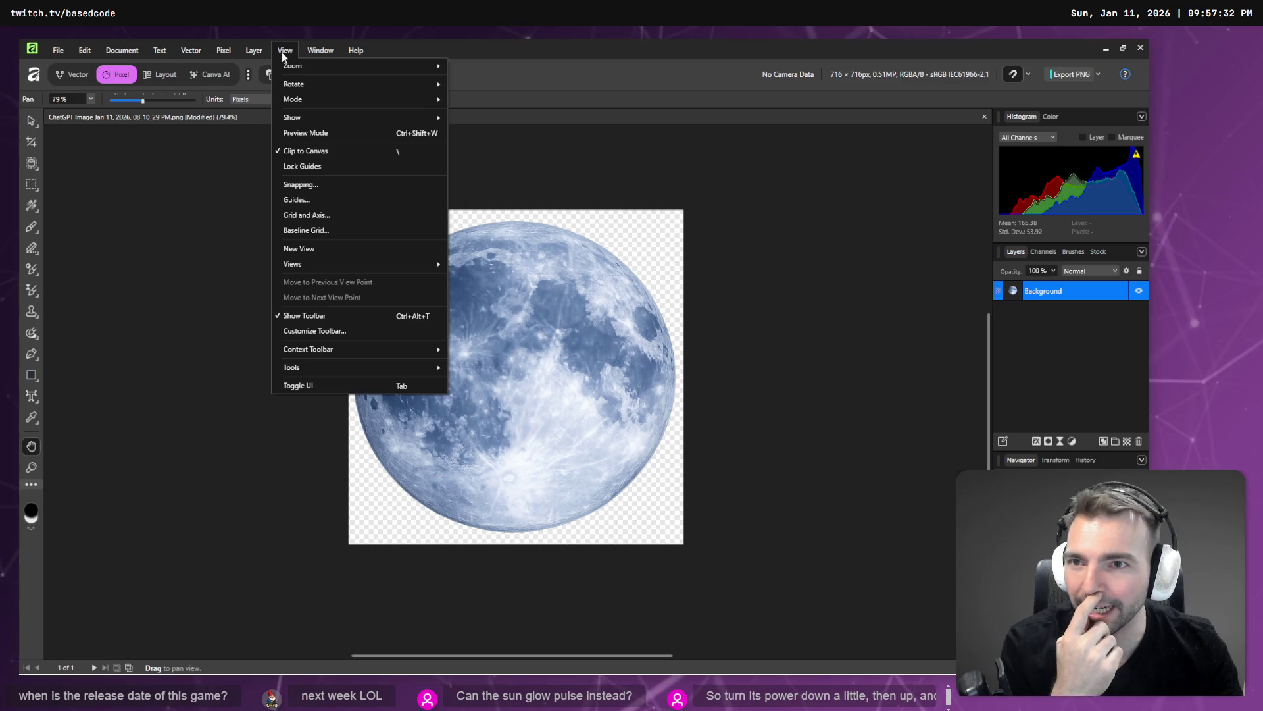
mouse_move(120, 52)
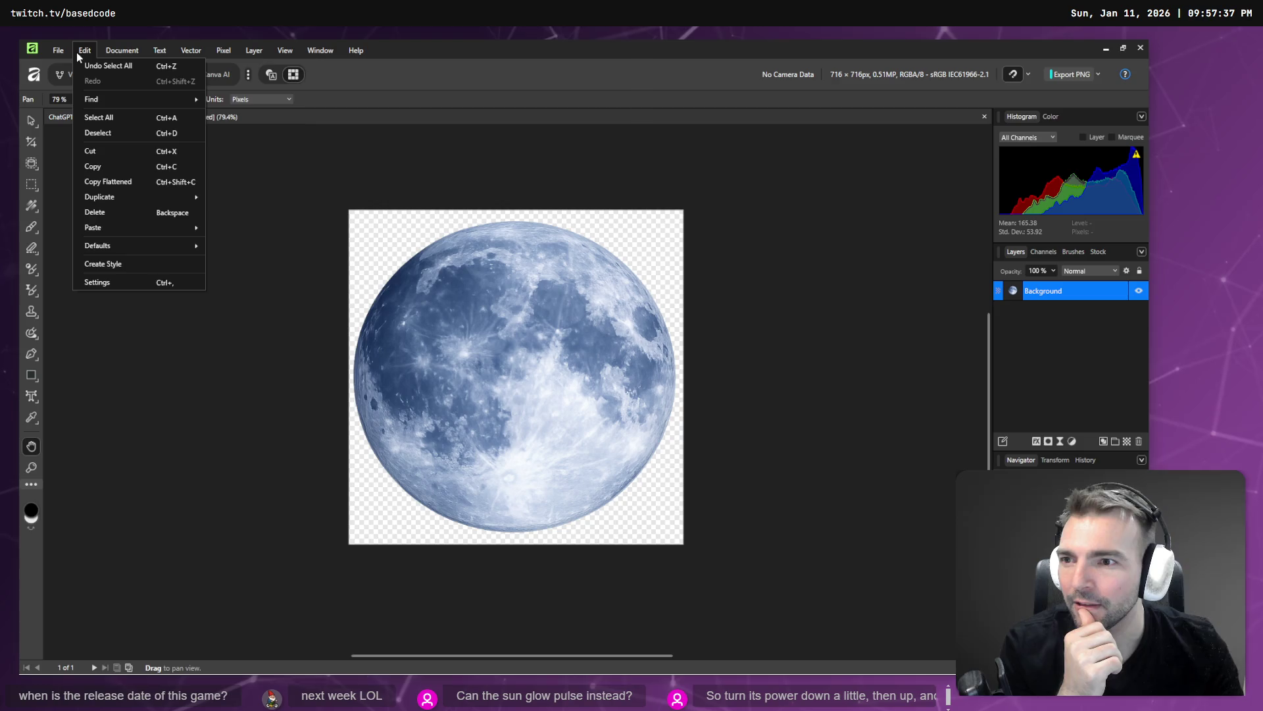
click(402, 99)
Show the Color wheel panel, then switch to the Chrome browser
click(1051, 116)
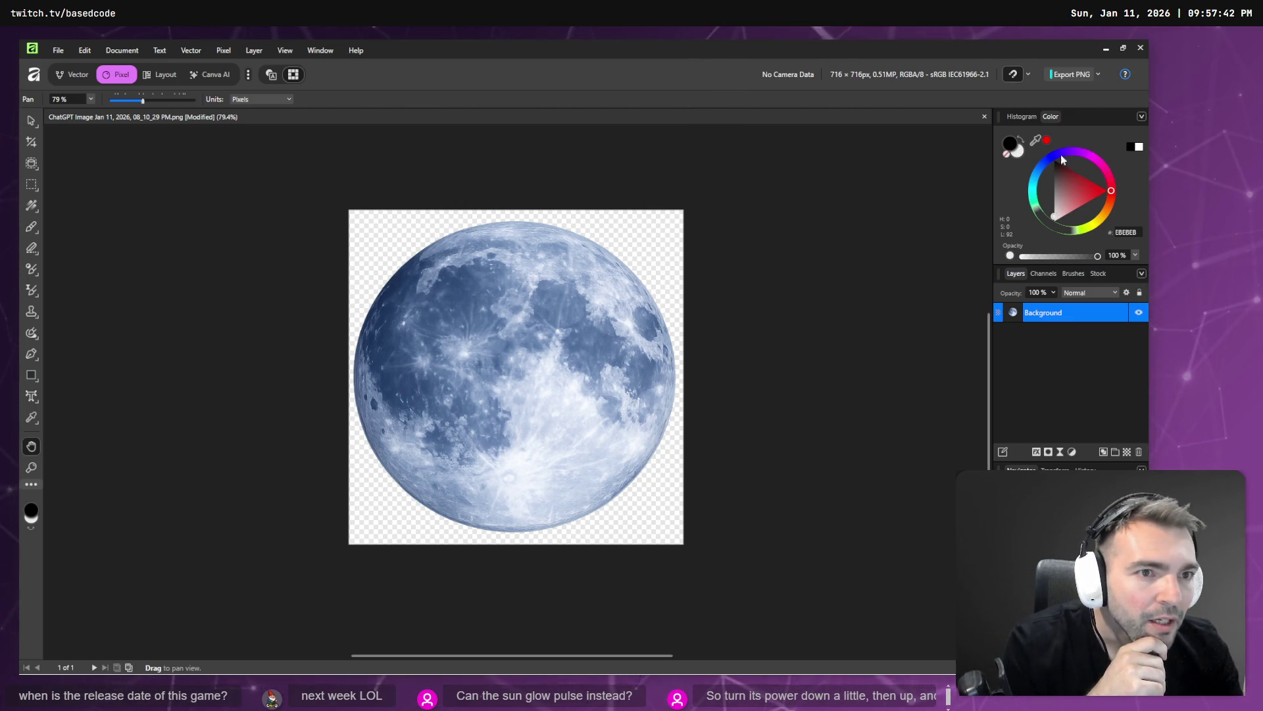
key(alt)
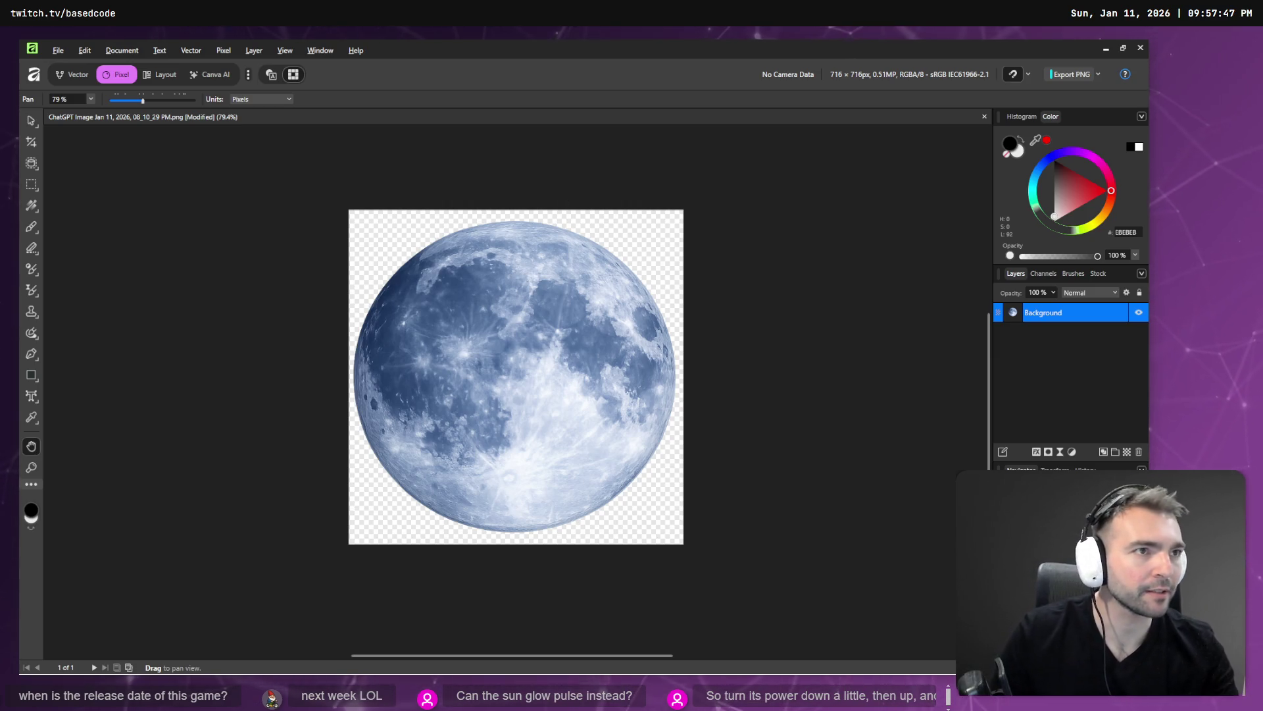
key(alt+Tab)
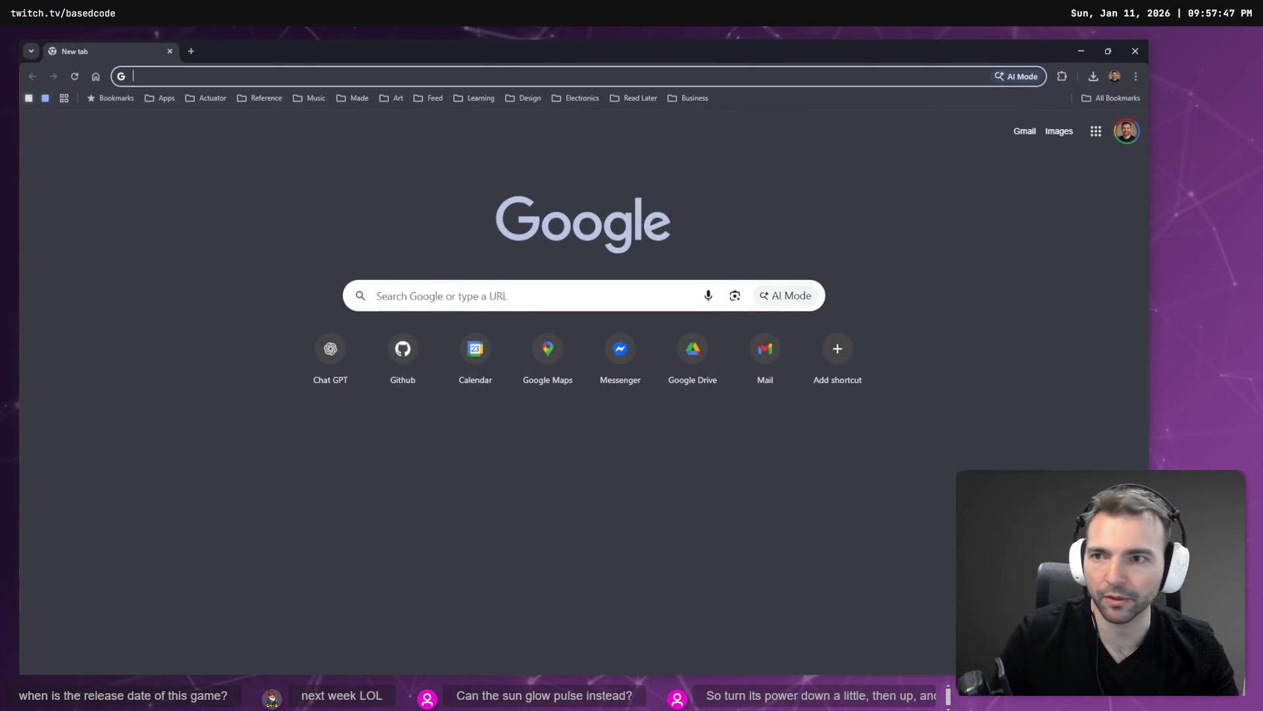
Launch Photopea from the Apps bookmarks and load Moon.png from Downloads into it
click(161, 98)
scroll(190, 632, down, 3)
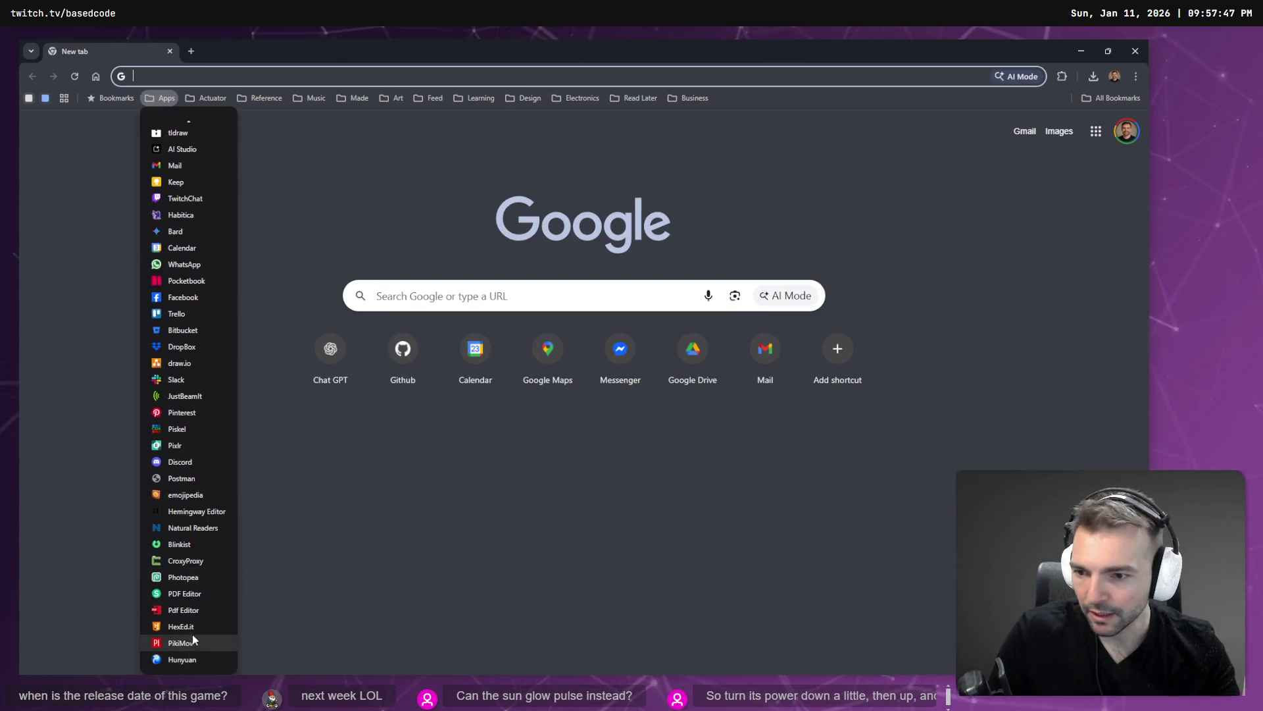
click(204, 577)
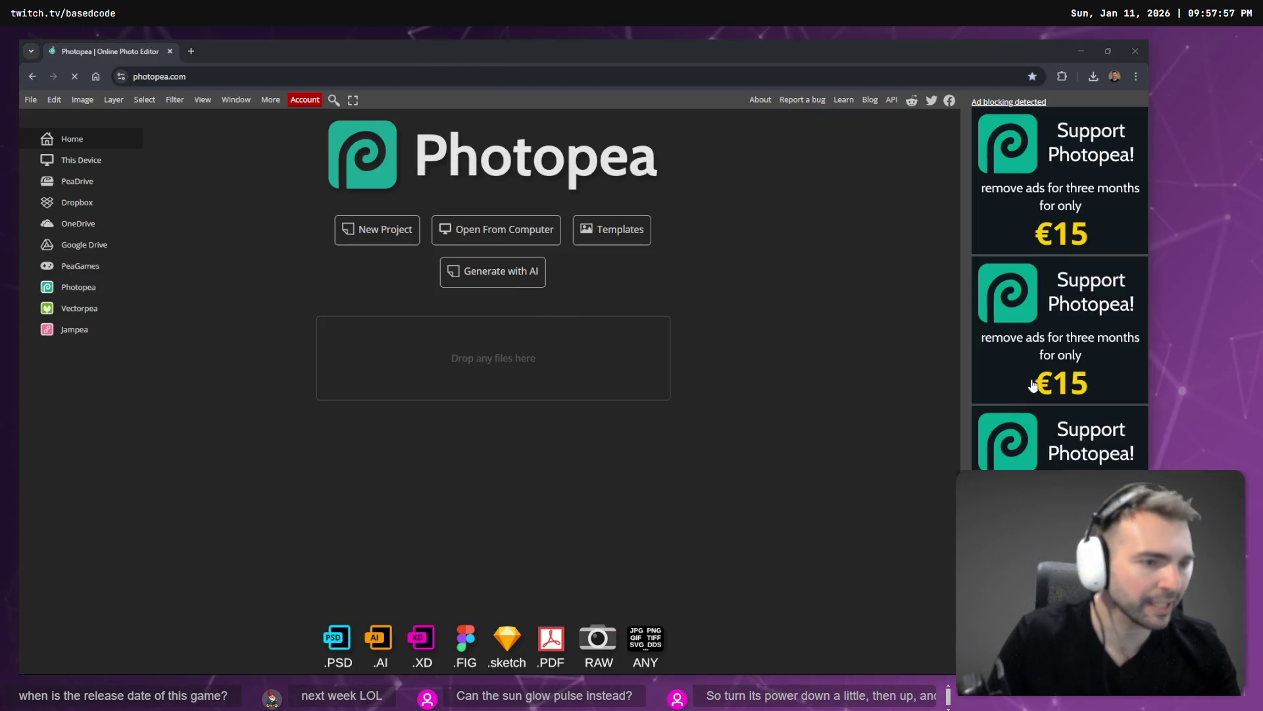
key(super+e)
click(536, 382)
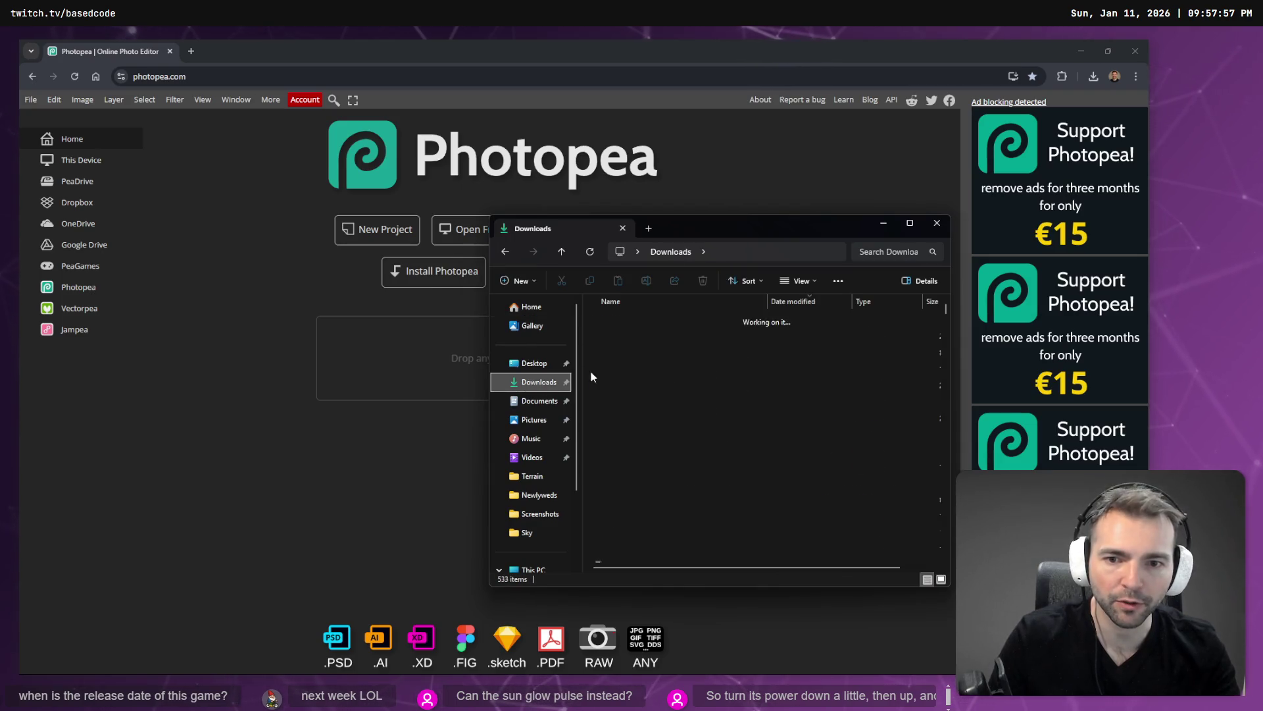
click(632, 336)
mouse_move(716, 337)
mouse_down()
mouse_move(507, 313)
mouse_move(474, 358)
mouse_up()
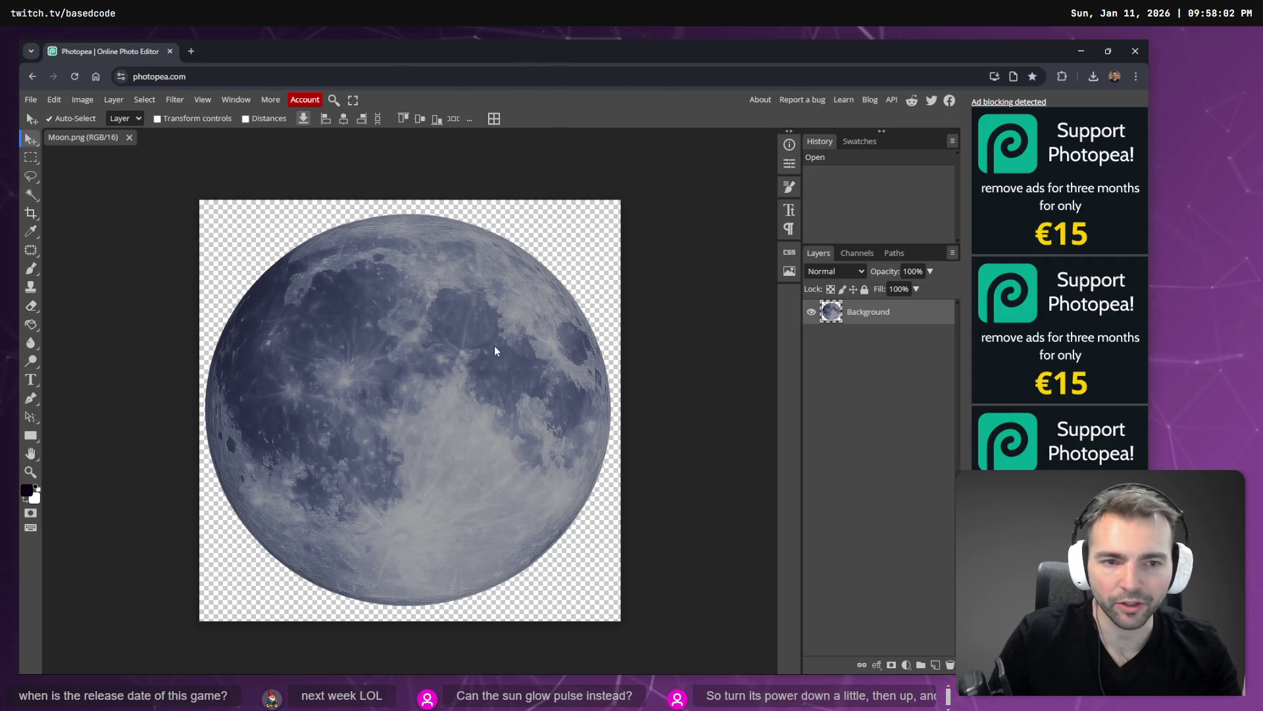
Bring up the Levels dialog under Image > Adjustments
click(82, 99)
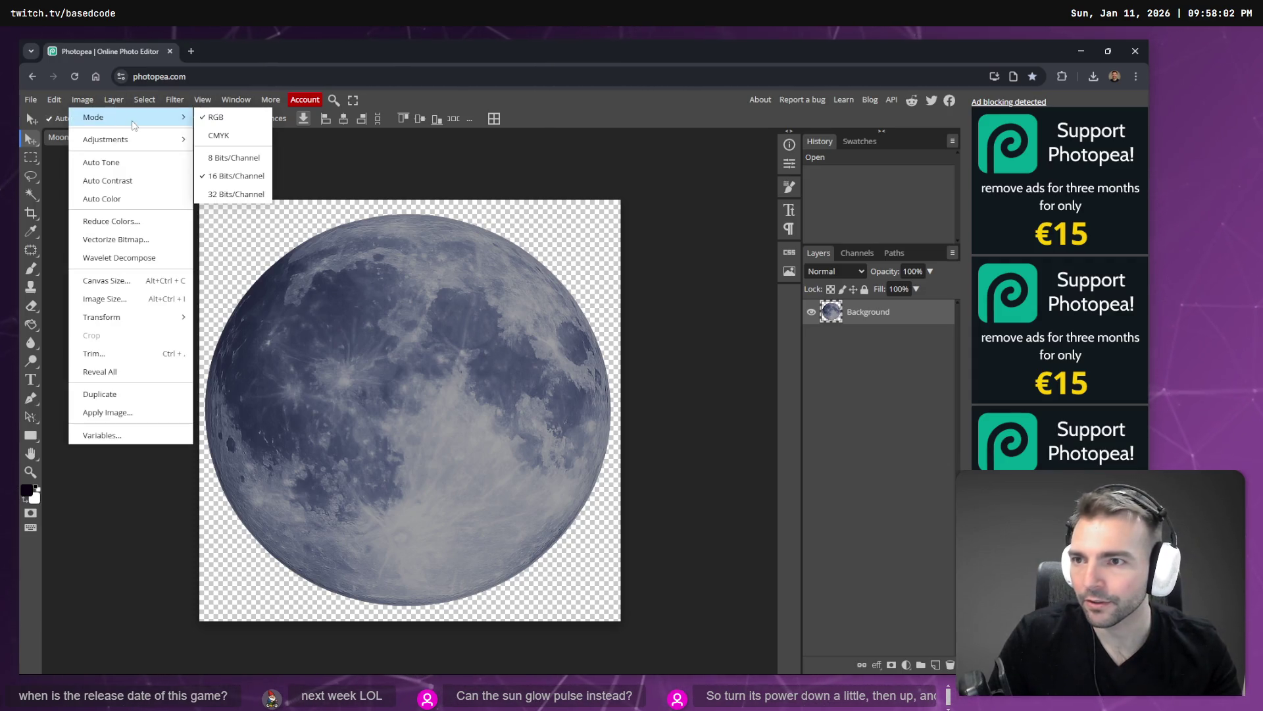
mouse_move(131, 139)
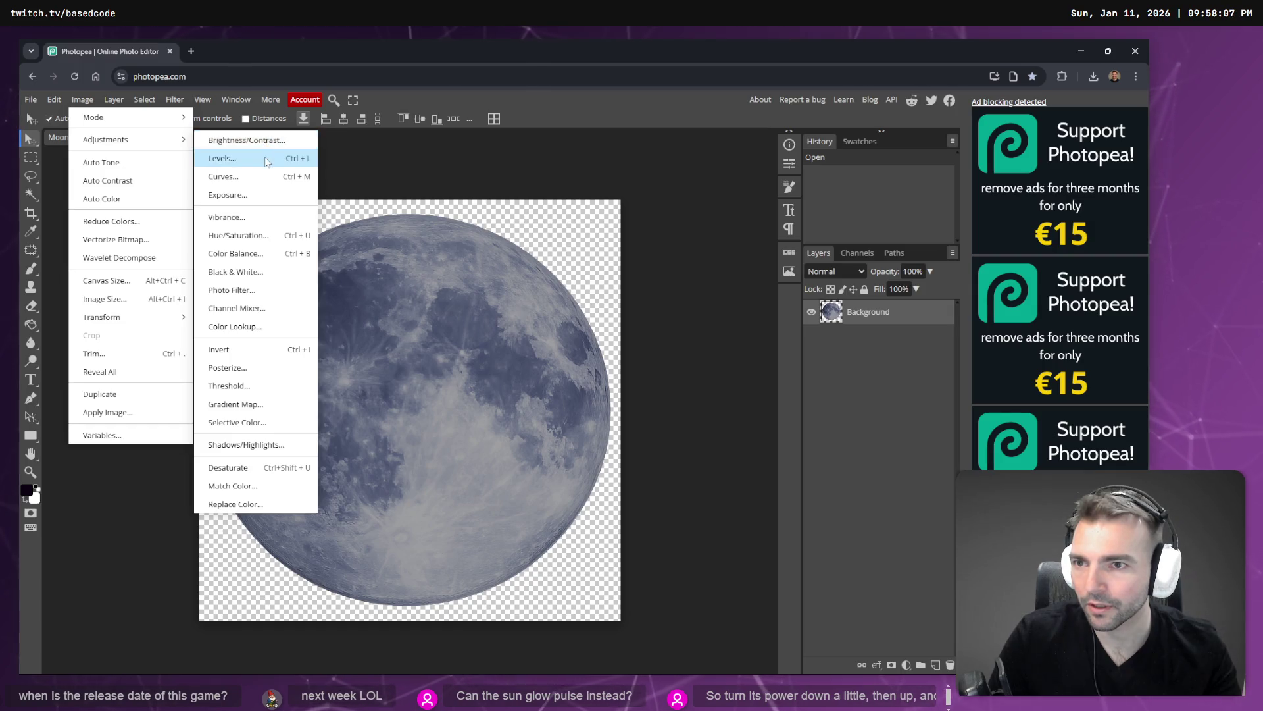
click(265, 158)
Set Levels input white to 170 and input black to 37, and apply it
drag(287, 185, 906, 215)
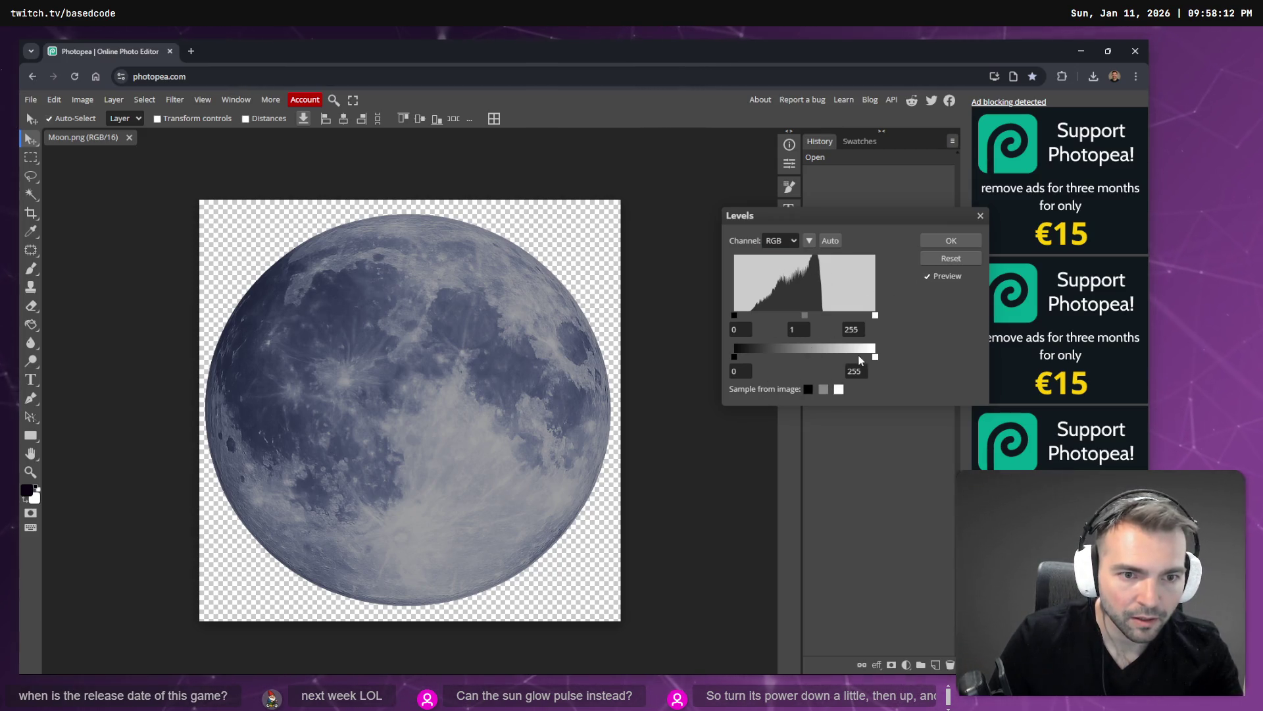
mouse_move(875, 359)
mouse_down()
mouse_move(851, 358)
mouse_move(905, 359)
mouse_up()
mouse_move(733, 357)
mouse_down()
mouse_move(765, 357)
mouse_move(723, 356)
mouse_up()
drag(876, 317, 830, 317)
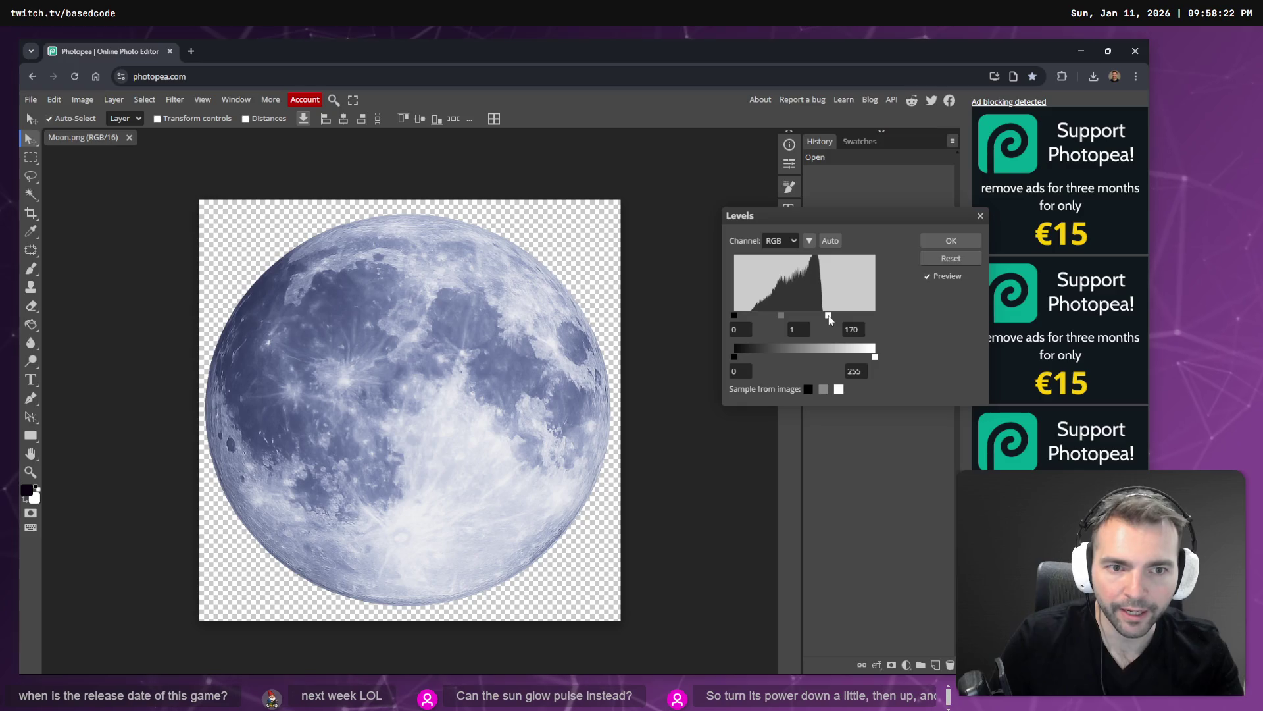
mouse_move(734, 316)
mouse_down()
mouse_move(772, 318)
mouse_move(752, 320)
mouse_up()
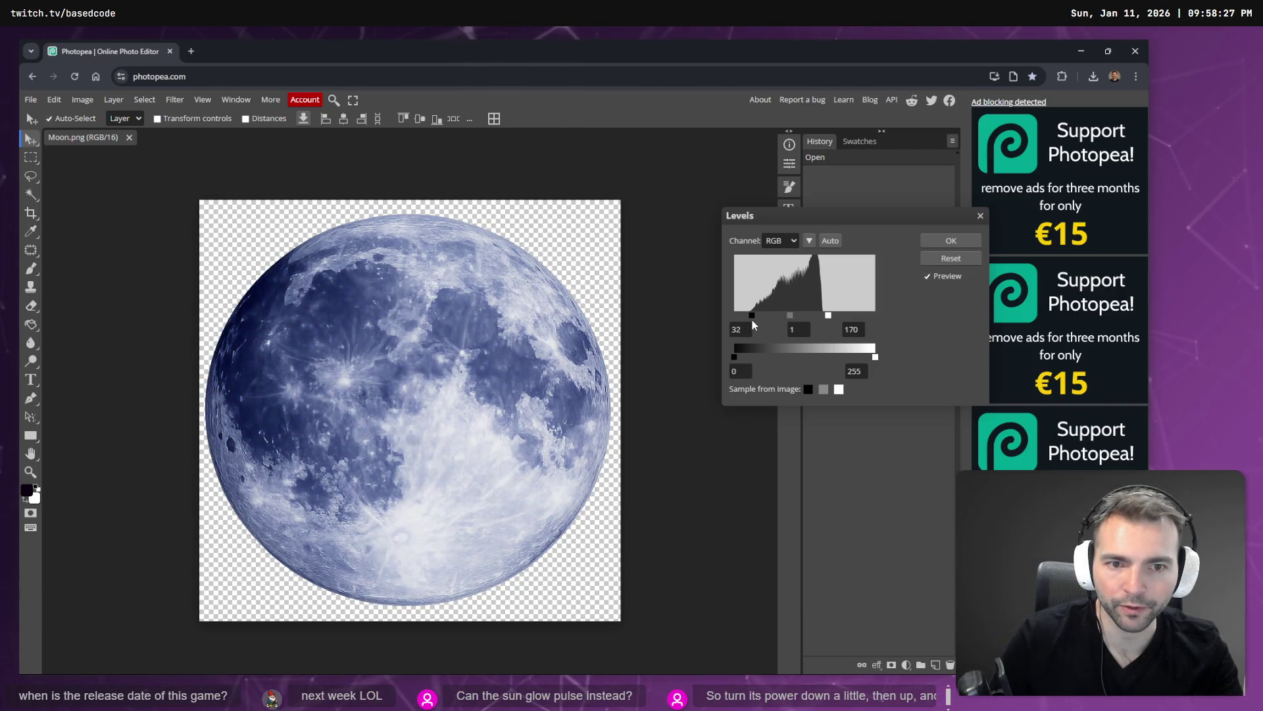
click(962, 242)
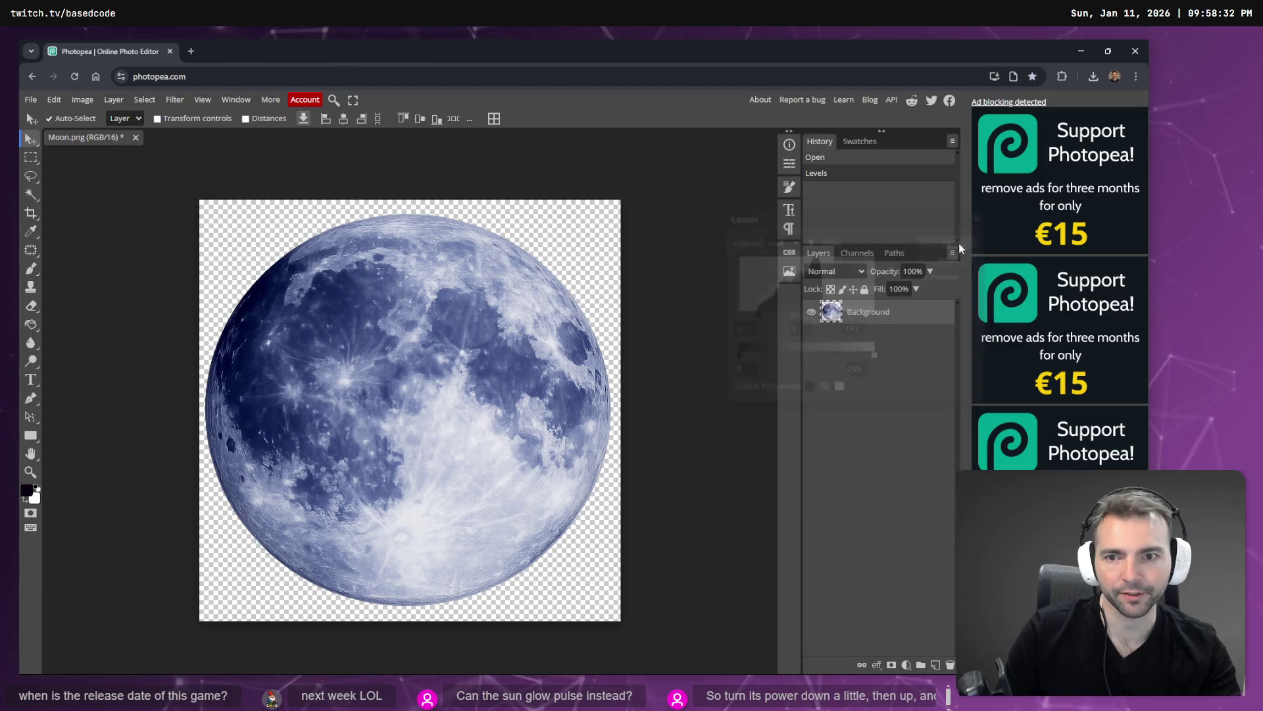
Export the adjusted moon as a PNG, downloading Moon (1).png
click(31, 101)
mouse_move(94, 281)
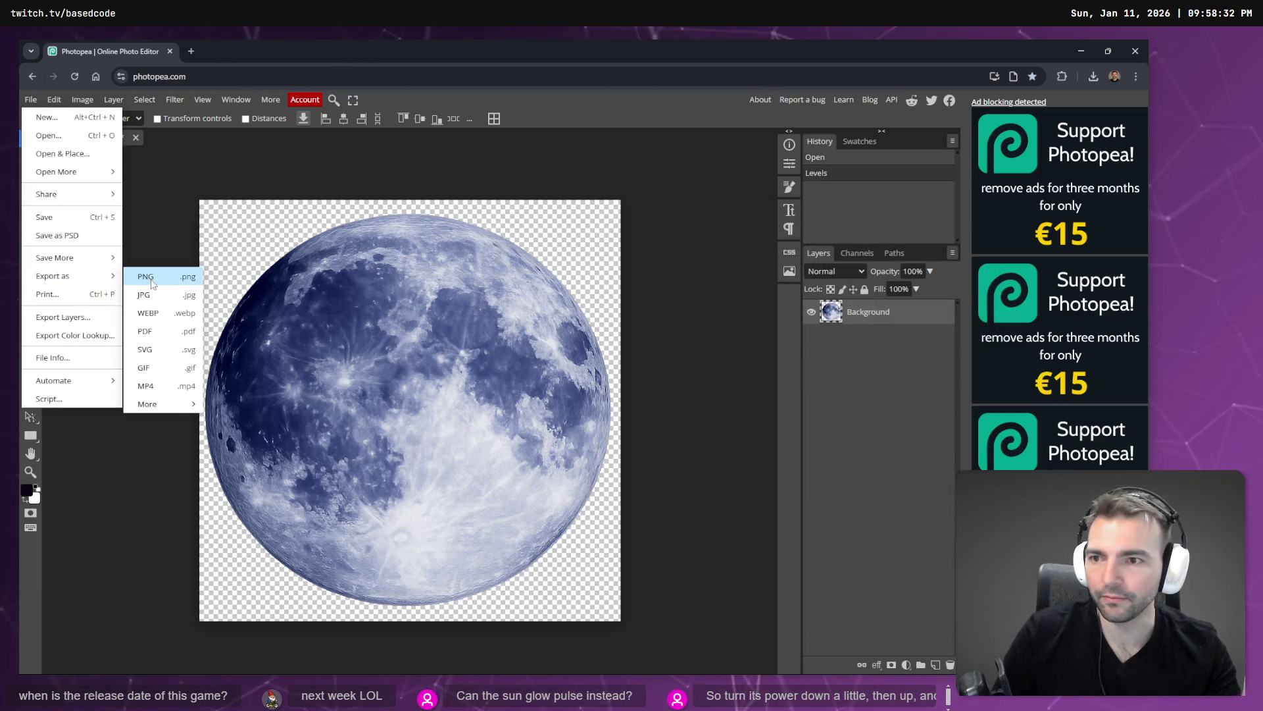
click(162, 282)
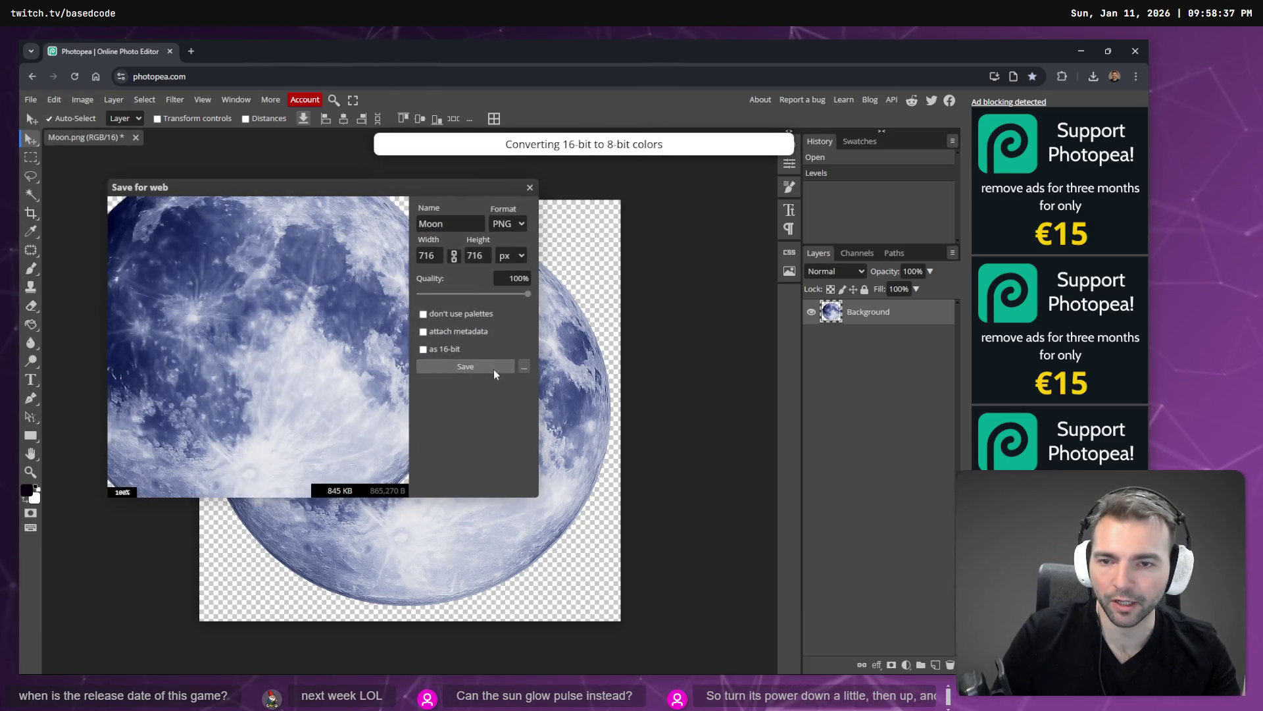
click(487, 368)
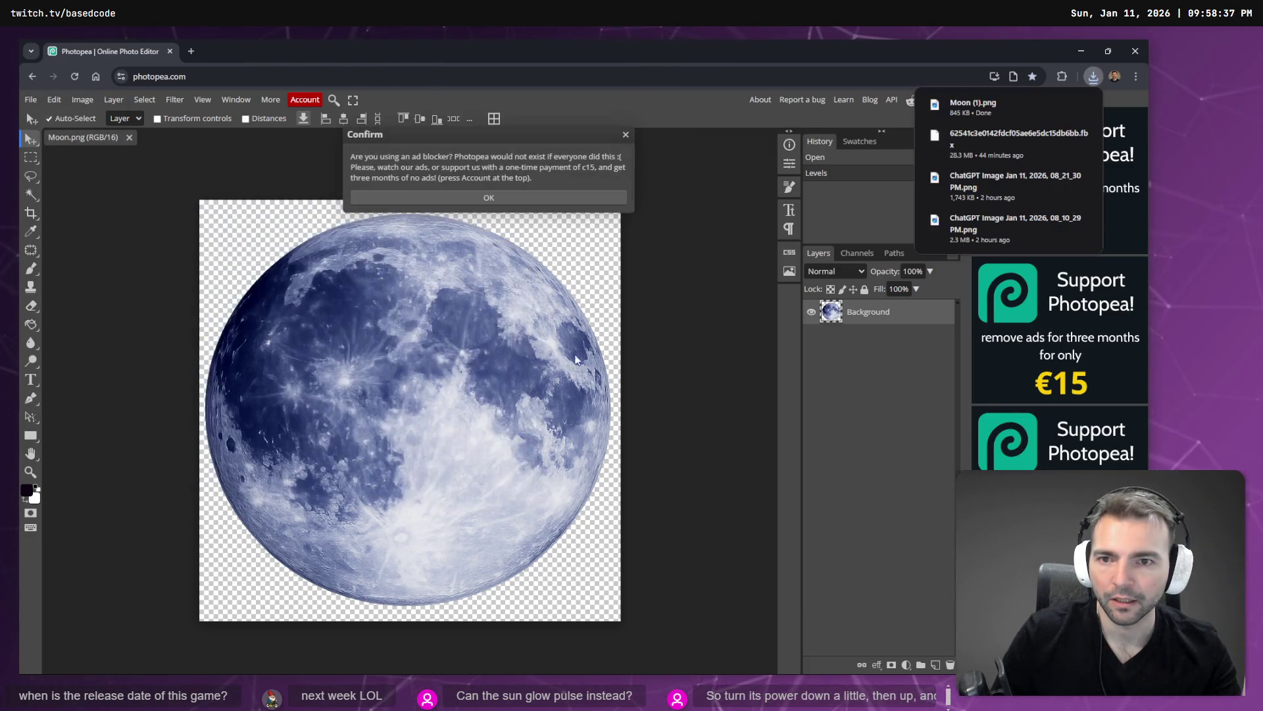
Carry the downloaded Moon (1).png over into the Godot editor
drag(1012, 105, 862, 243)
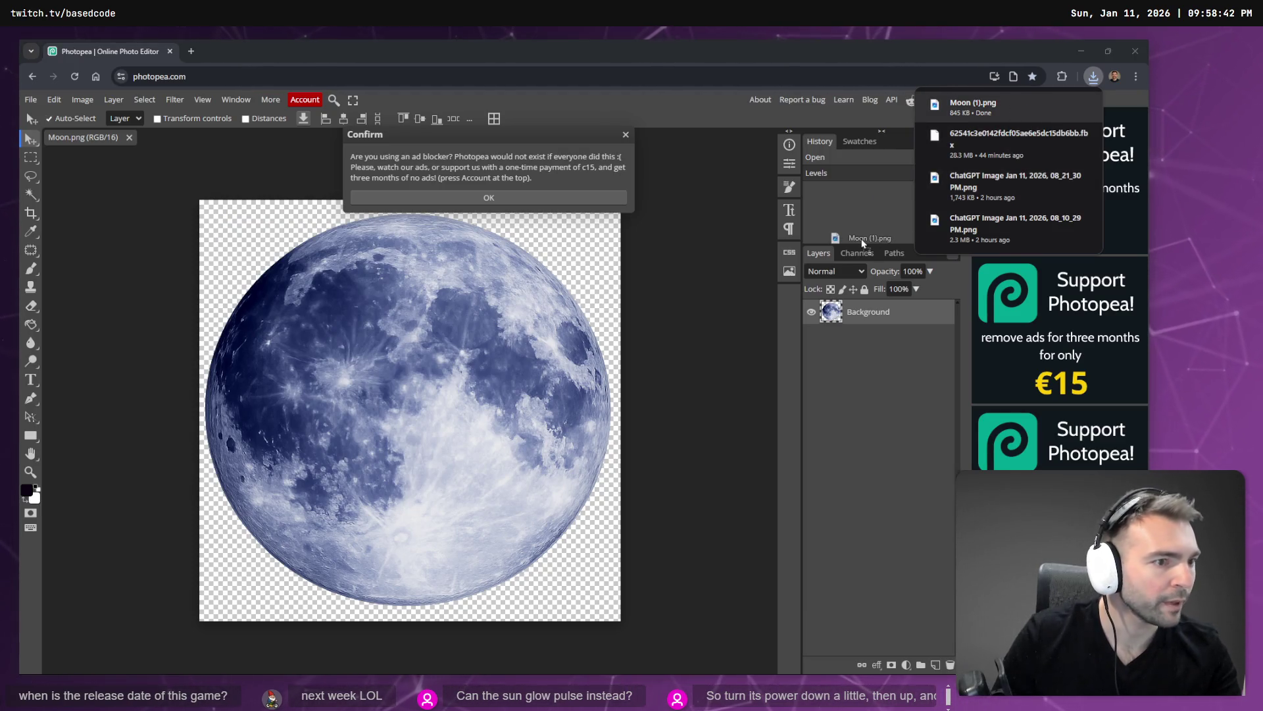
drag(862, 242, 276, 464)
key(alt+Tab)
Import Moon (1).png into Godot's Moon folder and show that folder in the file manager
drag(92, 464, 92, 461)
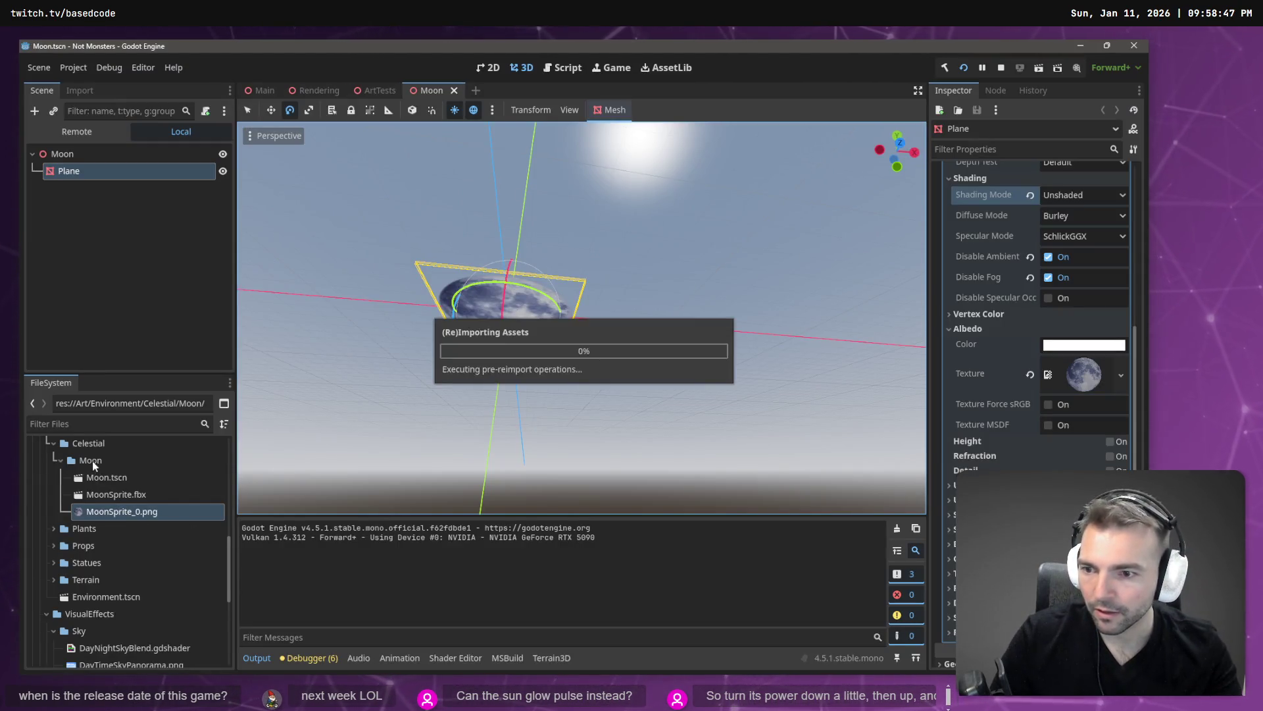
click(129, 483)
click(123, 530)
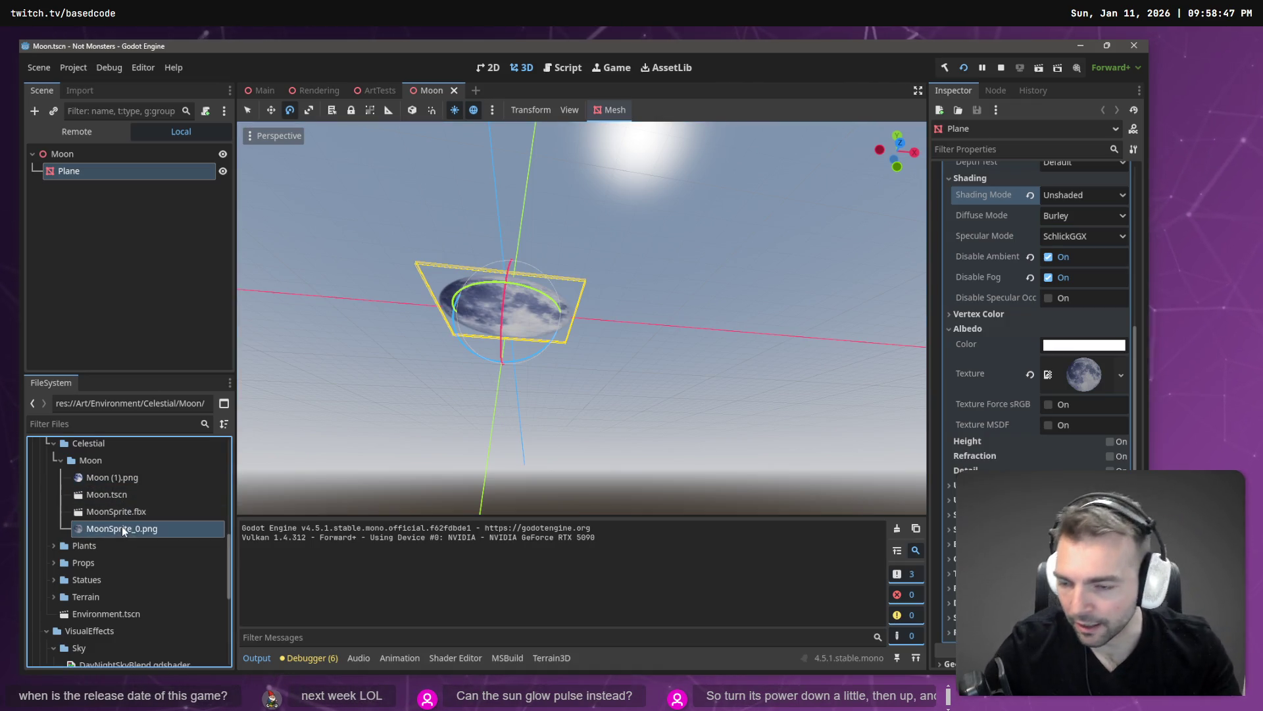
right_click(92, 458)
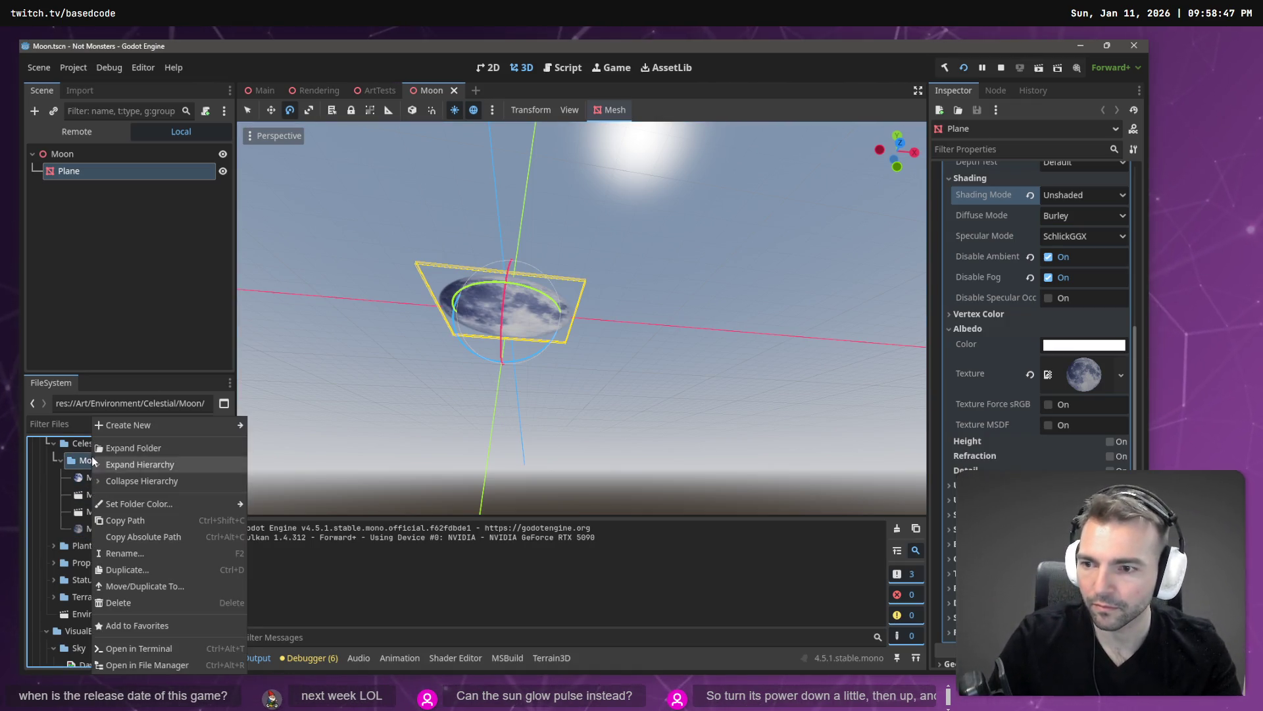
click(161, 665)
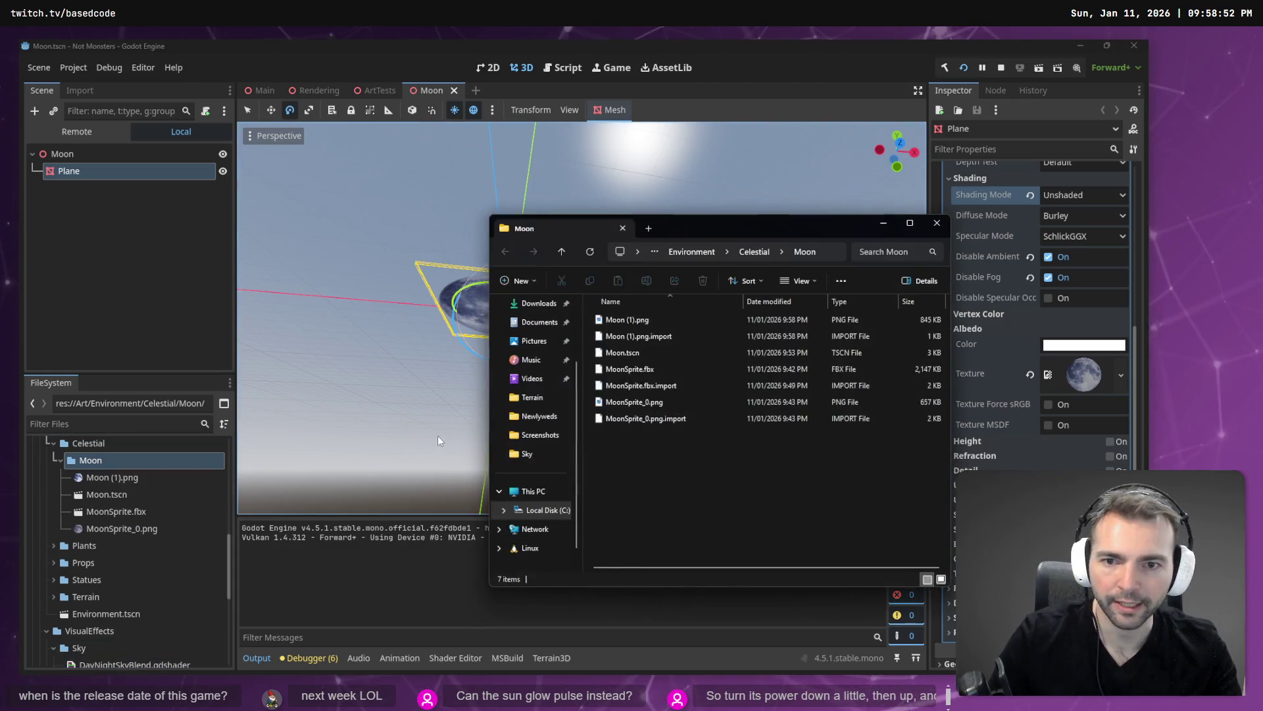
Rename the old MoonSprite_0.png to MoonSprite_0.png_ as a backup
click(645, 403)
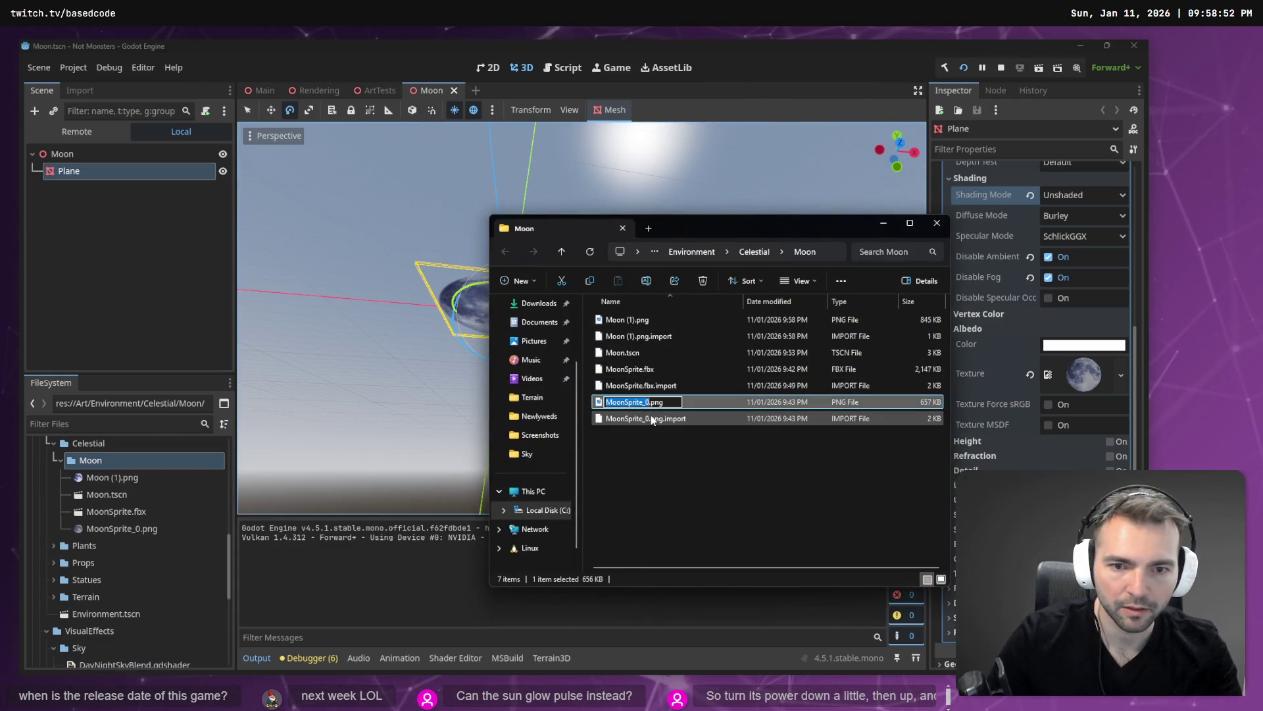
key(F2)
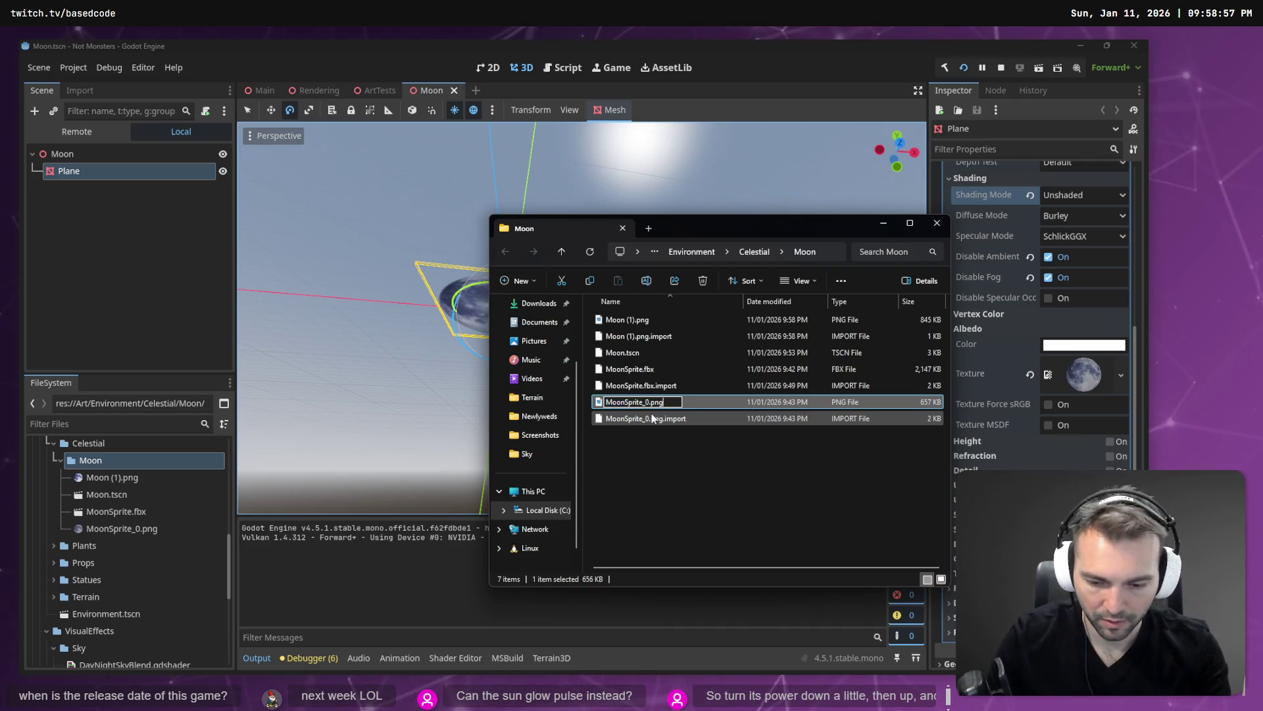
key(End)
text(_)
key(Return)
Rename Moon (1).png to MoonSprite_0.png and return to Godot to reimport
key(Return)
key(Up)
key(Up)
key(Up)
key(F2)
text(MoonSprite_0)
key(Return)
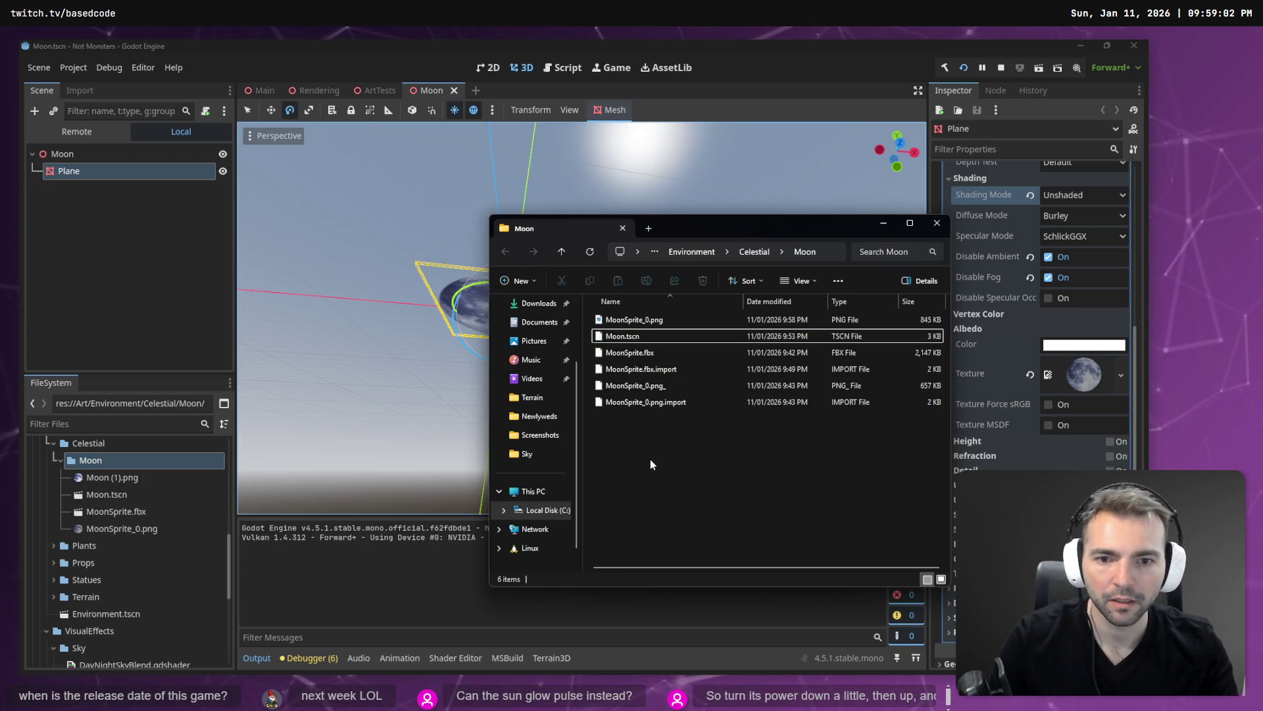
click(661, 45)
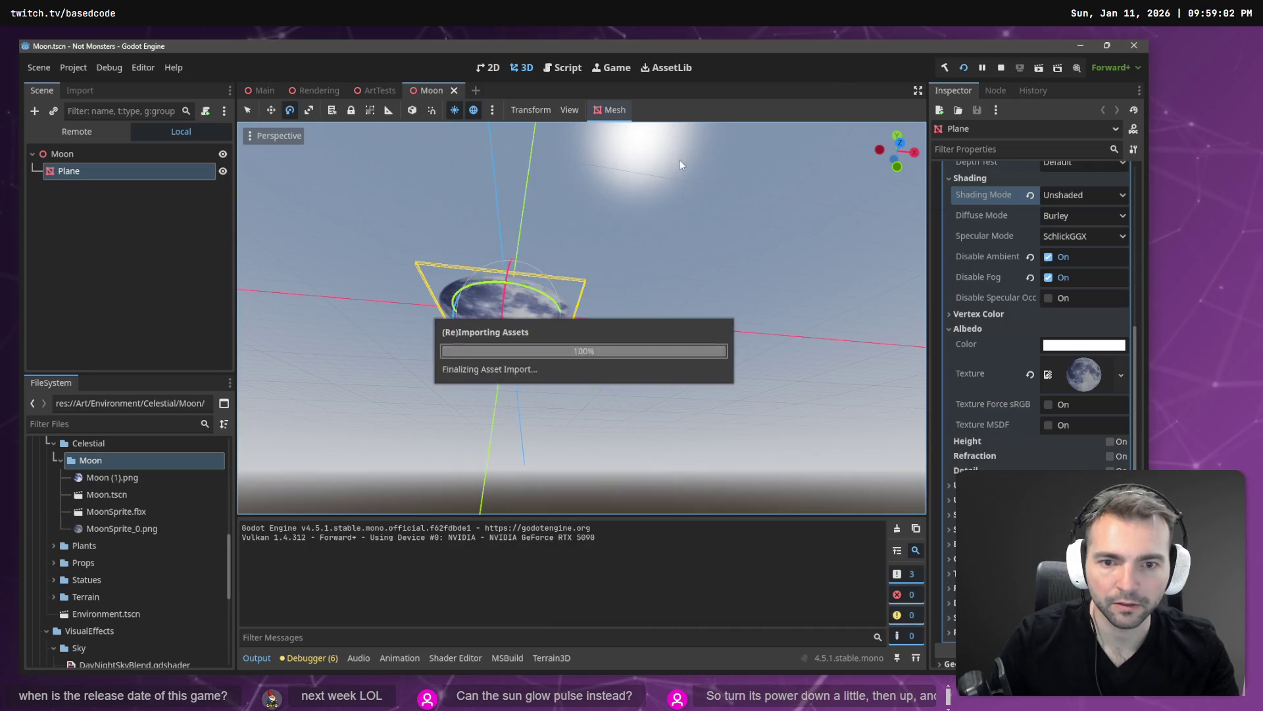
Test-run the game to view the new moon, then undo the Levels adjustment in Photopea
key(F5)
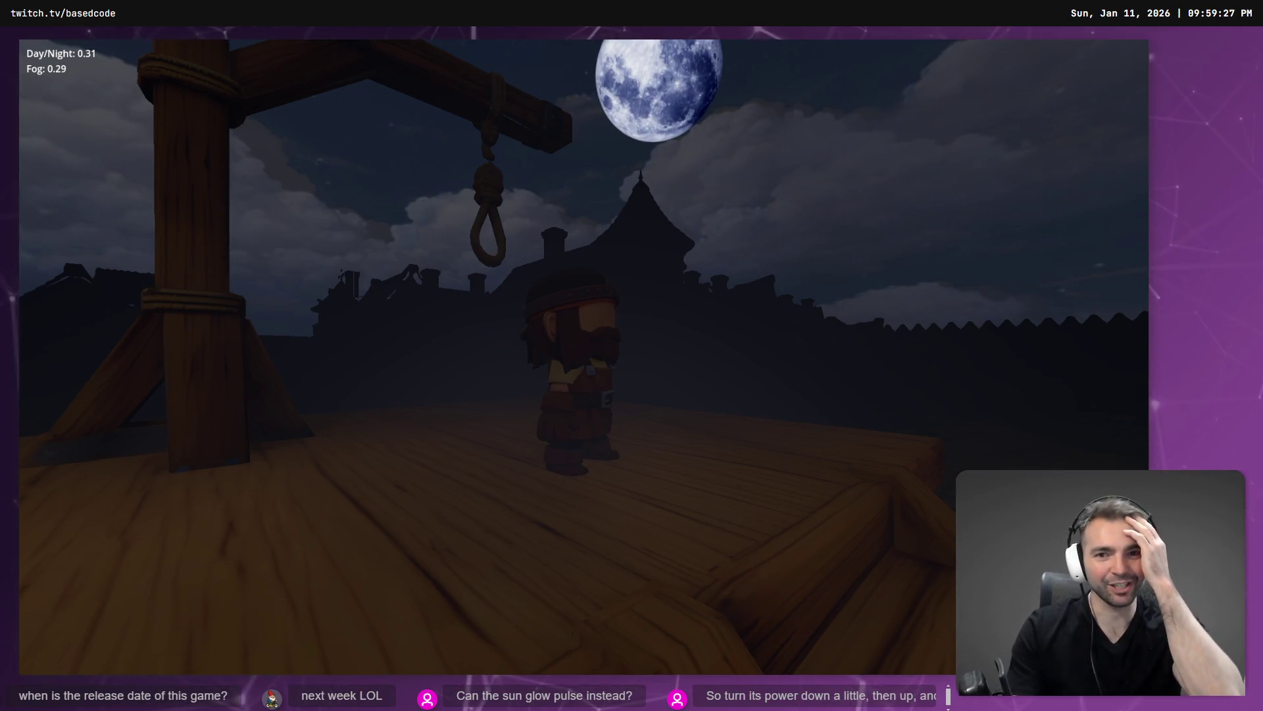
key(F8)
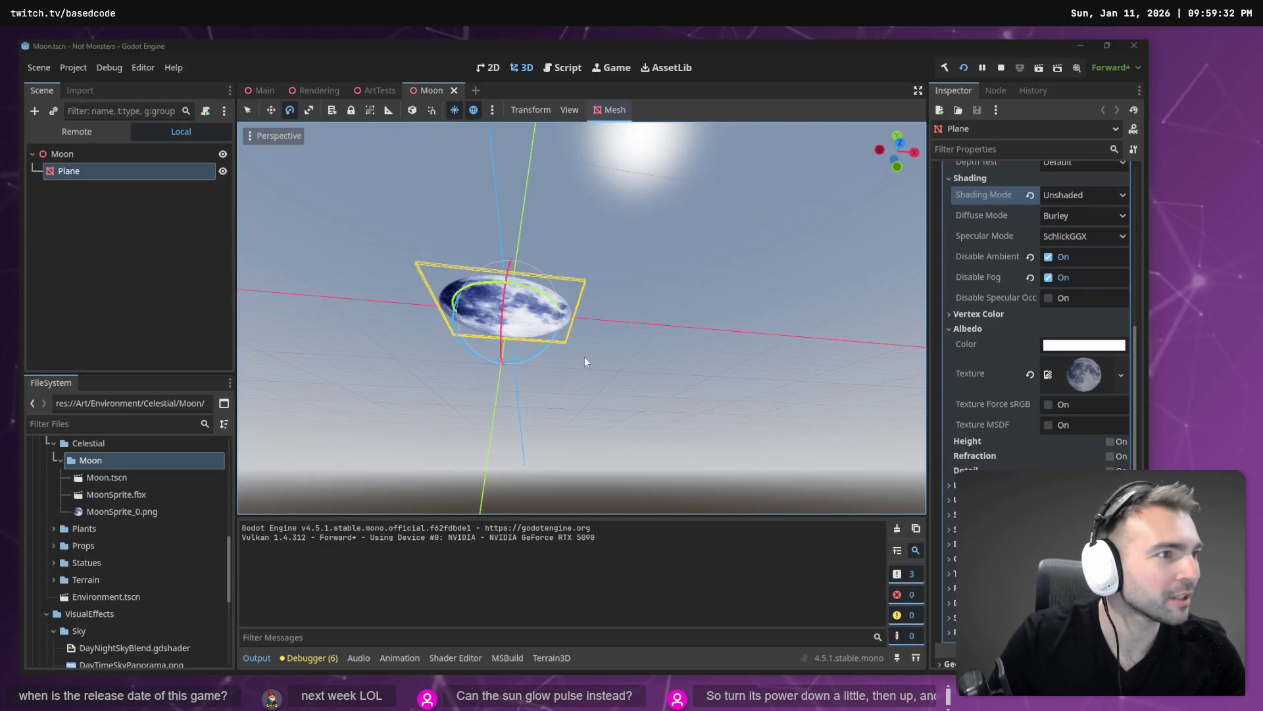
key(alt+Tab)
click(468, 197)
key(ctrl+z)
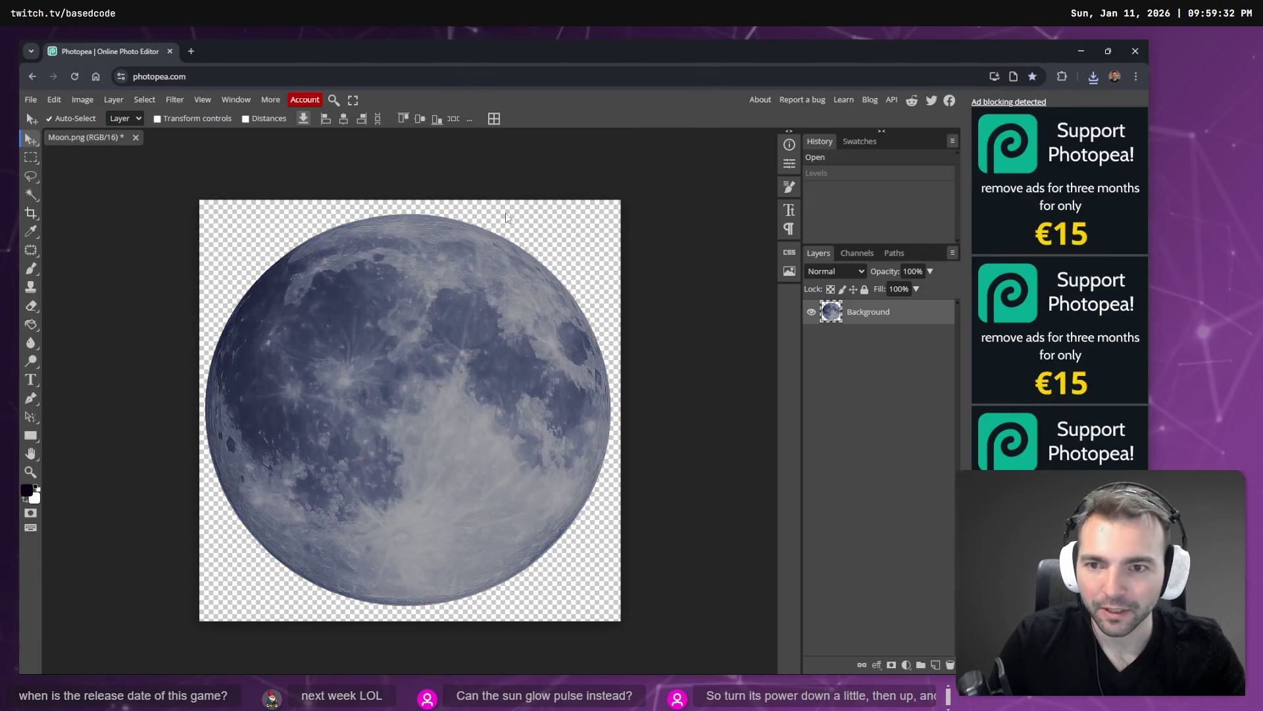
Apply a Levels adjustment lowering the white input to 211
click(86, 100)
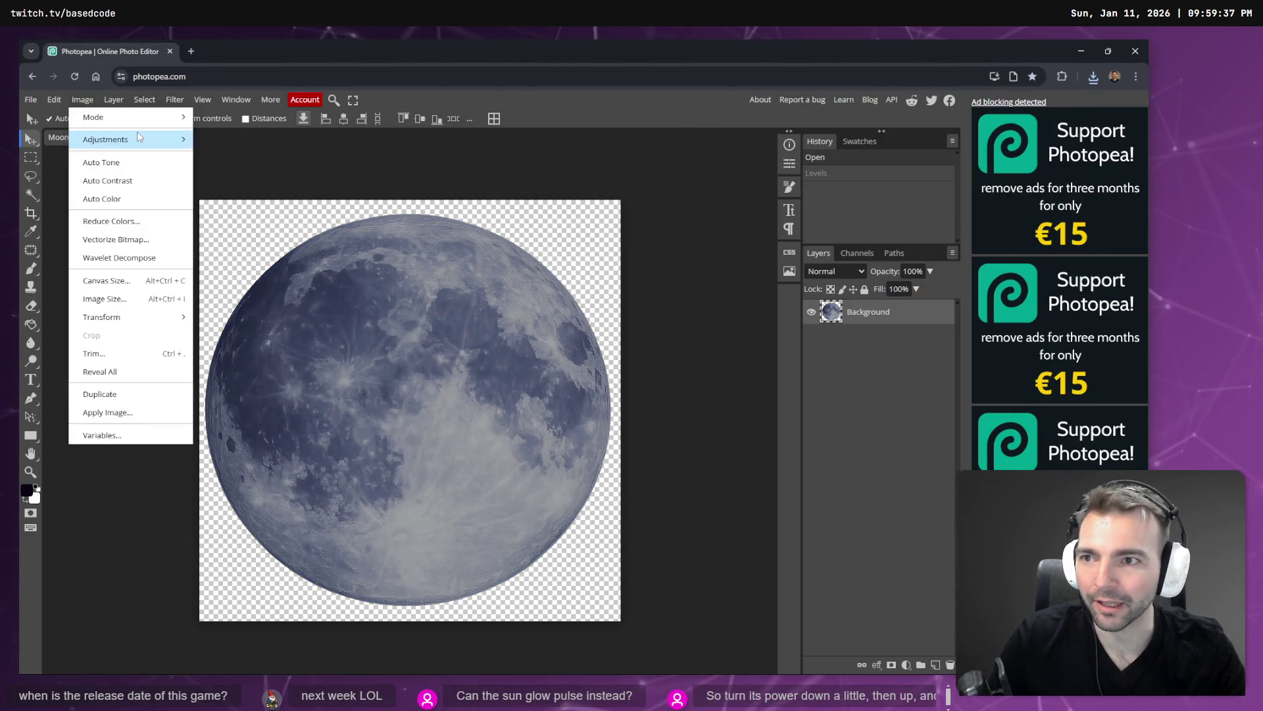
mouse_move(132, 140)
click(264, 164)
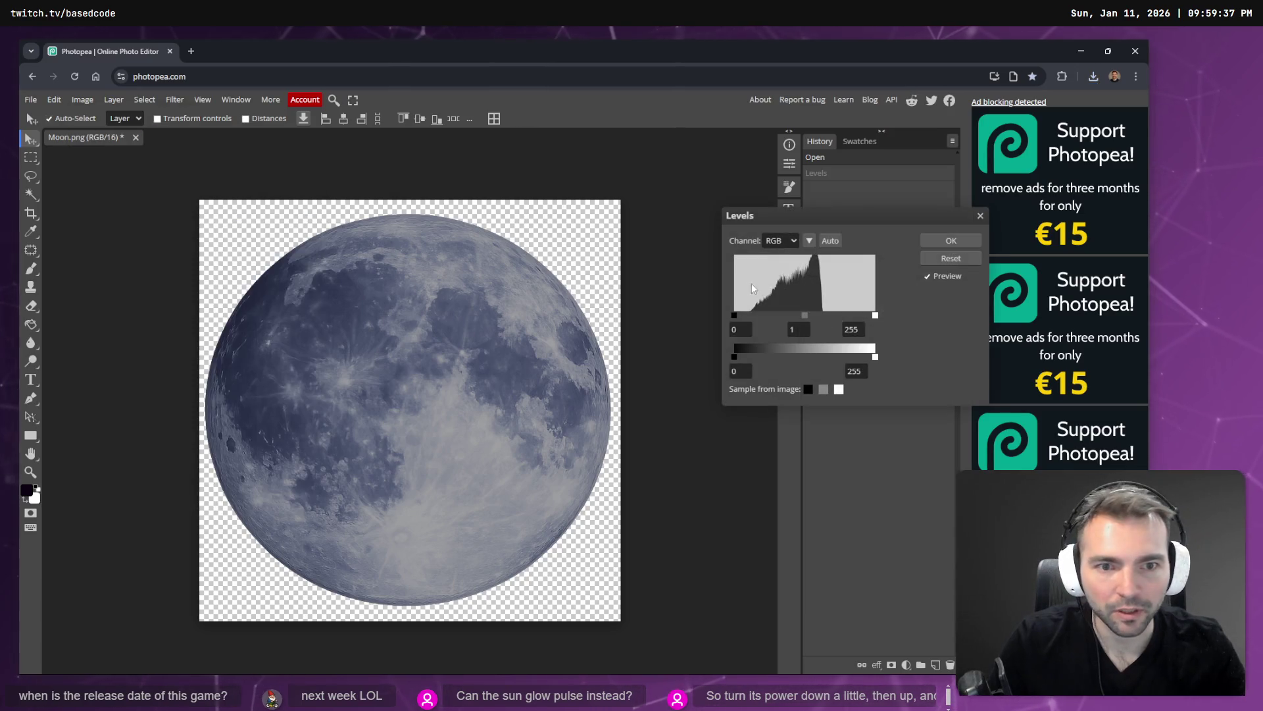
mouse_move(876, 318)
mouse_down()
mouse_move(834, 317)
mouse_move(853, 319)
mouse_up()
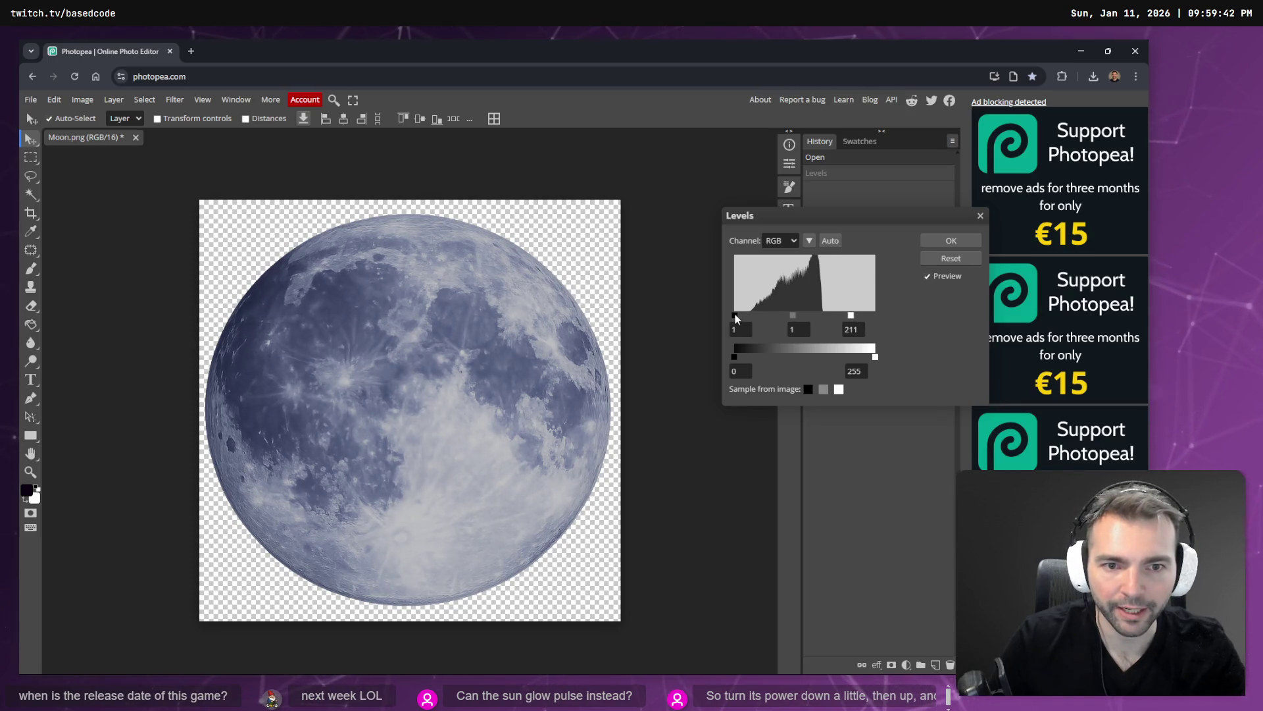
click(977, 240)
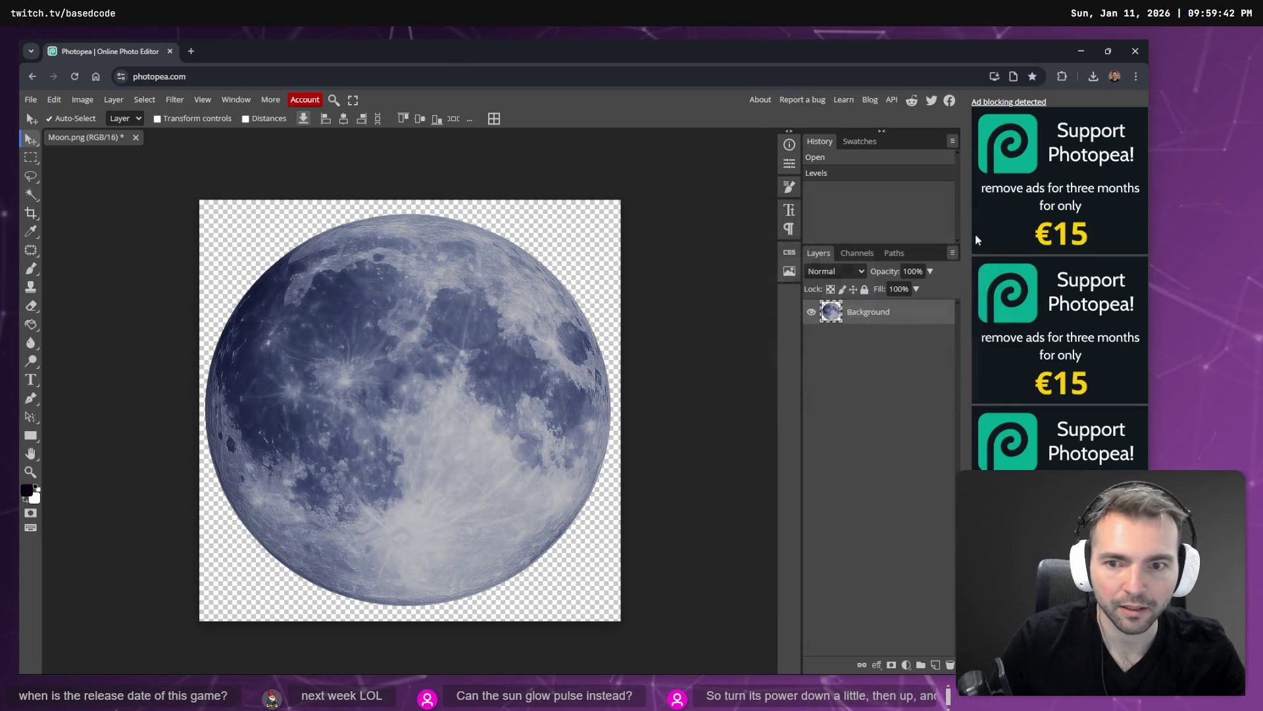
Export the result as PNG download Moon (2).png and drag it into the Moon folder
click(31, 99)
mouse_move(66, 276)
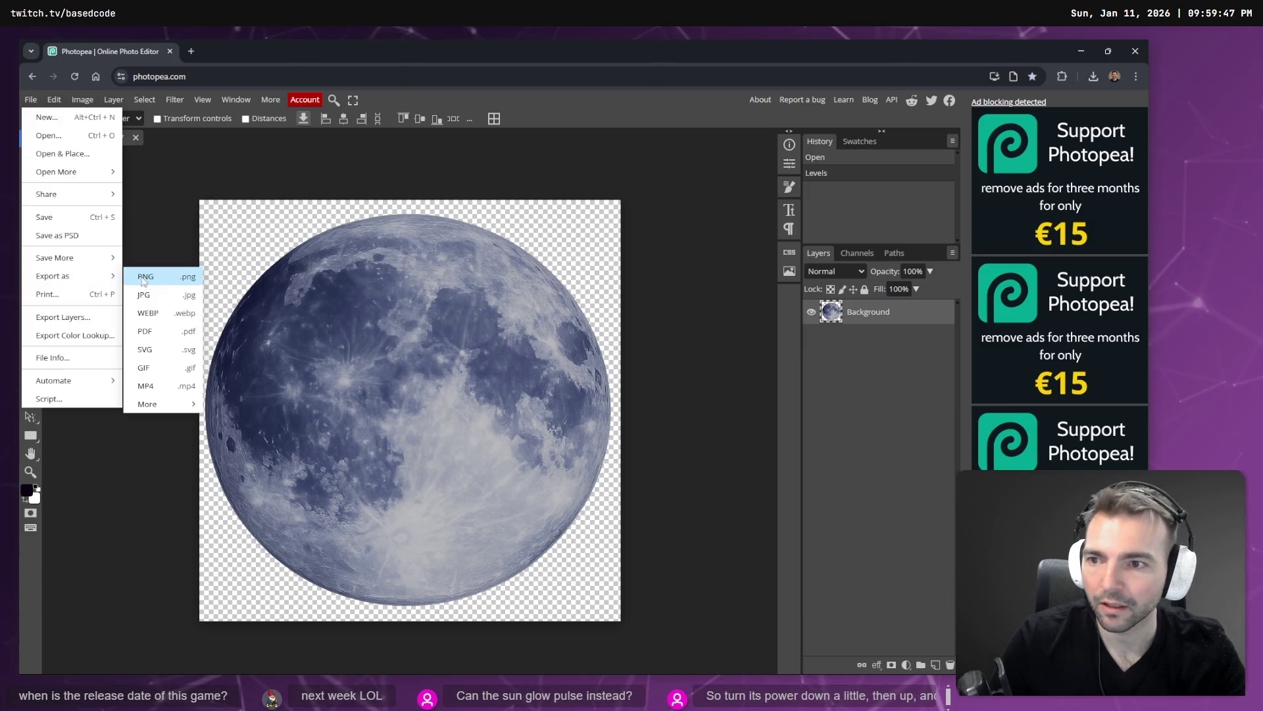
click(161, 282)
click(482, 366)
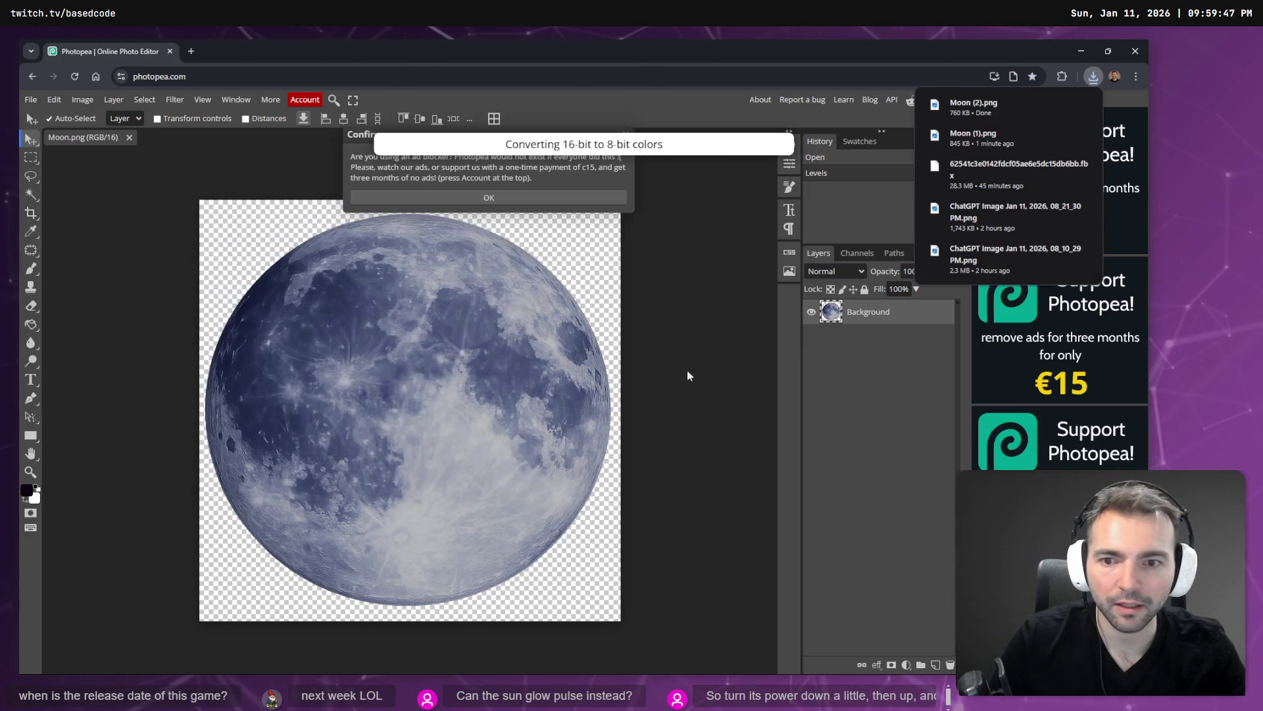
mouse_move(1013, 109)
mouse_down()
mouse_move(646, 400)
mouse_move(696, 487)
mouse_up()
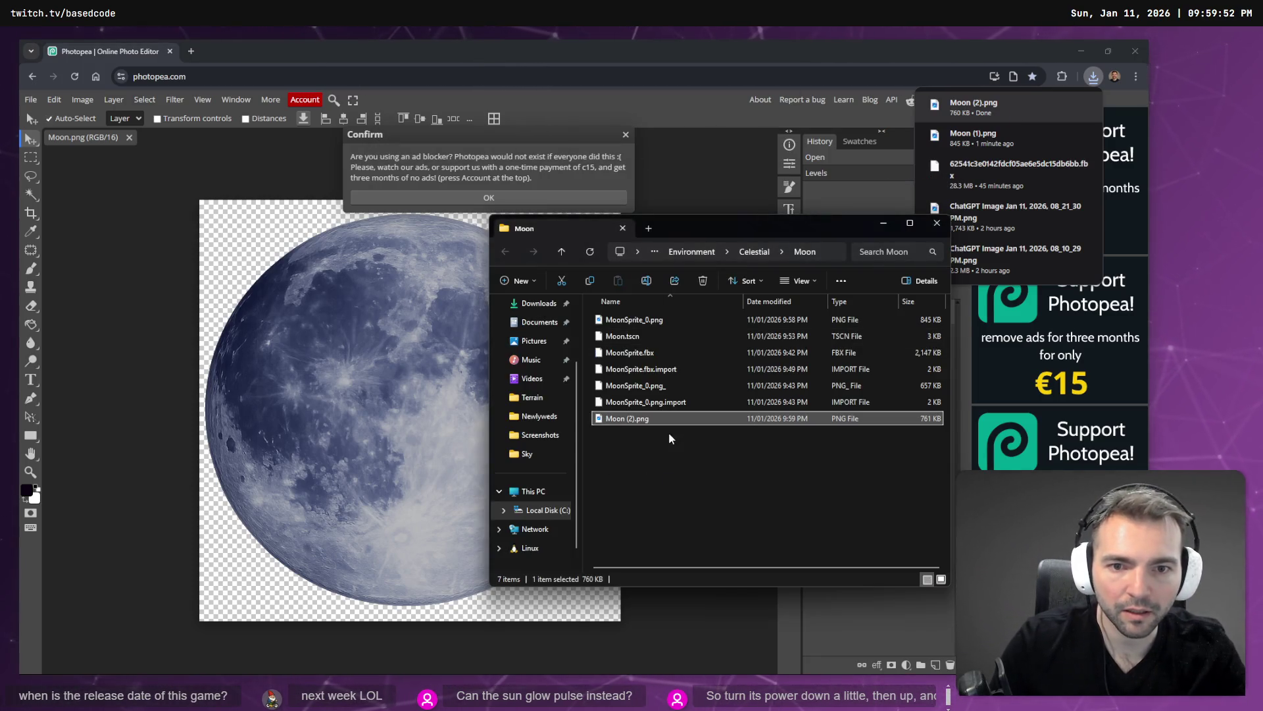
Rename the current MoonSprite_0.png to MoonSprite_0.png__ to keep it aside
click(634, 319)
key(F2)
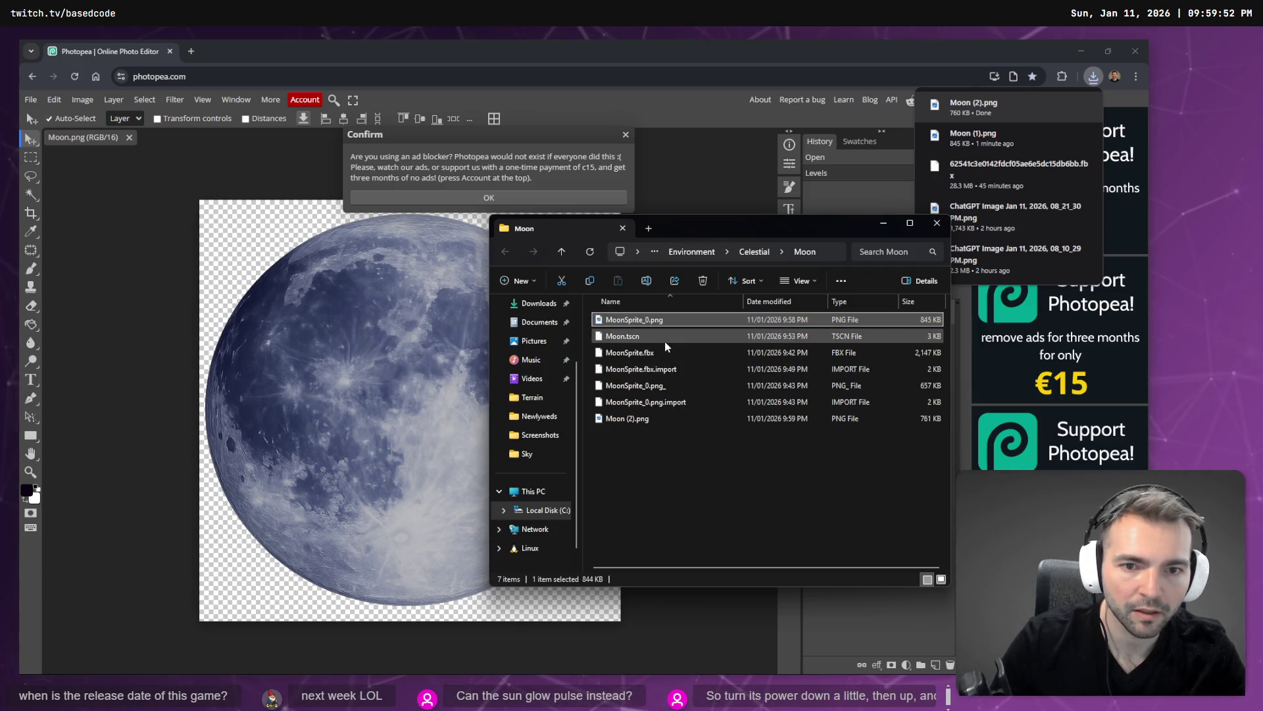
text(__)
key(Return)
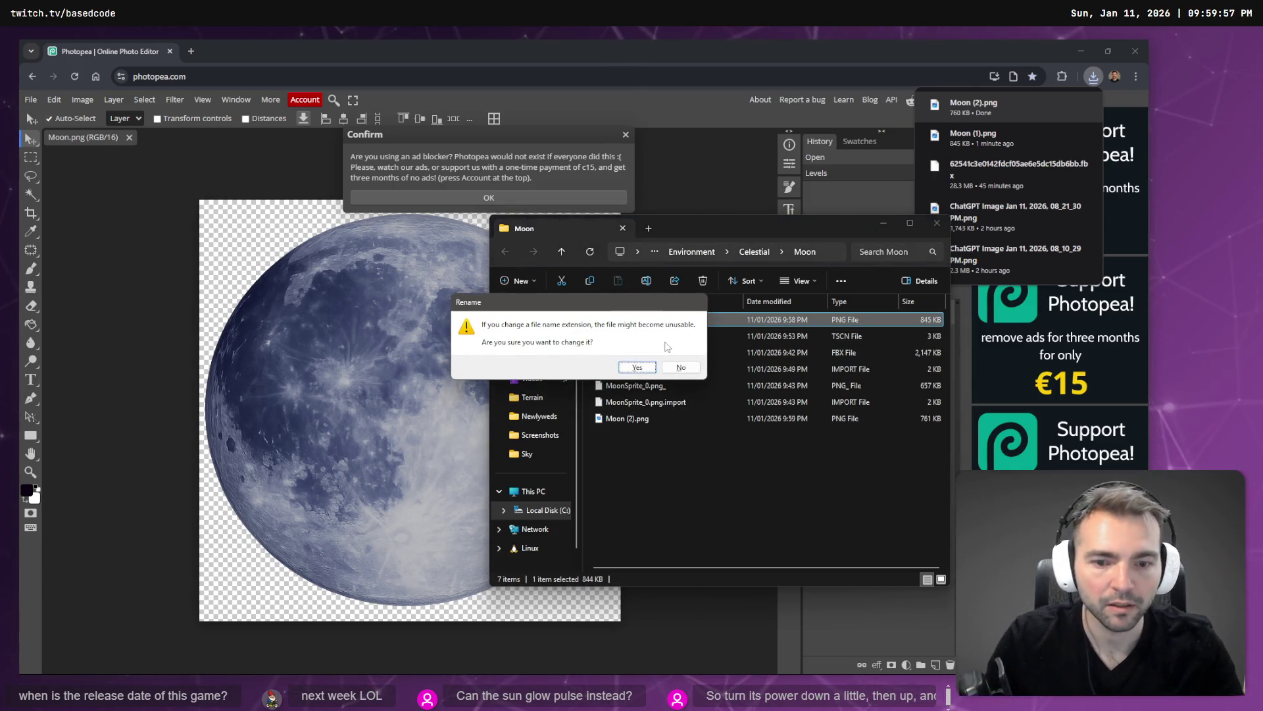
key(Return)
Rename Moon (2).png to MoonSprite_0.png
click(678, 419)
key(F2)
text(MoonSprite_0)
key(Return)
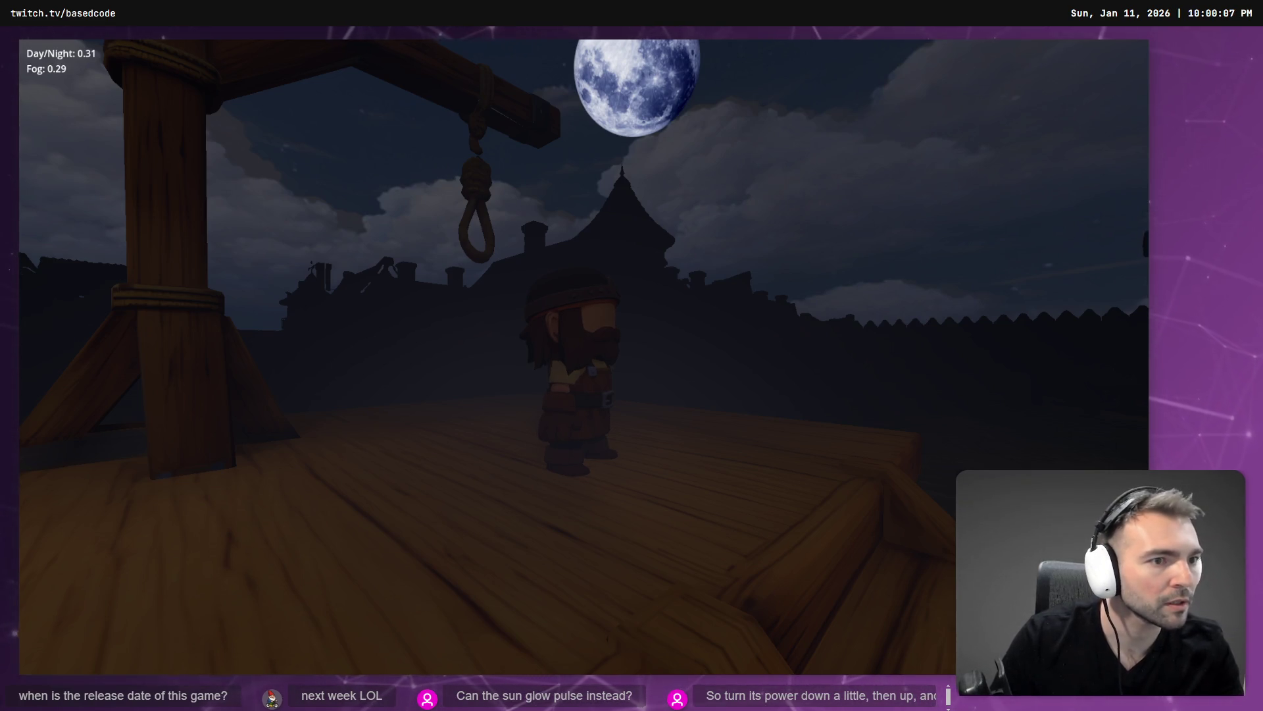
Switch to the Godot editor to reimport the moon texture, then back to the running game
key(alt+Tab)
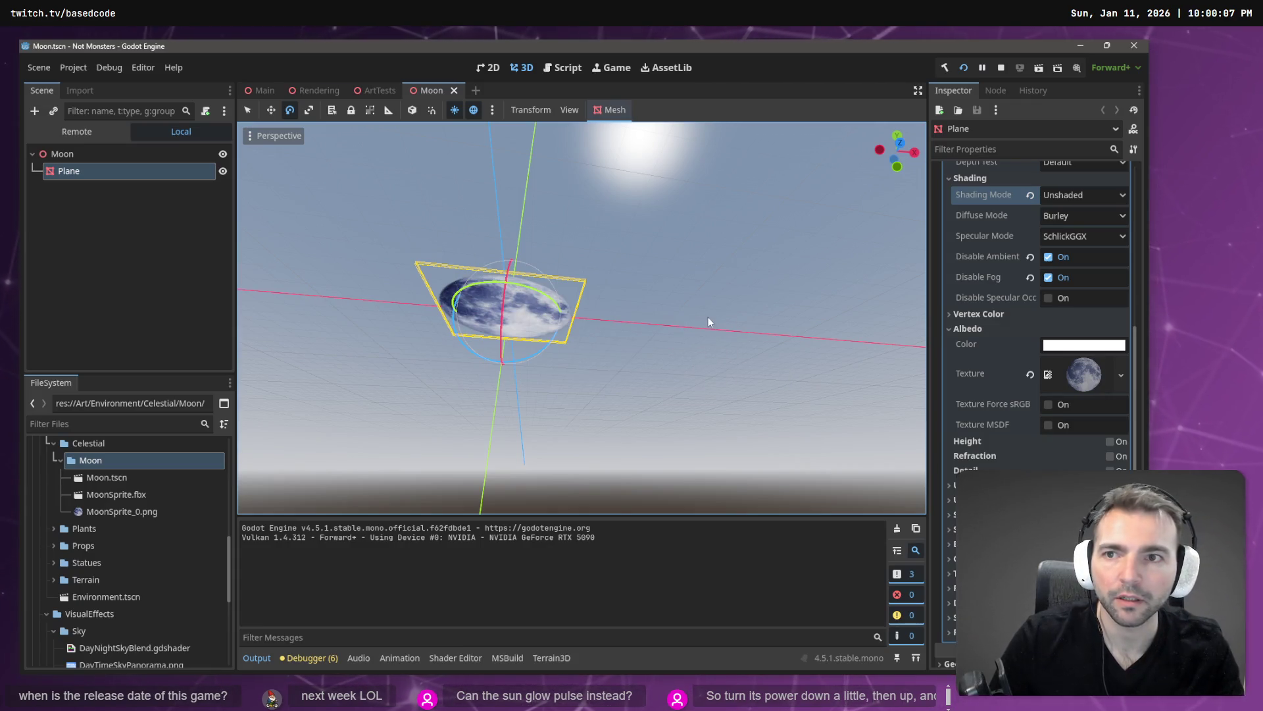
key(alt+Tab)
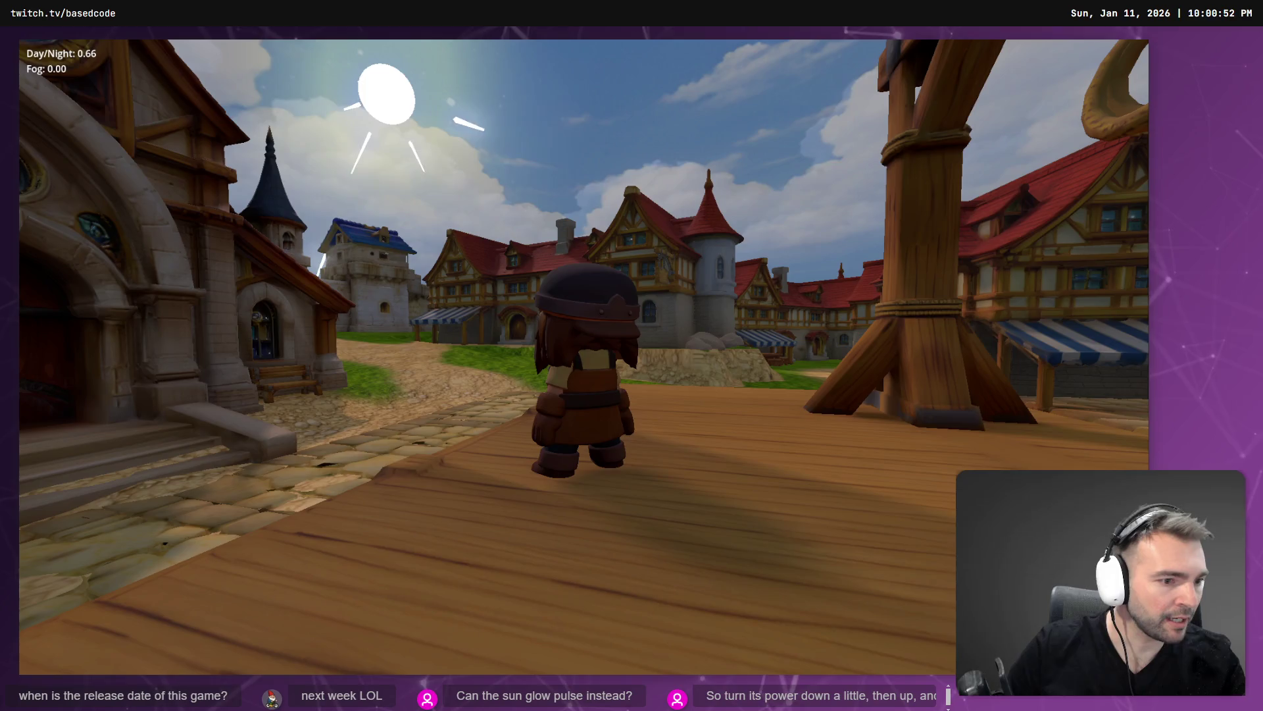
Dictate a new cartoon-moon prompt asking for a sun with rays, resend it, and open Images
key(alt+Tab)
scroll(762, 434, down, 10)
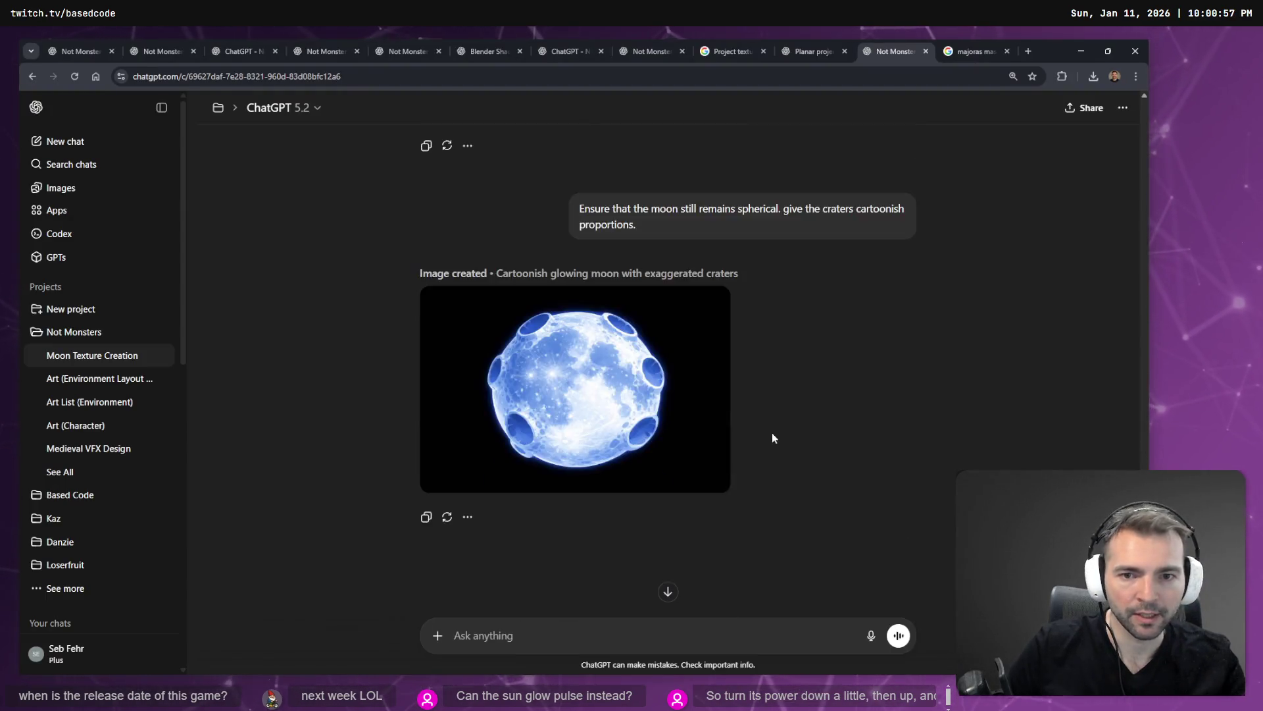
scroll(773, 438, up, 15)
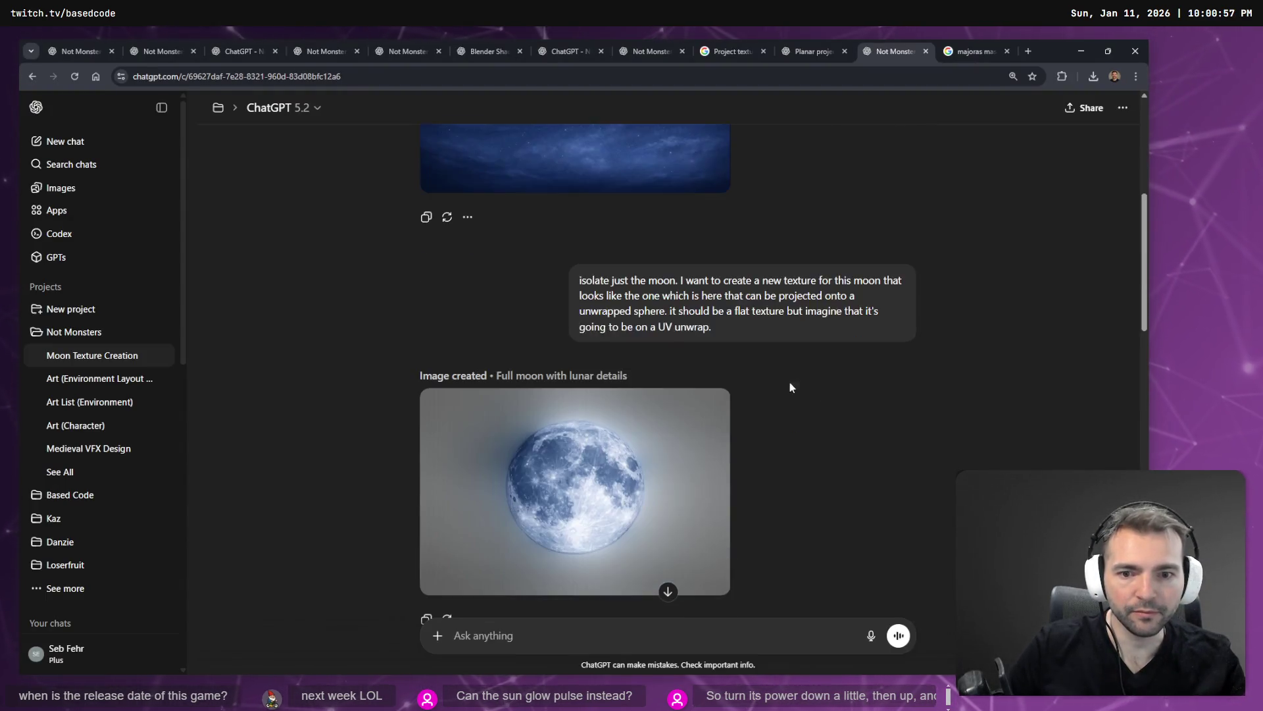
scroll(789, 387, down, 3)
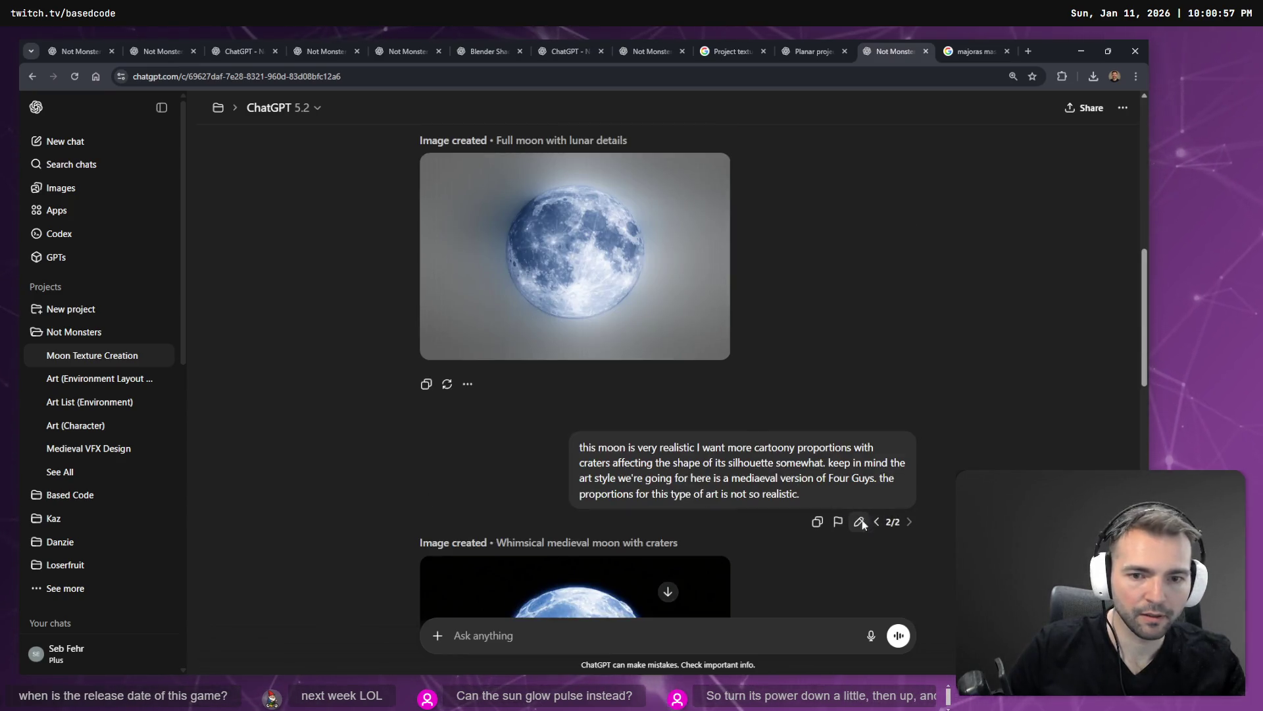
click(859, 521)
key(BackSpace)
key(super+h)
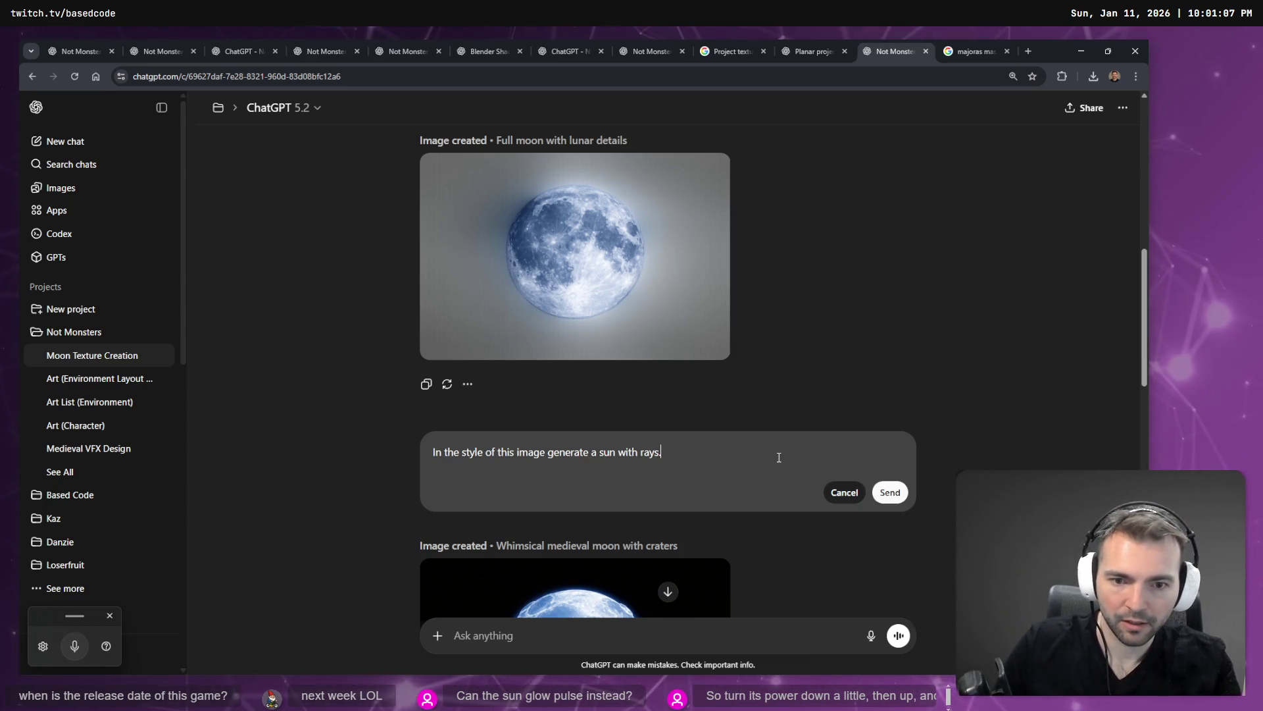
key(super+h)
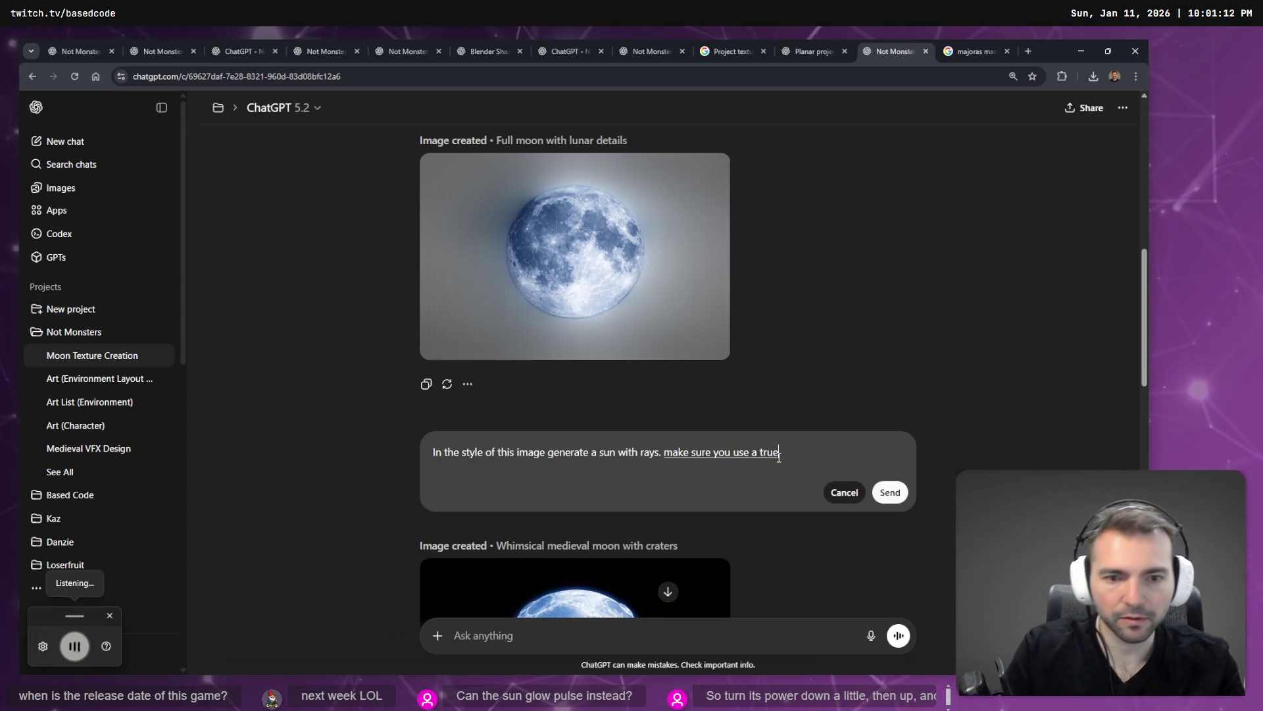
key(Return)
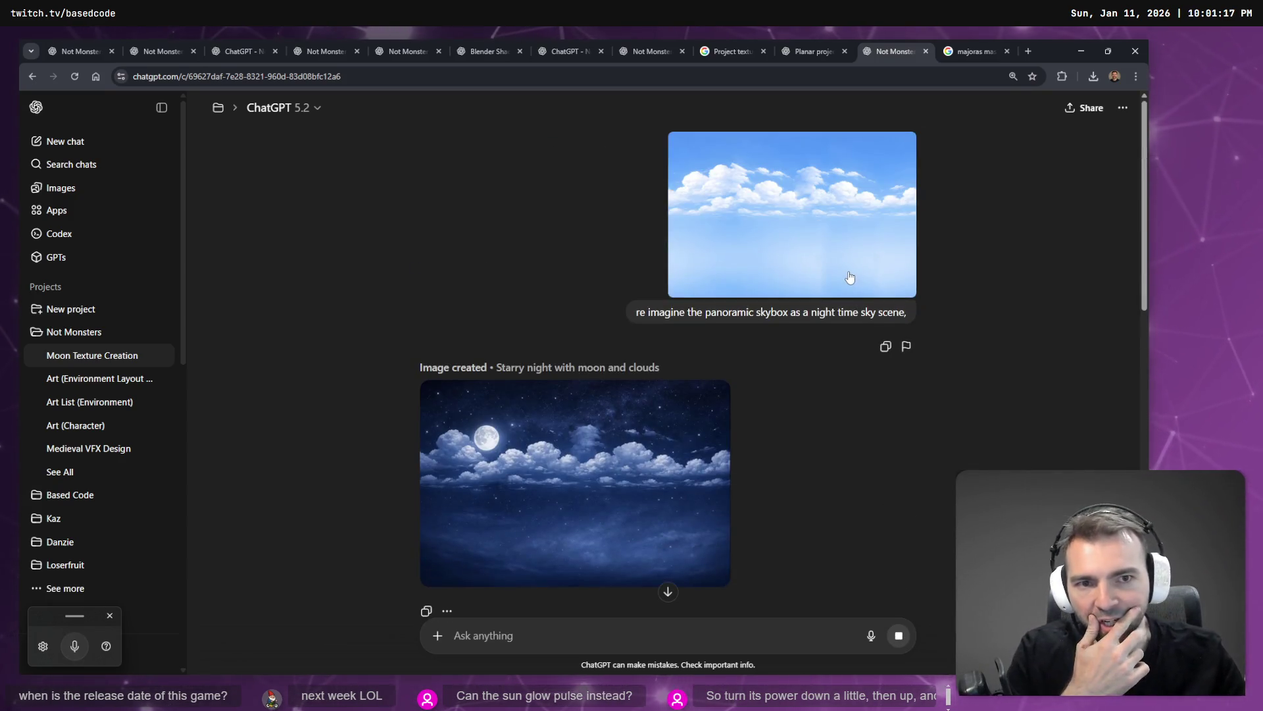
middle_click(72, 189)
Browse the My images gallery of earlier moon renders and return to the top
click(894, 45)
scroll(748, 424, down, 2)
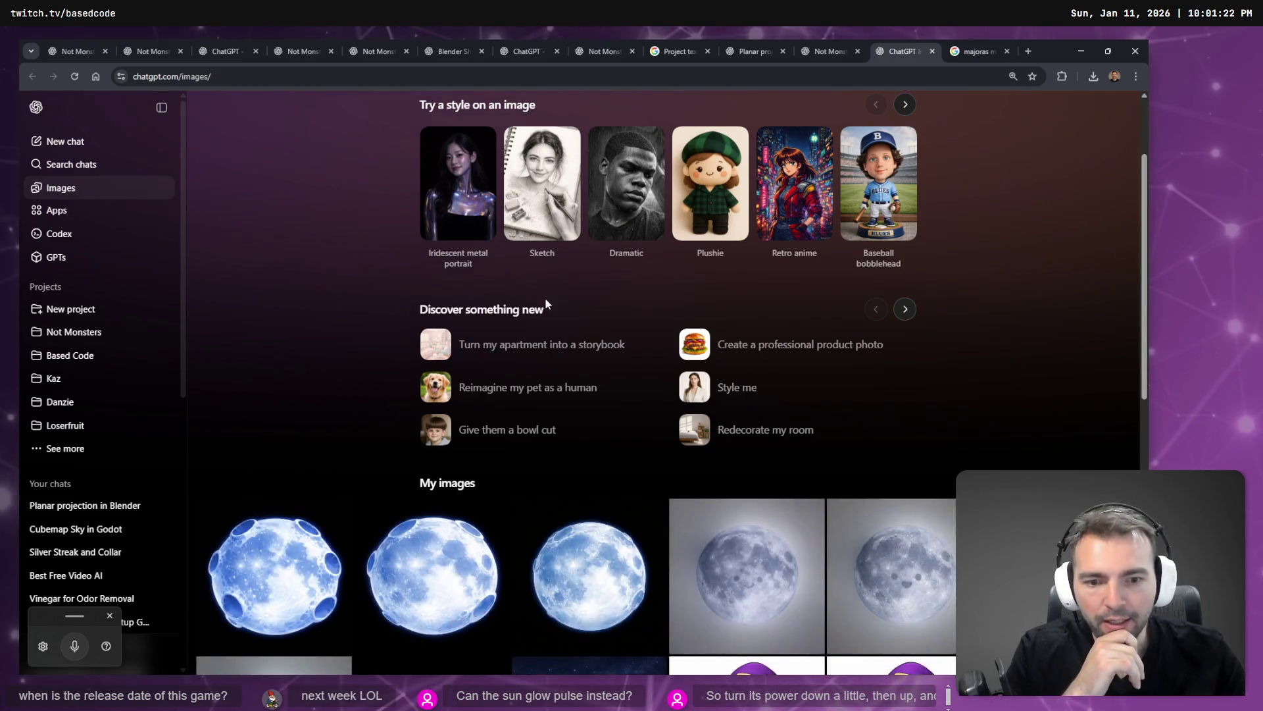
scroll(650, 284, down, 10)
scroll(650, 285, down, 15)
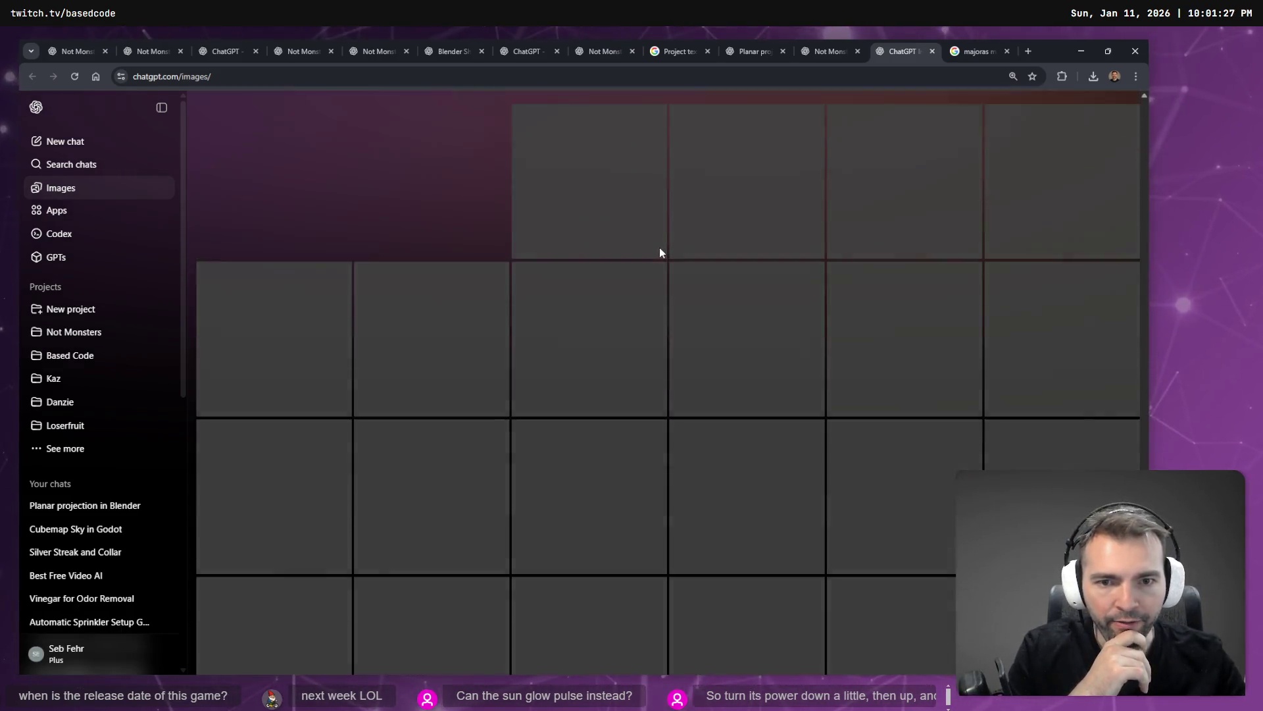
scroll(668, 277, down, 10)
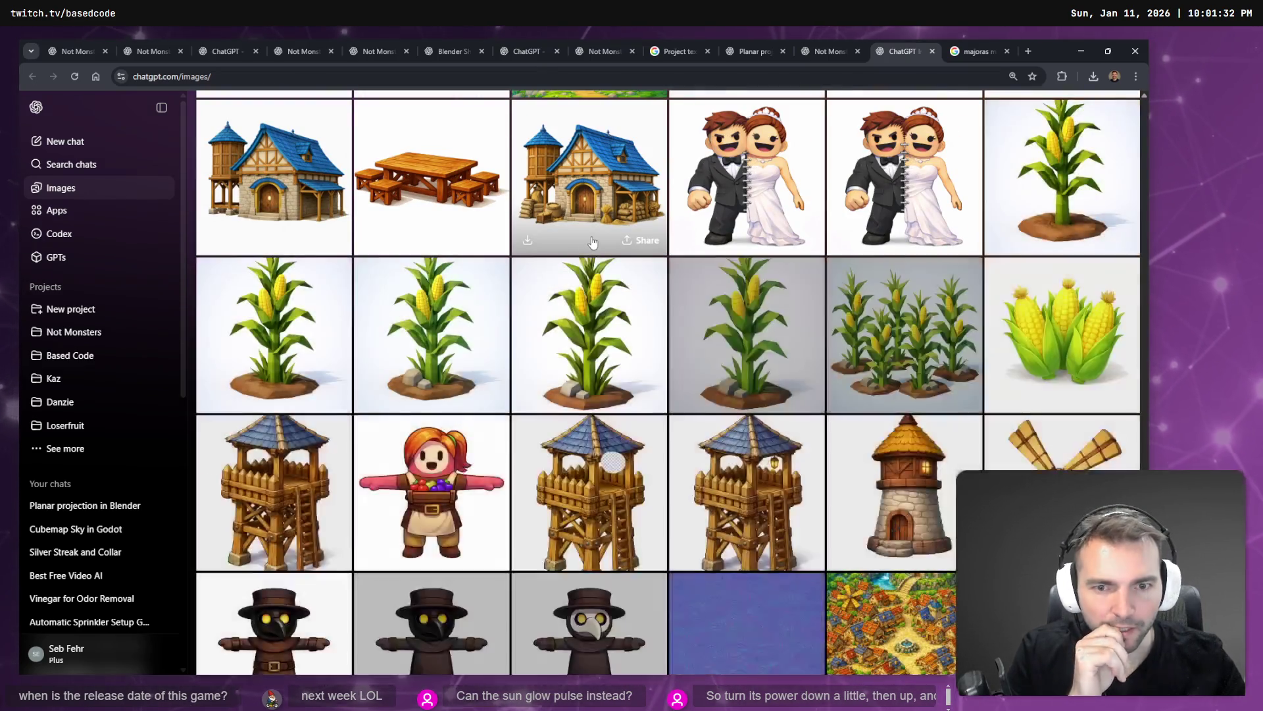
scroll(658, 258, down, 10)
scroll(717, 256, down, 10)
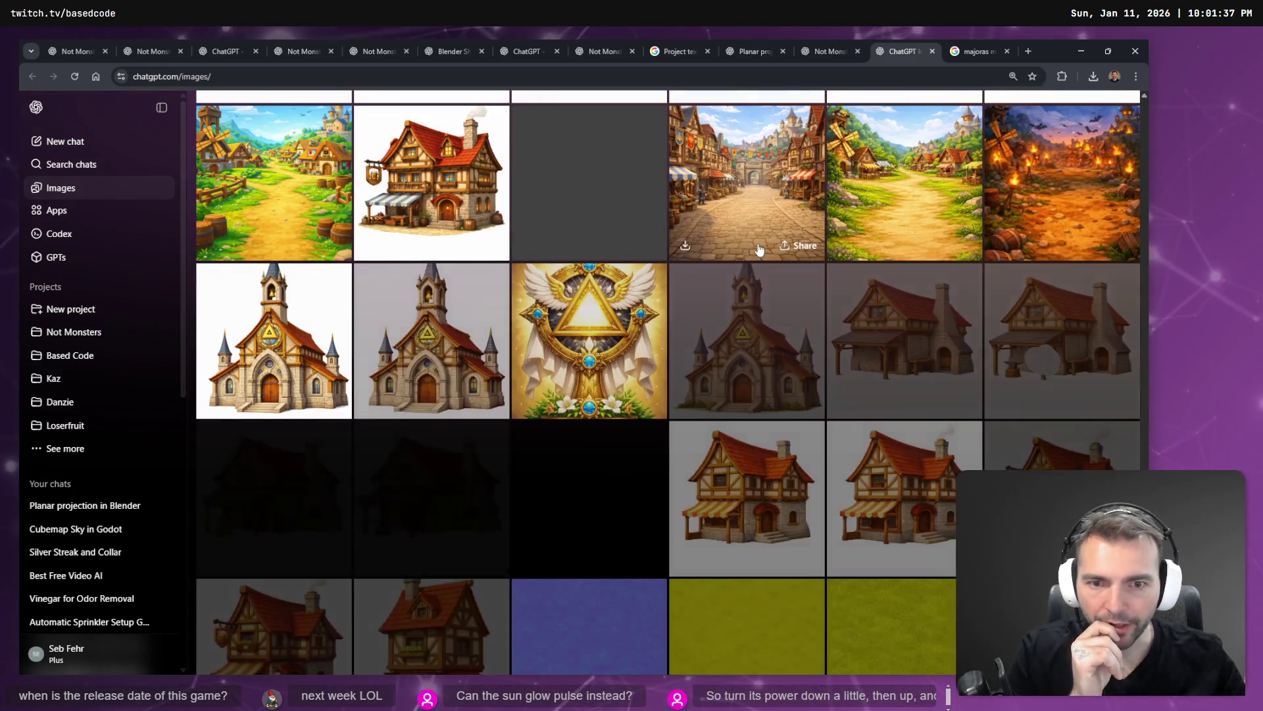
scroll(762, 250, down, 5)
scroll(764, 250, down, 10)
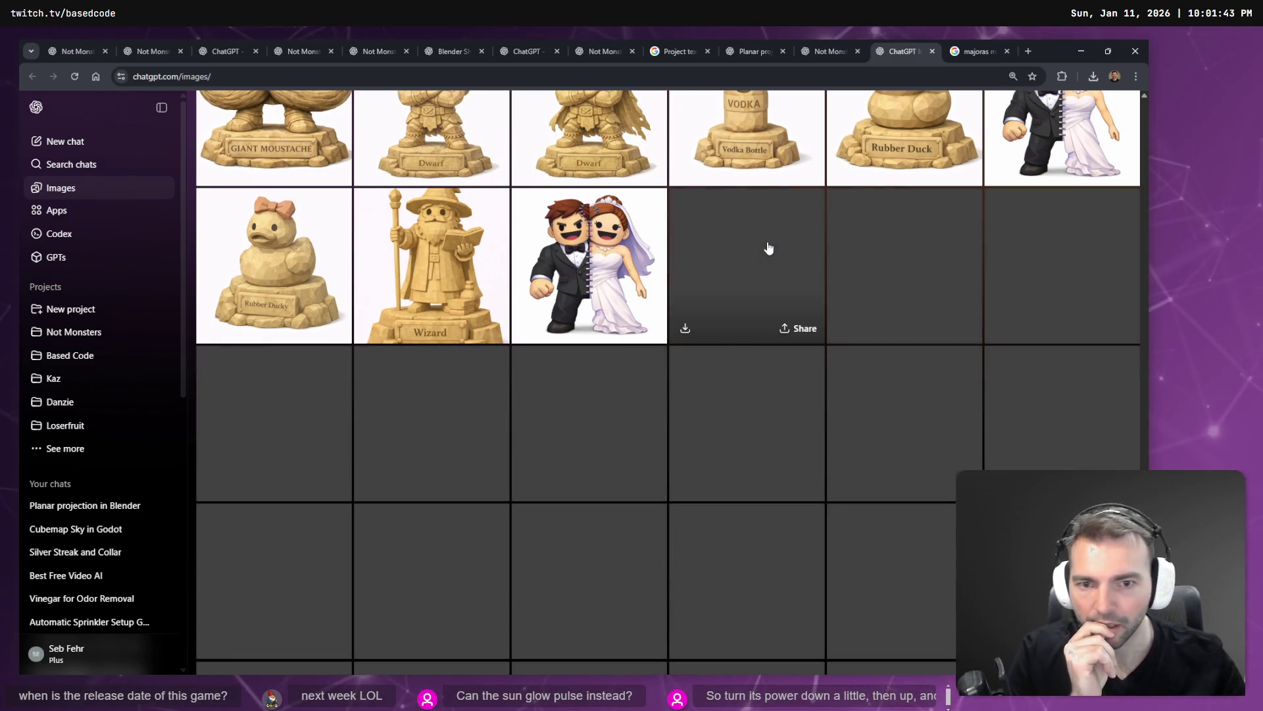
scroll(765, 231, down, 10)
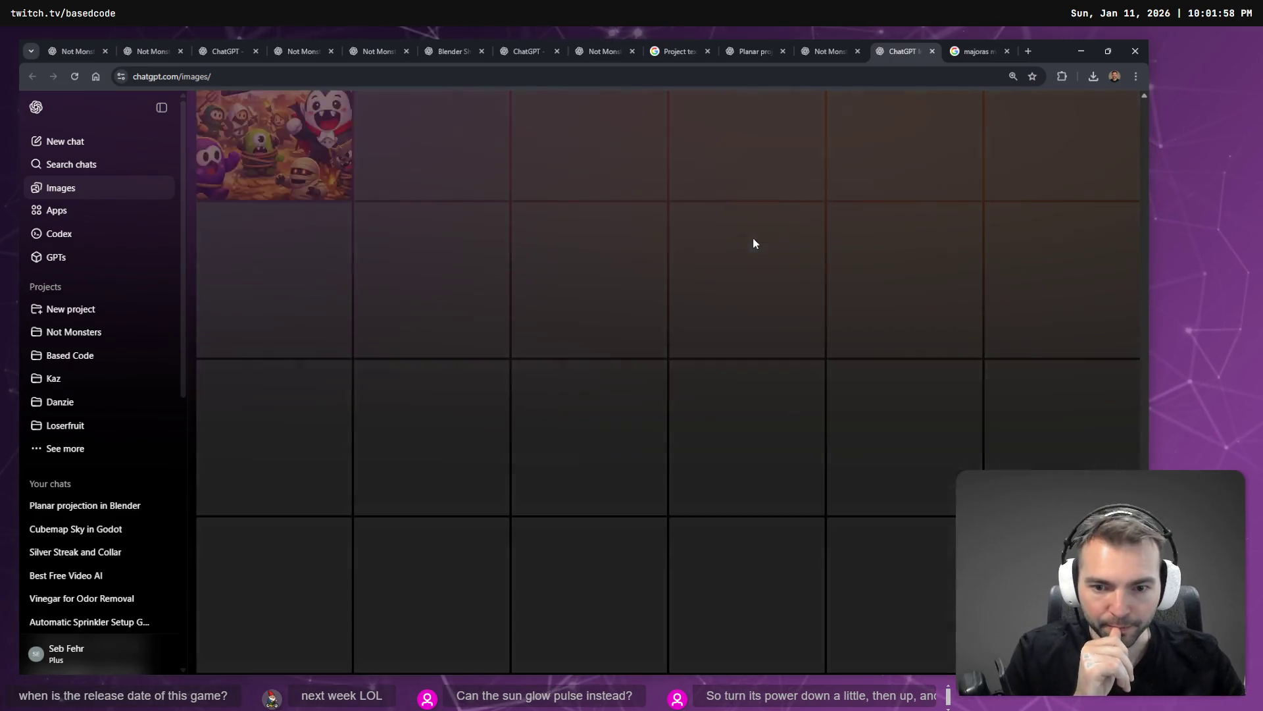
scroll(754, 243, down, 7)
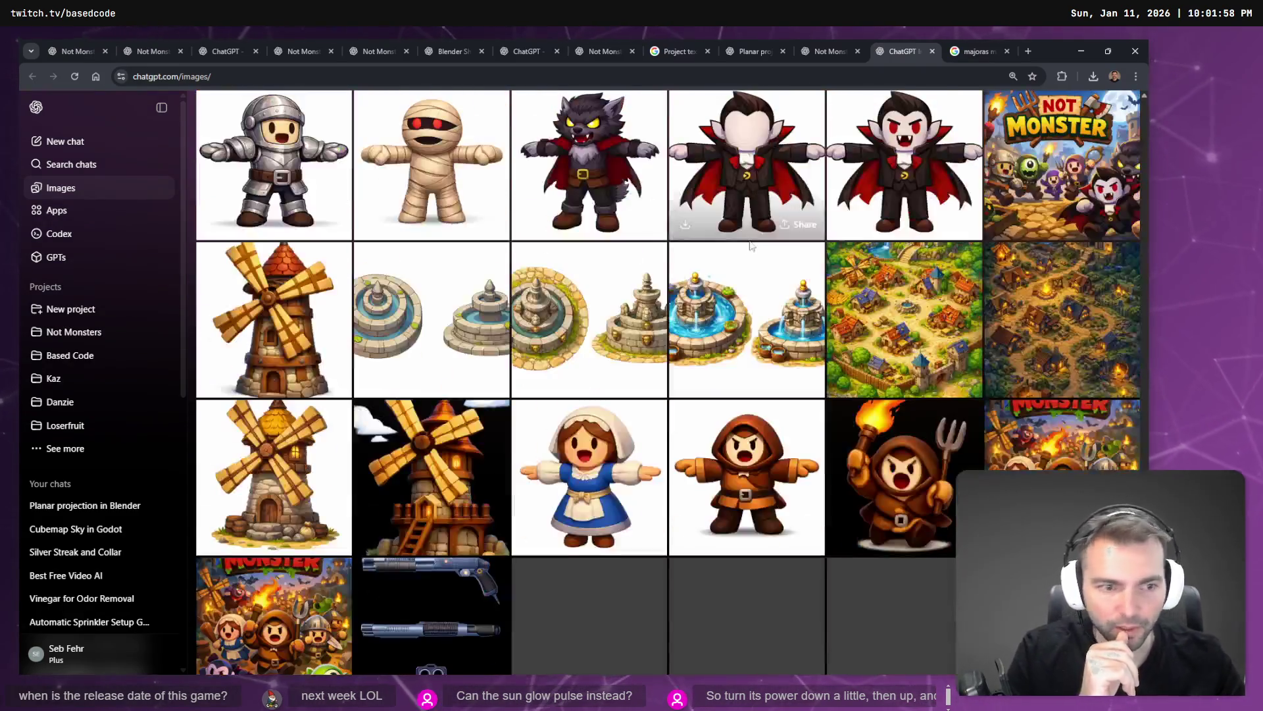
scroll(751, 244, down, 3)
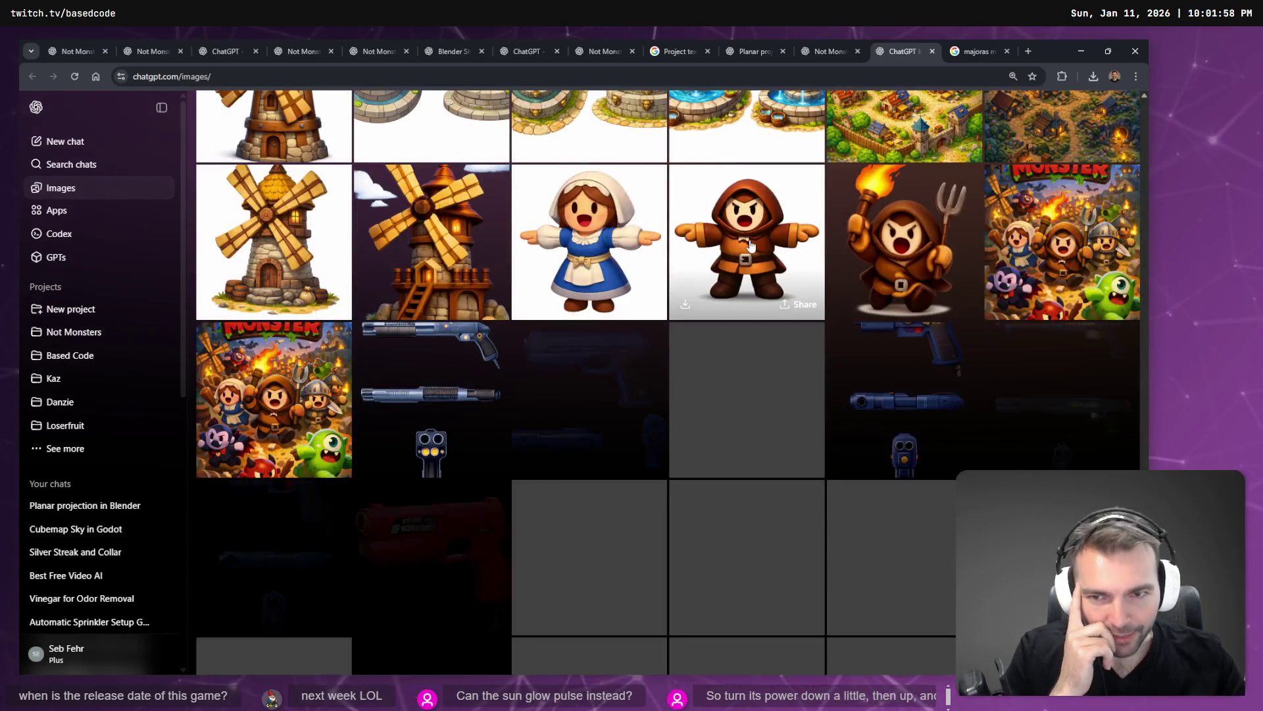
scroll(750, 245, down, 5)
scroll(757, 244, up, 15)
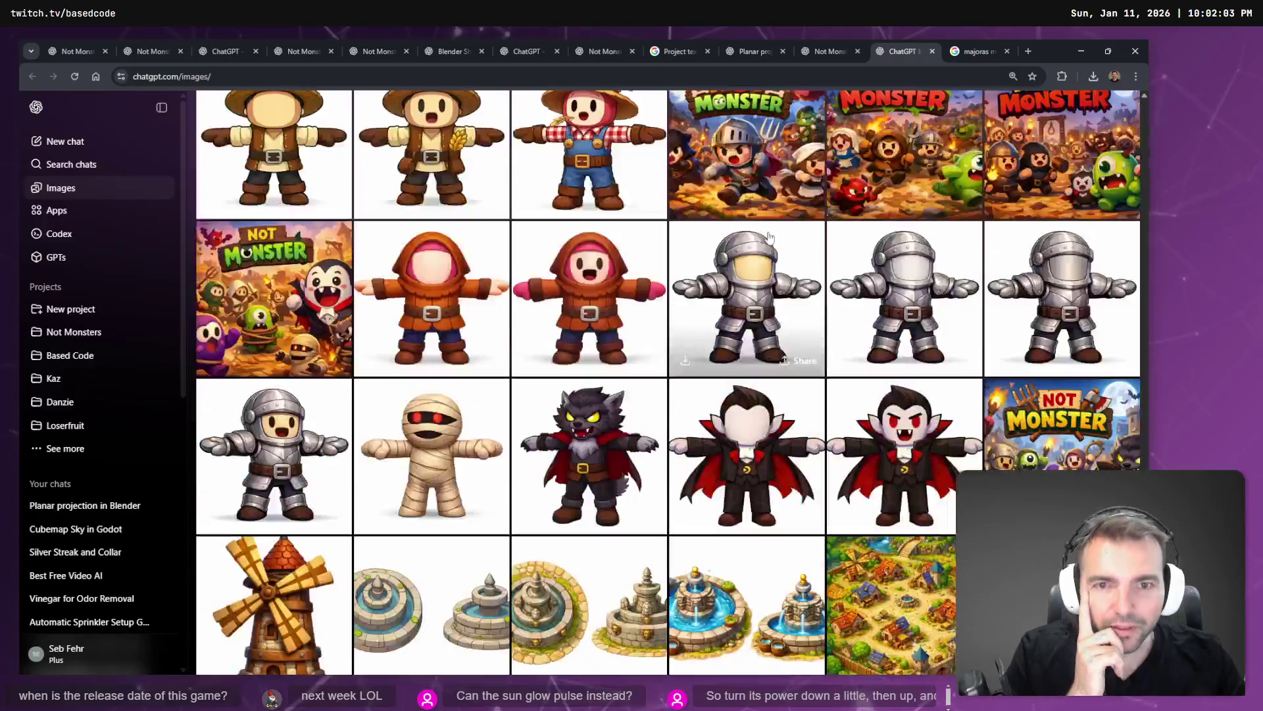
scroll(771, 241, up, 15)
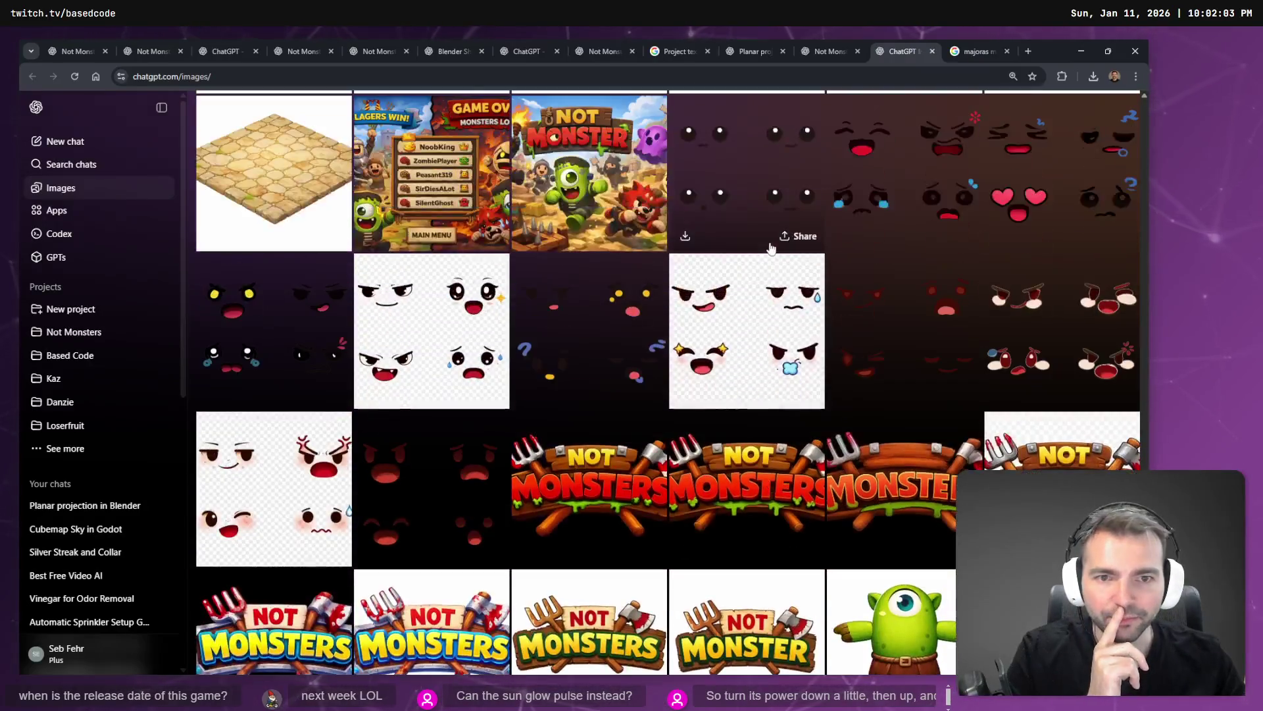
scroll(768, 238, up, 20)
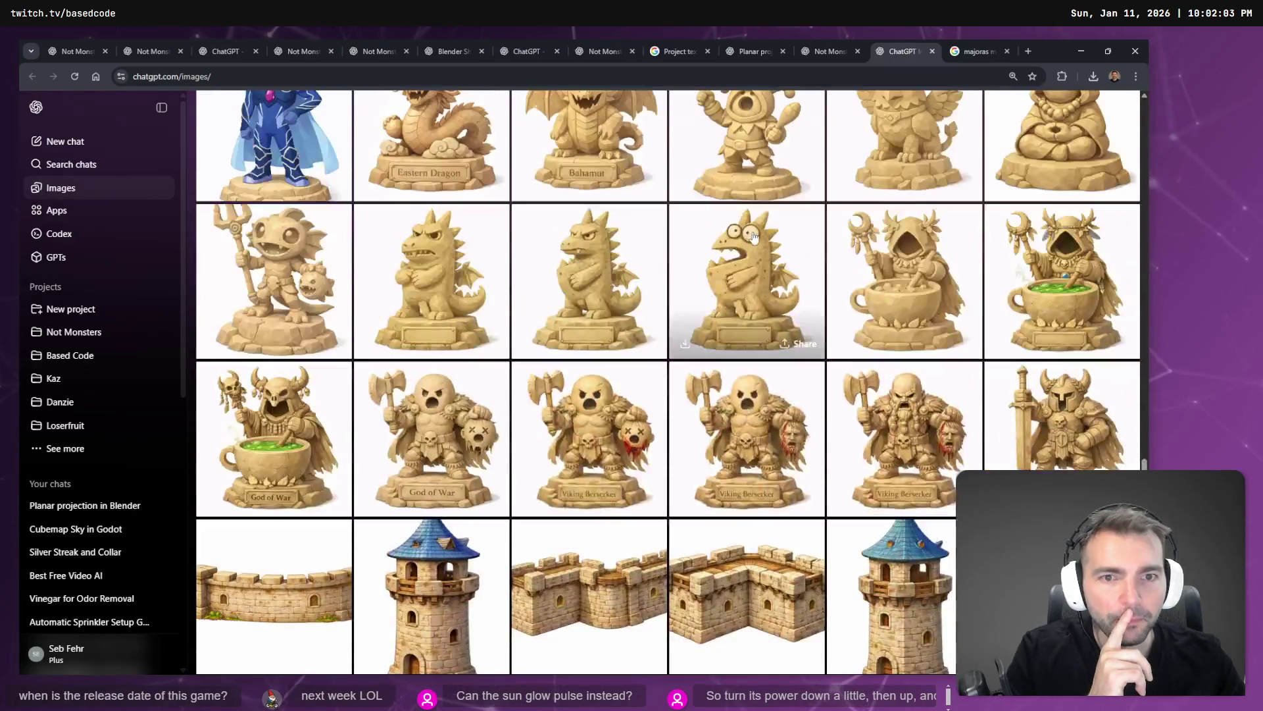
scroll(763, 241, up, 20)
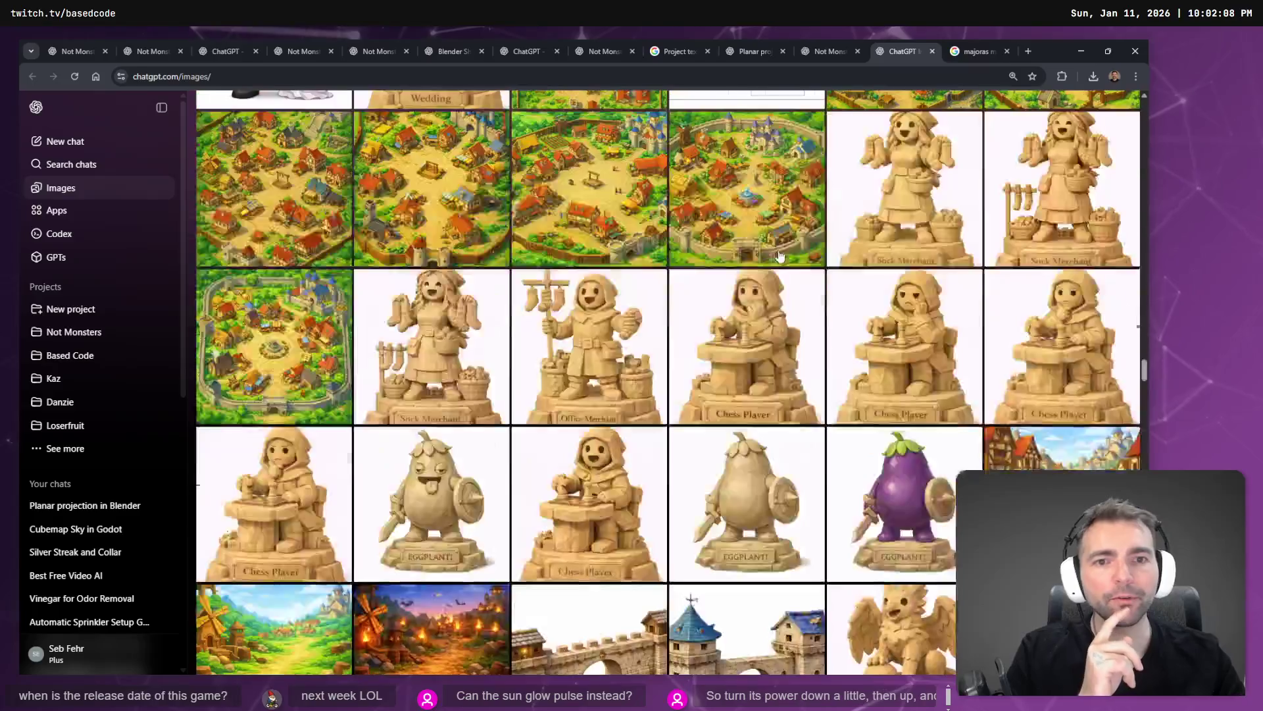
scroll(775, 246, up, 20)
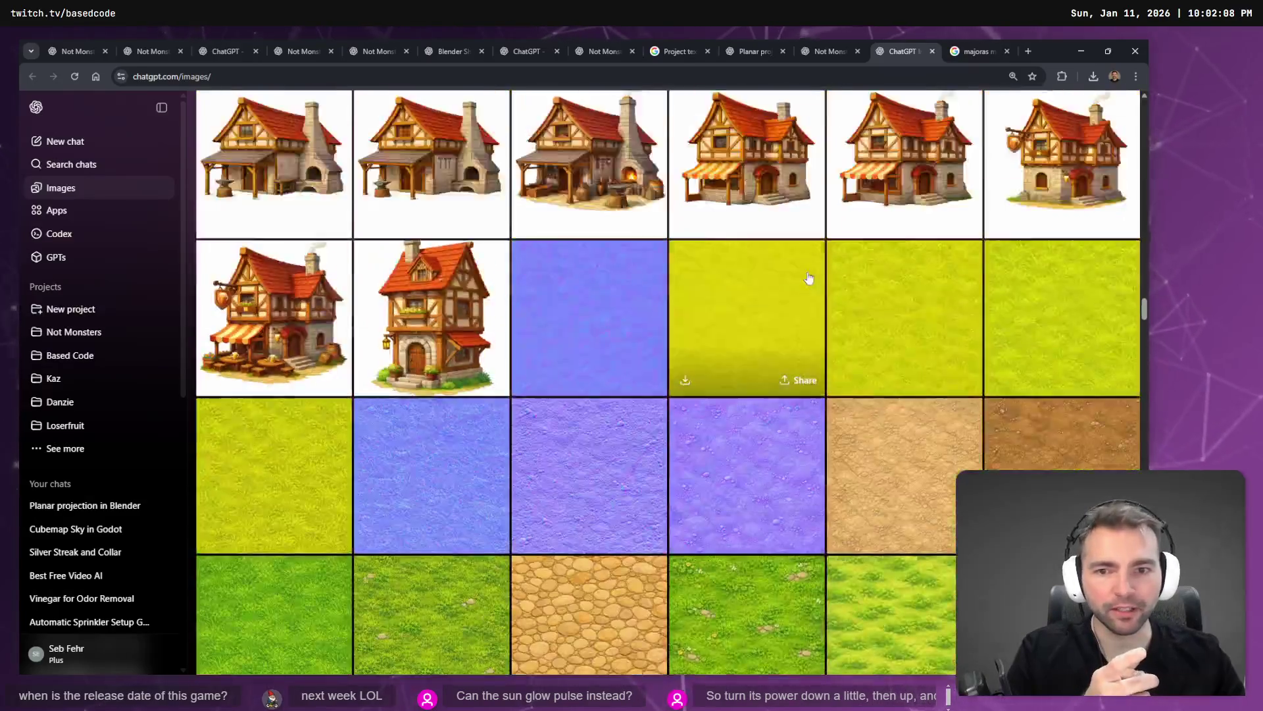
scroll(813, 276, up, 10)
scroll(811, 270, down, 5)
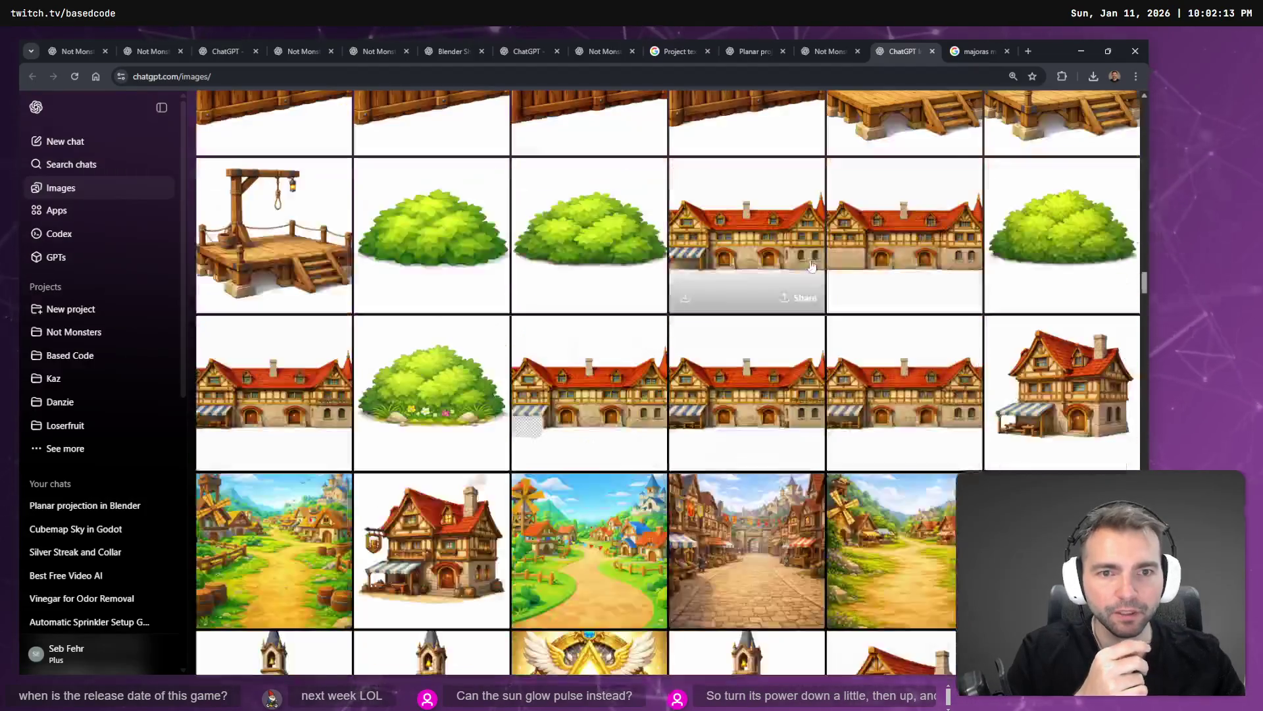
scroll(813, 264, up, 20)
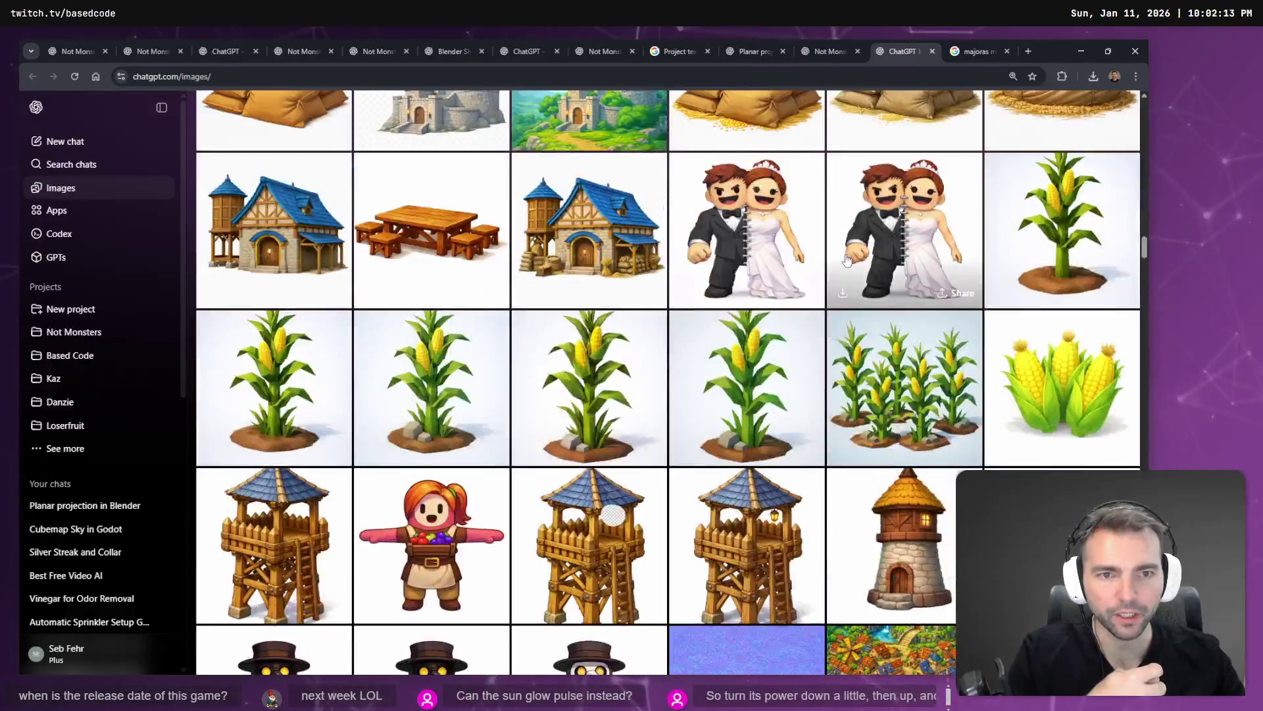
scroll(842, 258, up, 12)
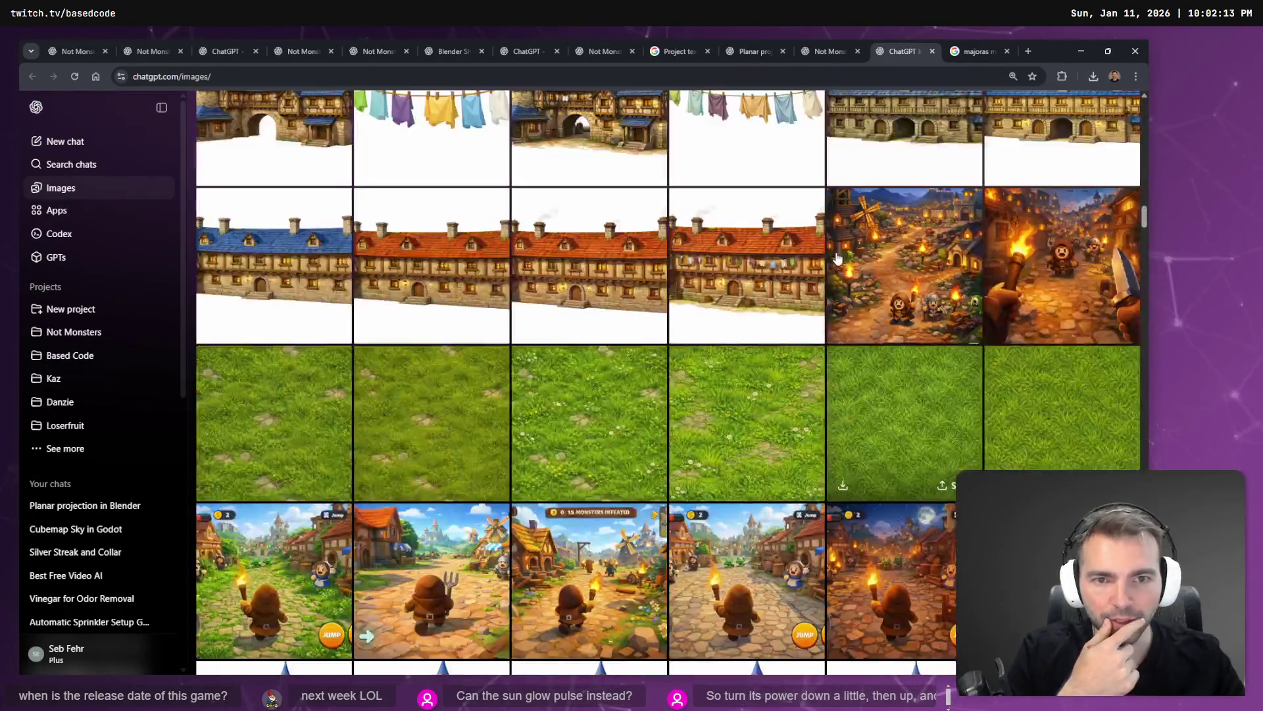
scroll(838, 256, up, 15)
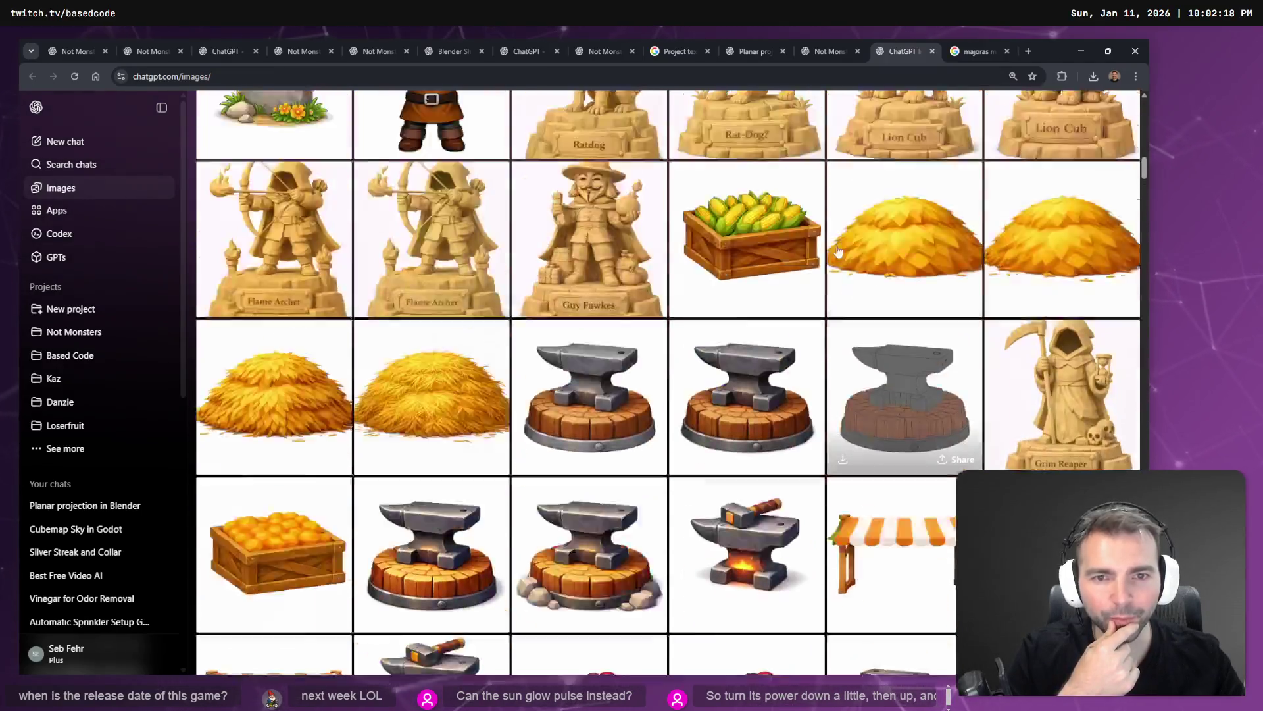
scroll(839, 251, up, 15)
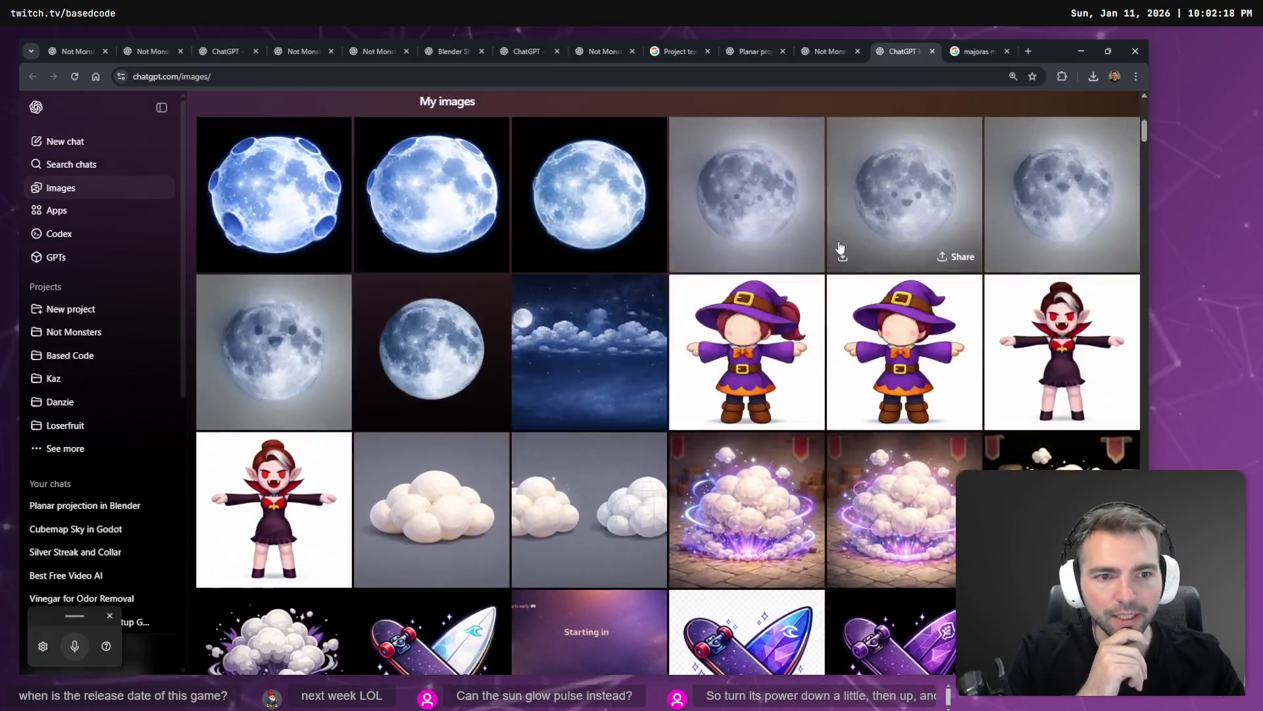
scroll(840, 246, up, 3)
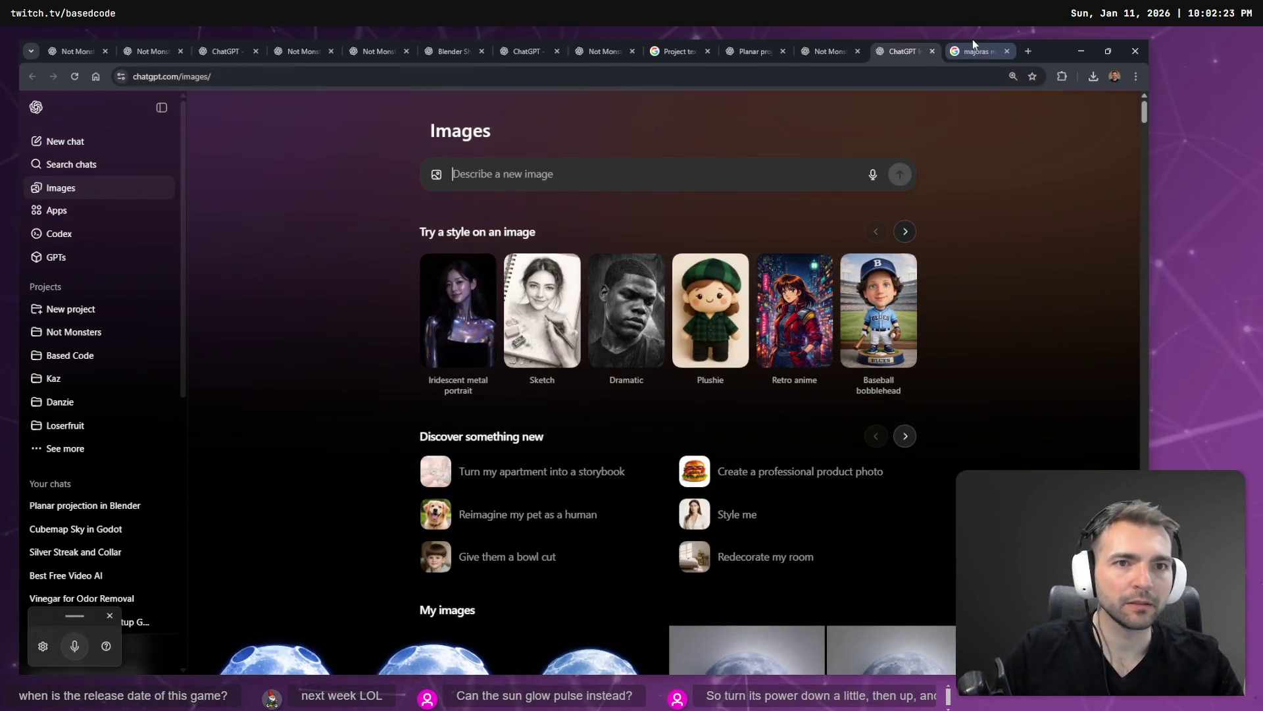
Glance at the moon reference search results, then bring the running game back
click(972, 39)
key(ctrl+shift+Tab)
key(alt+Tab)
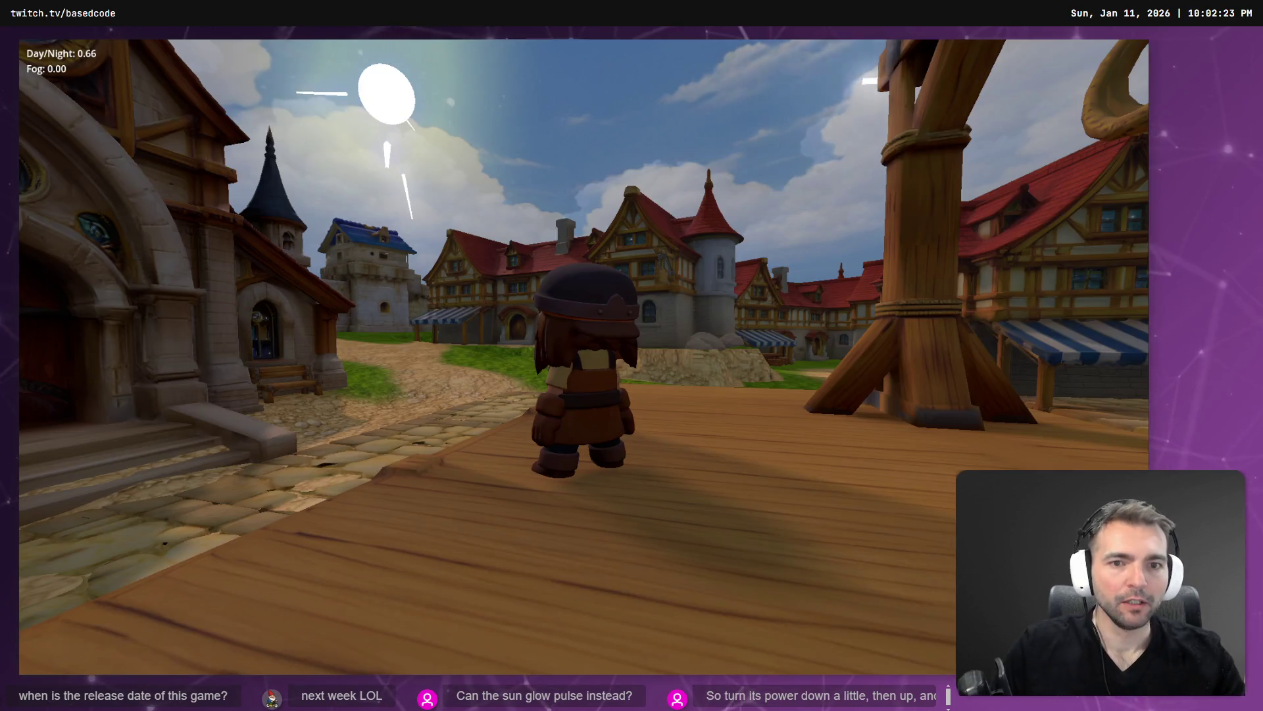
Walk onto the wooden platform and compare the game's sun with ChatGPT's radiant sun image
key(s)
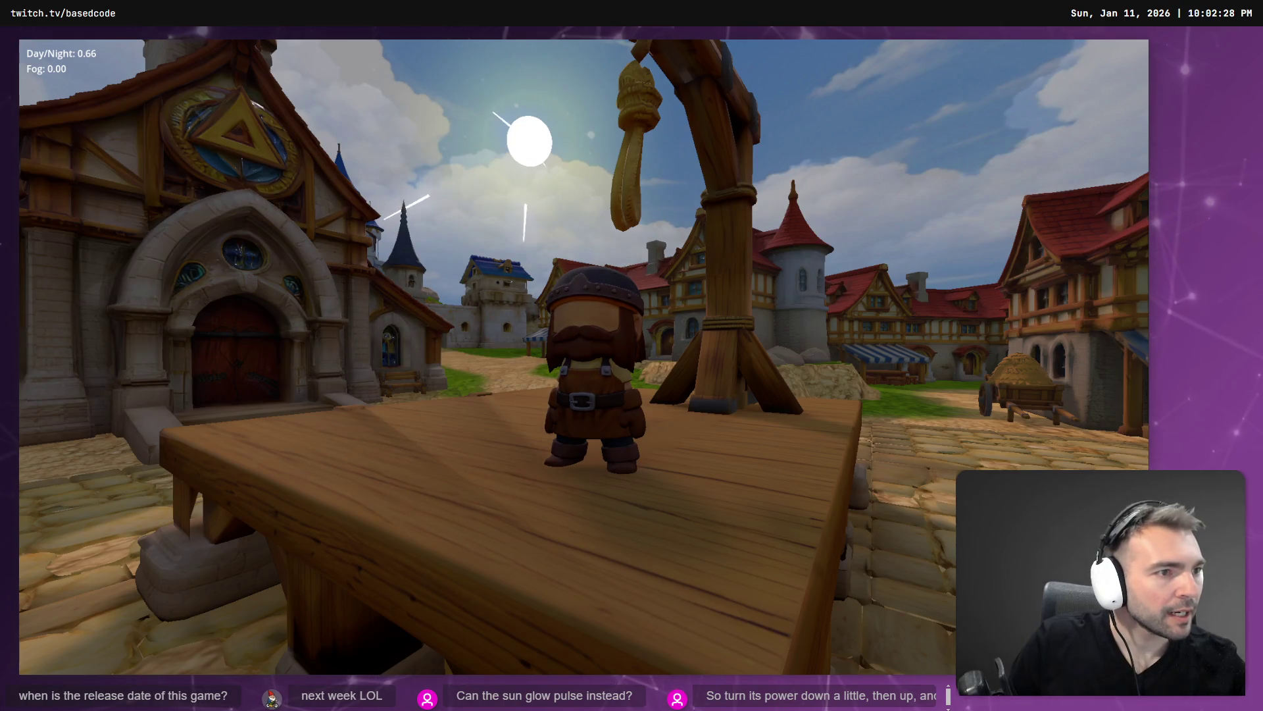
key(alt+Tab)
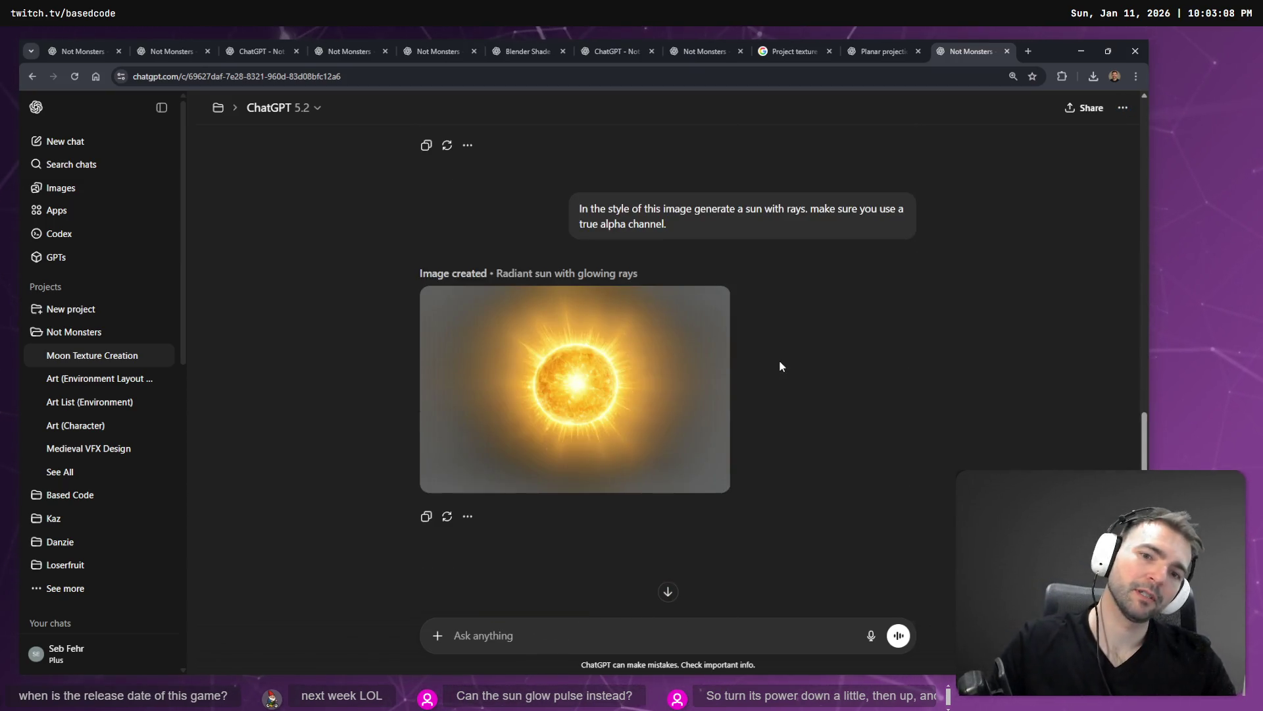
key(alt+Tab)
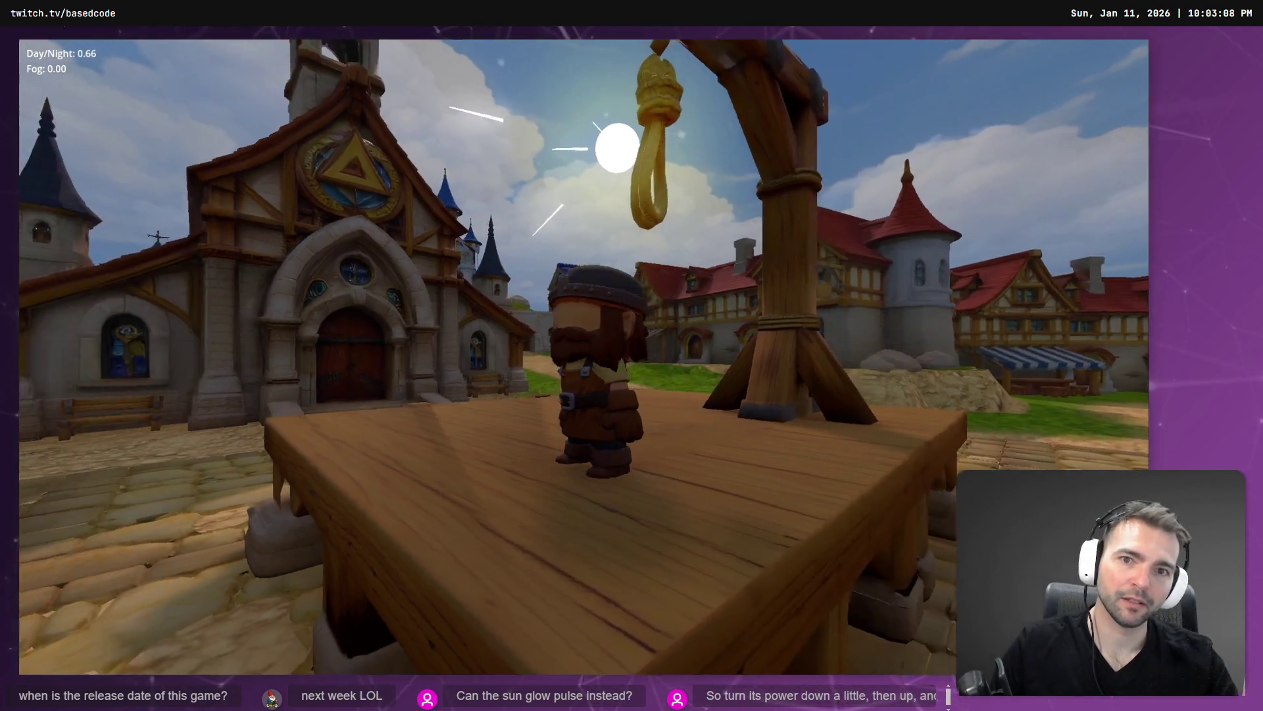
key(alt+Tab)
key(alt+Tab)
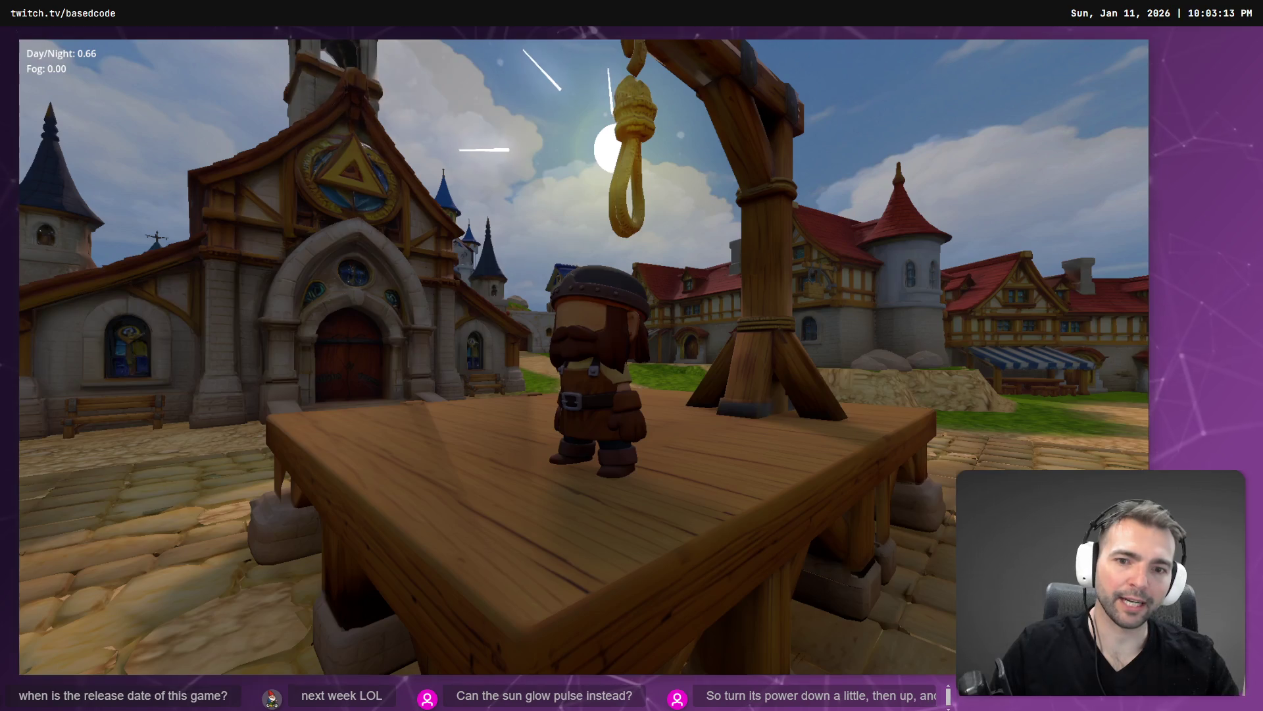
key(alt+Tab)
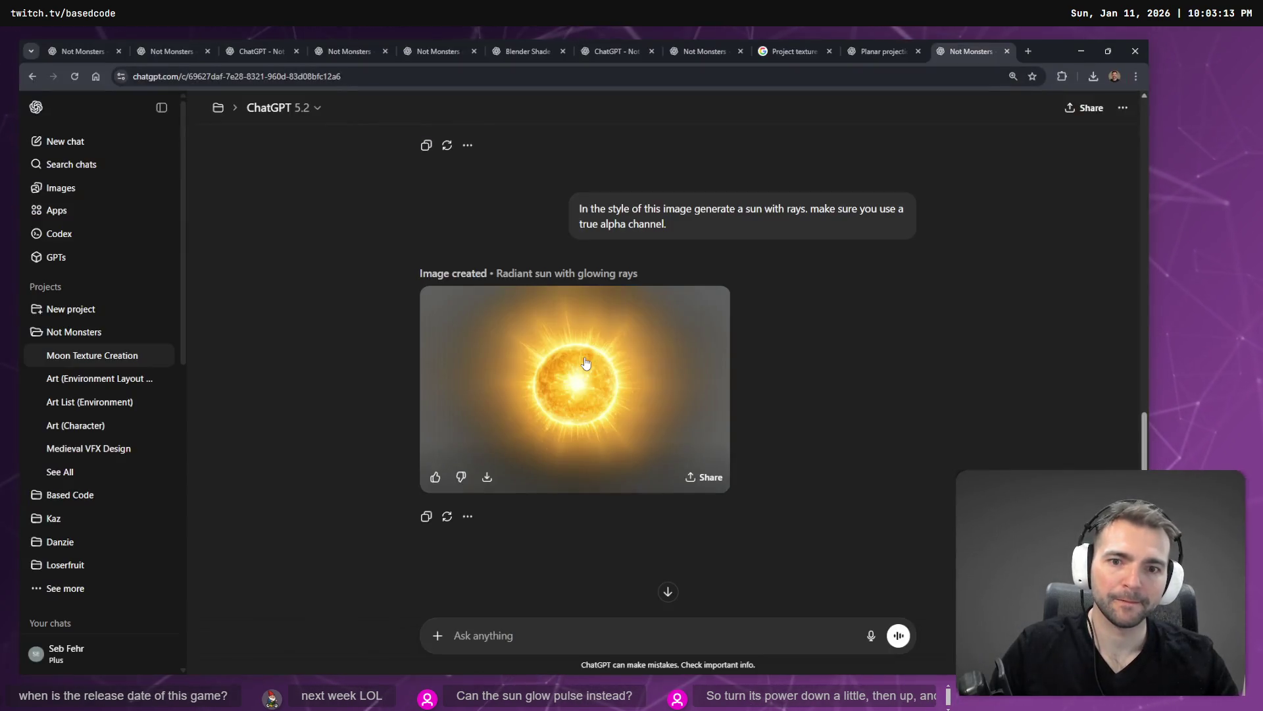
key(alt+Tab)
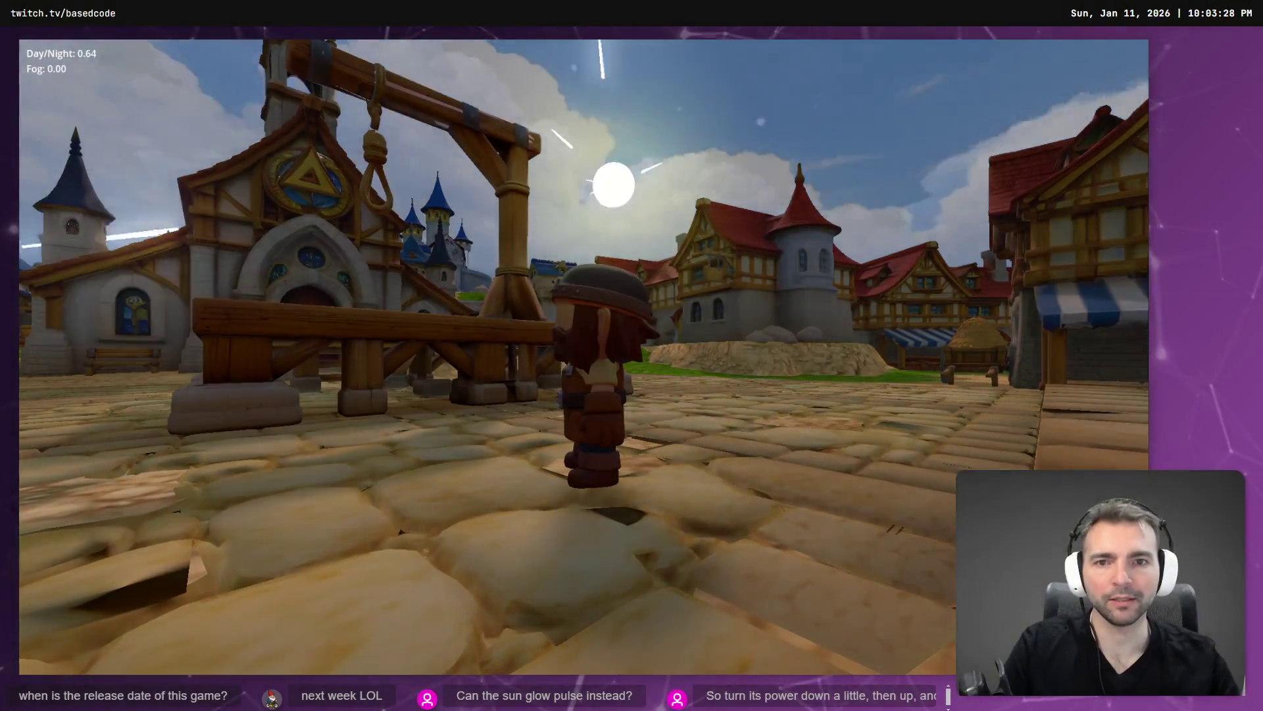
key(alt+Tab)
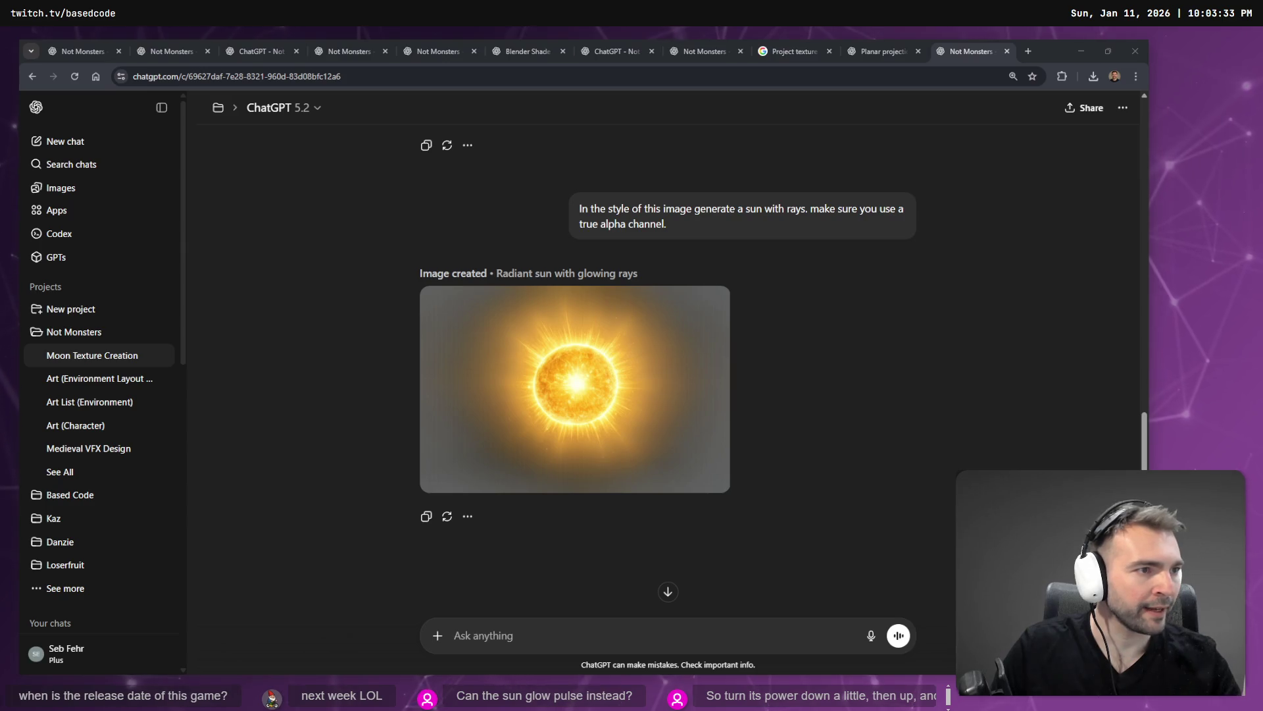
key(alt+Tab)
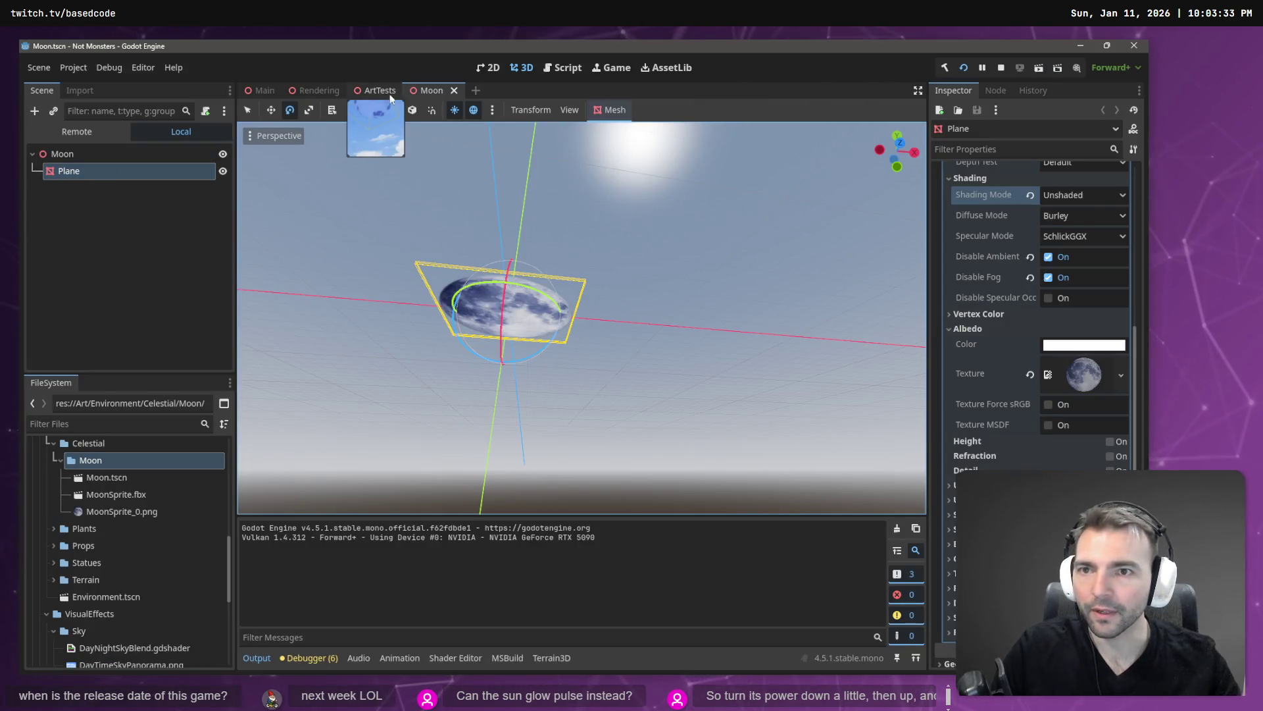
In the Rendering scene, delete the sun's GPUParticles3D node and rename SunMeshInstance3D to Sun
click(309, 90)
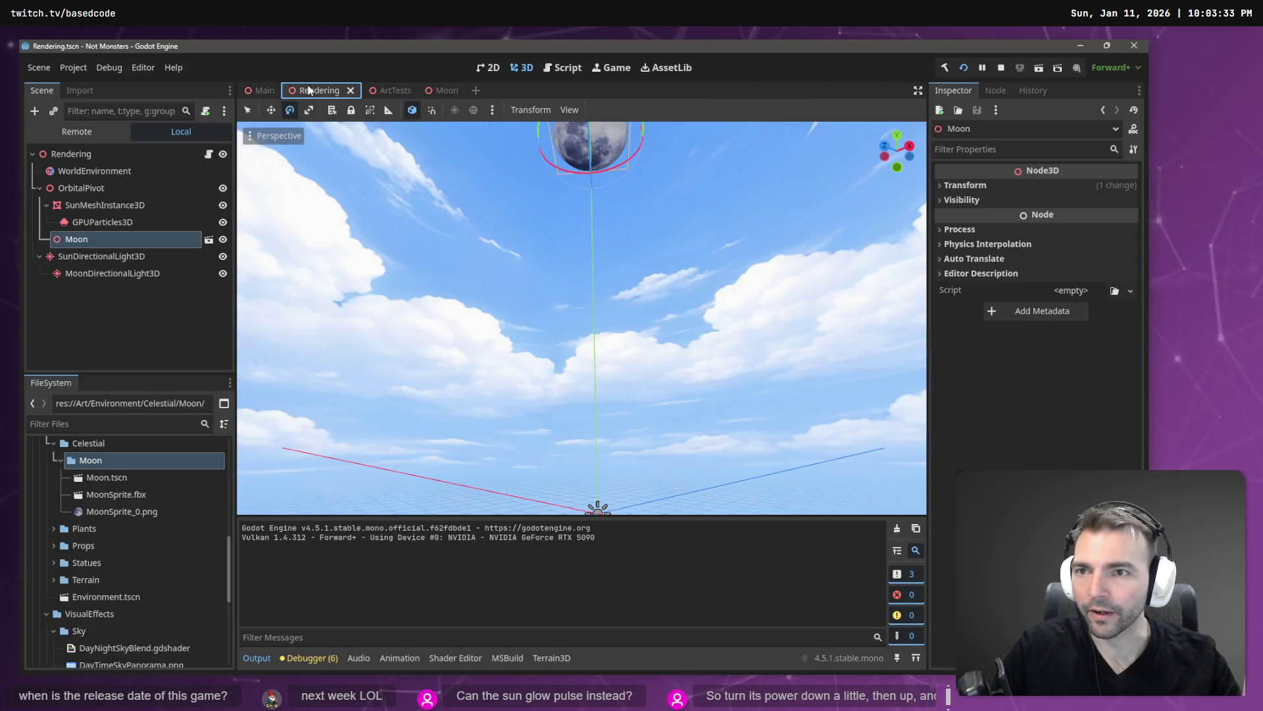
click(104, 221)
click(104, 209)
click(106, 222)
key(Delete)
key(Return)
click(104, 208)
text(Sun)
key(Return)
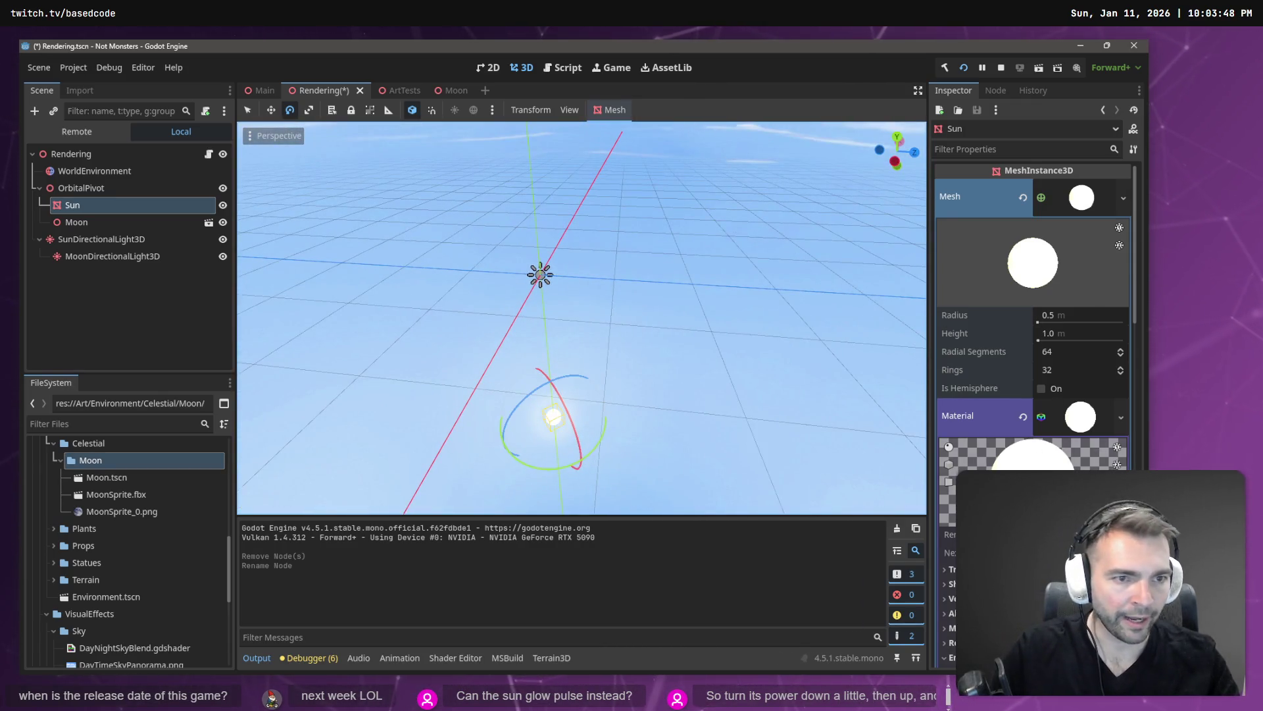
Check the OrbitalPivot node, then reselect Sun and find its Transform position
scroll(1061, 298, down, 10)
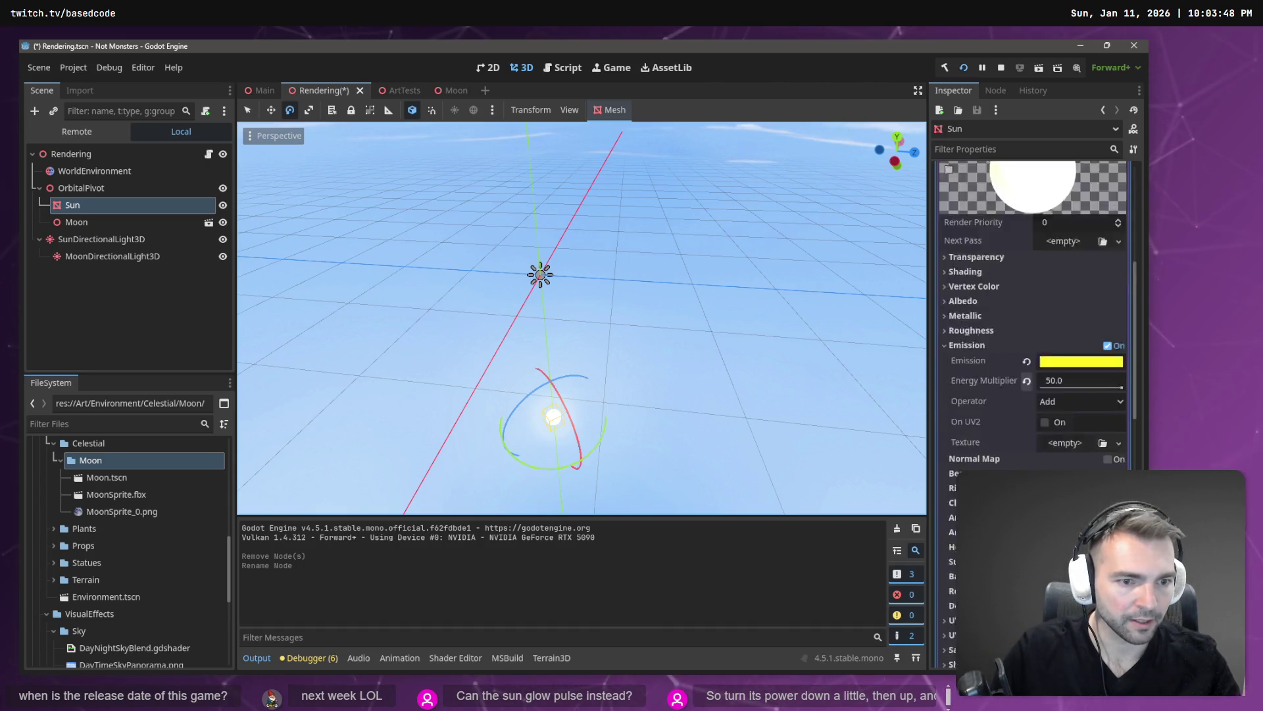
scroll(1033, 296, down, 5)
scroll(944, 299, up, 3)
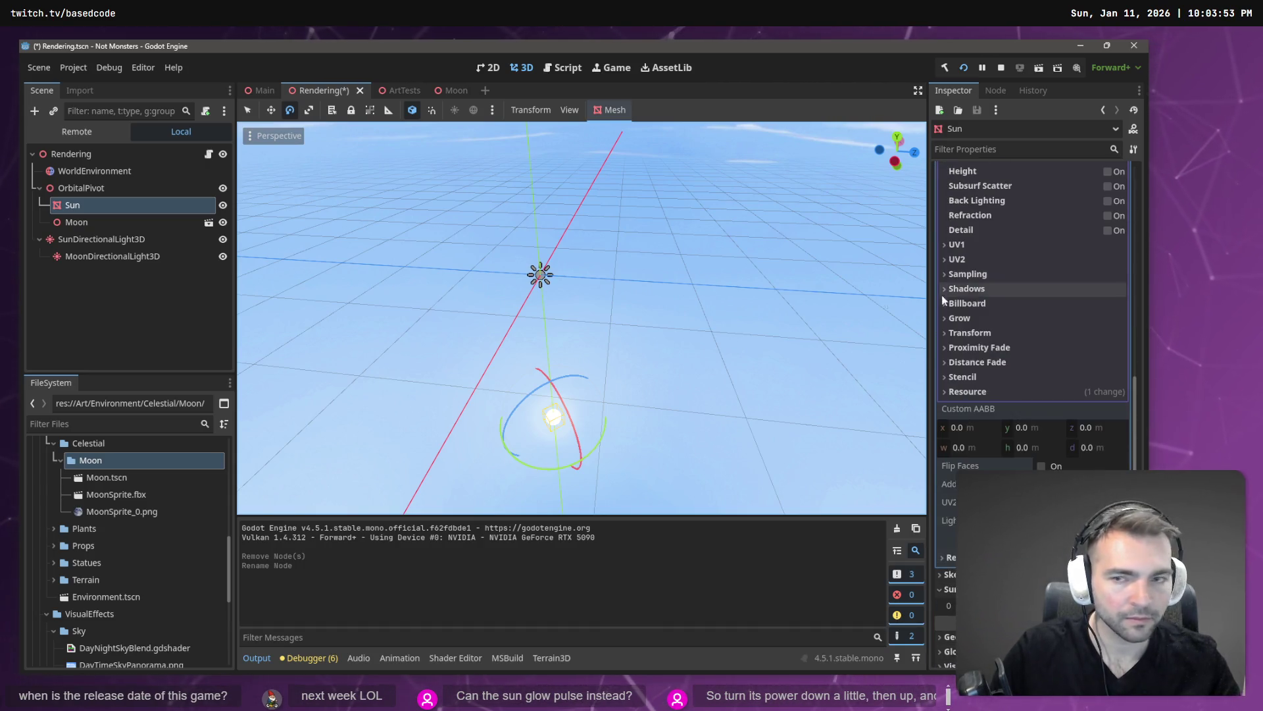
click(71, 188)
click(72, 205)
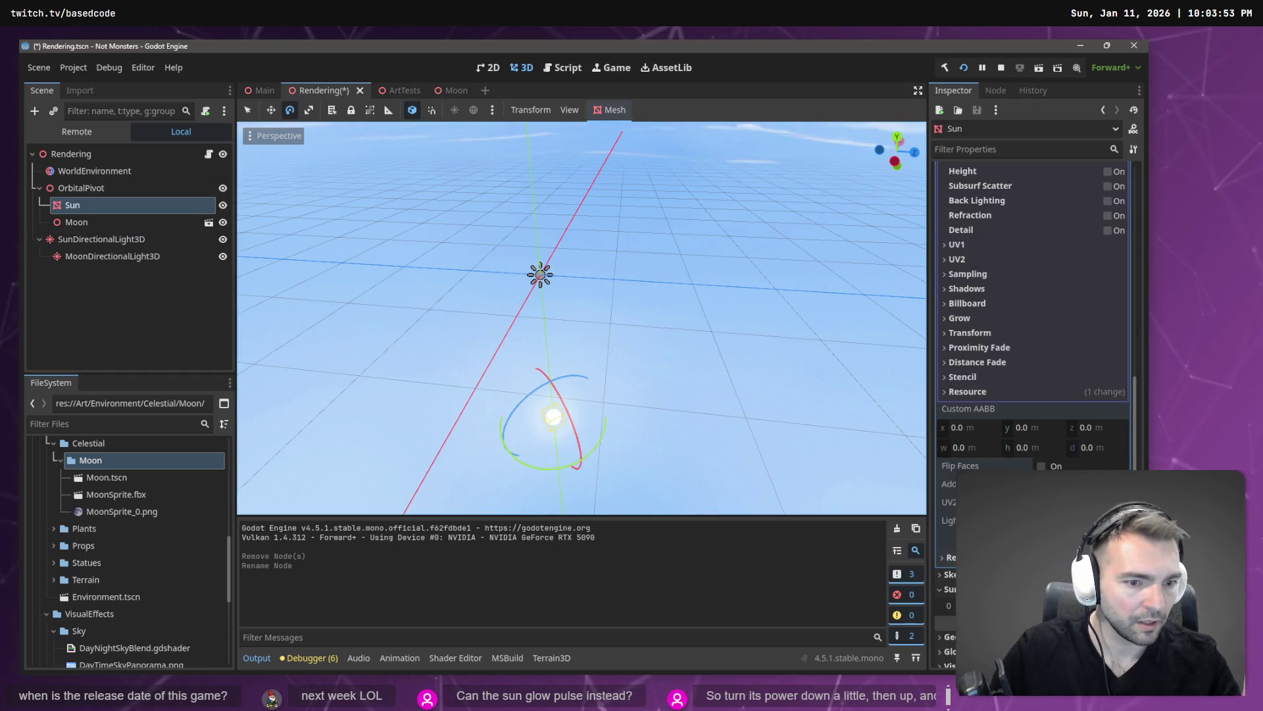
scroll(1004, 395, up, 8)
scroll(989, 266, down, 3)
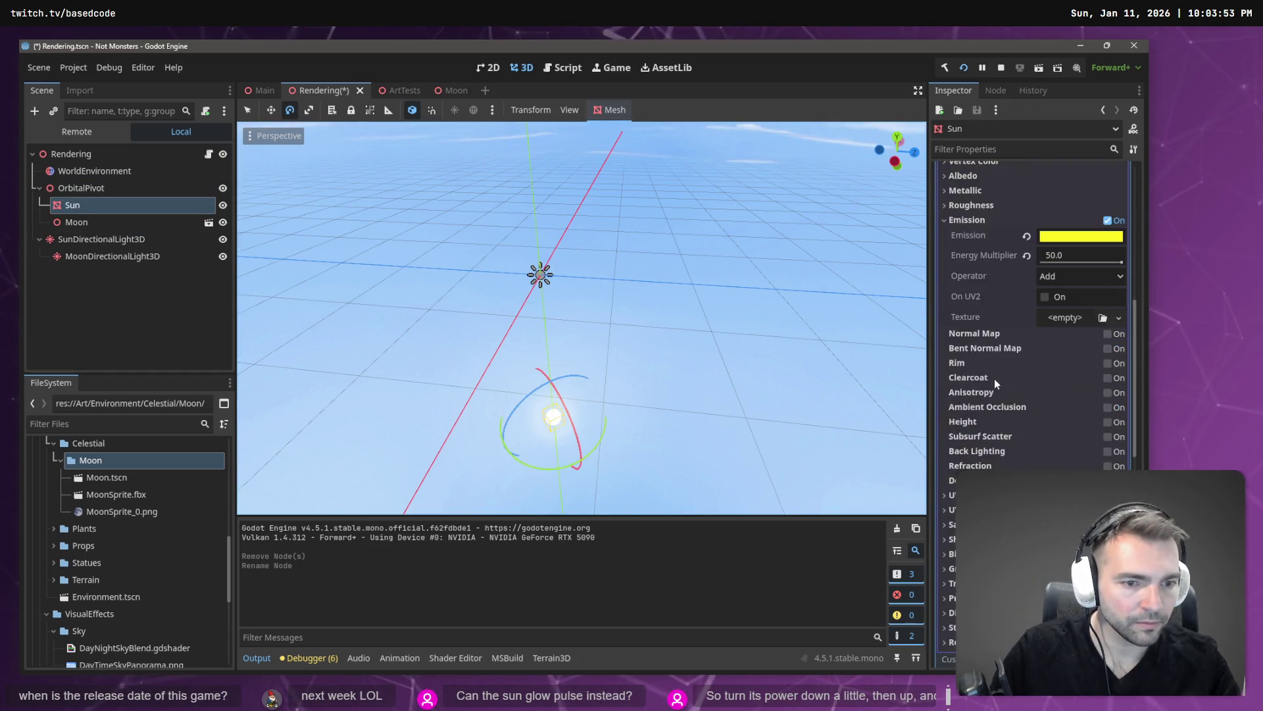
scroll(995, 382, down, 4)
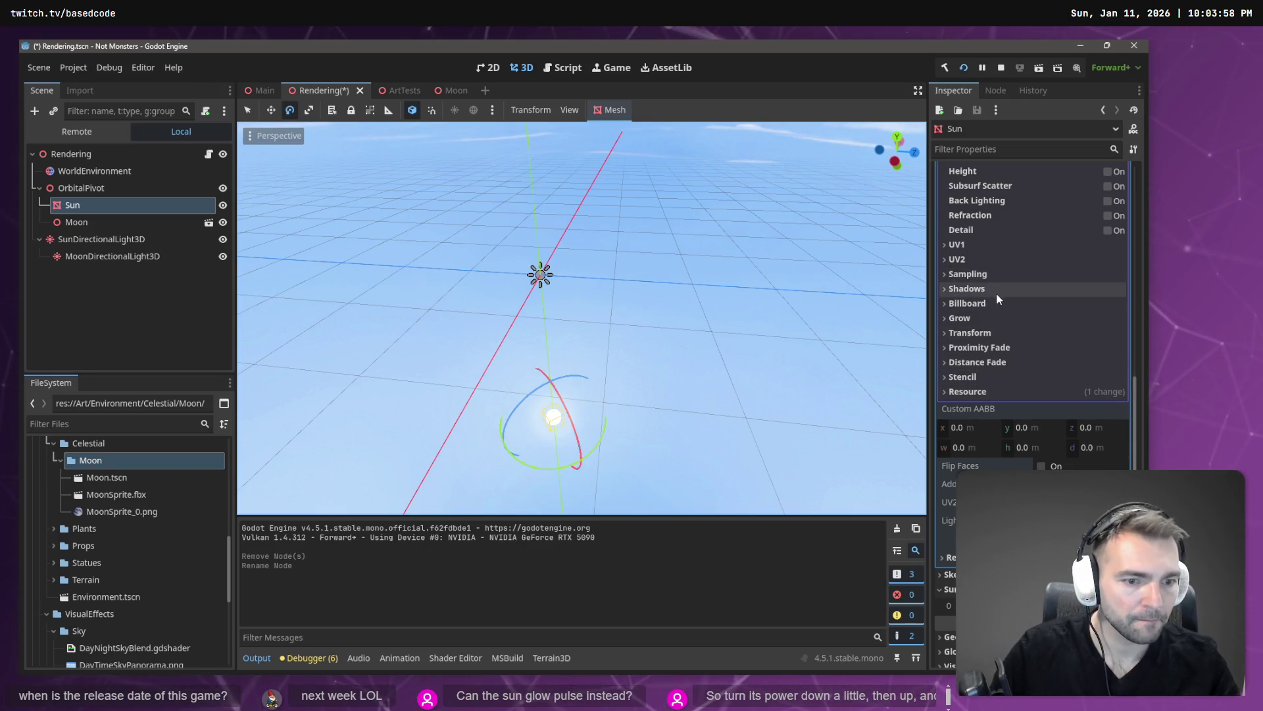
scroll(998, 300, down, 2)
scroll(1007, 430, down, 2)
scroll(978, 457, up, 3)
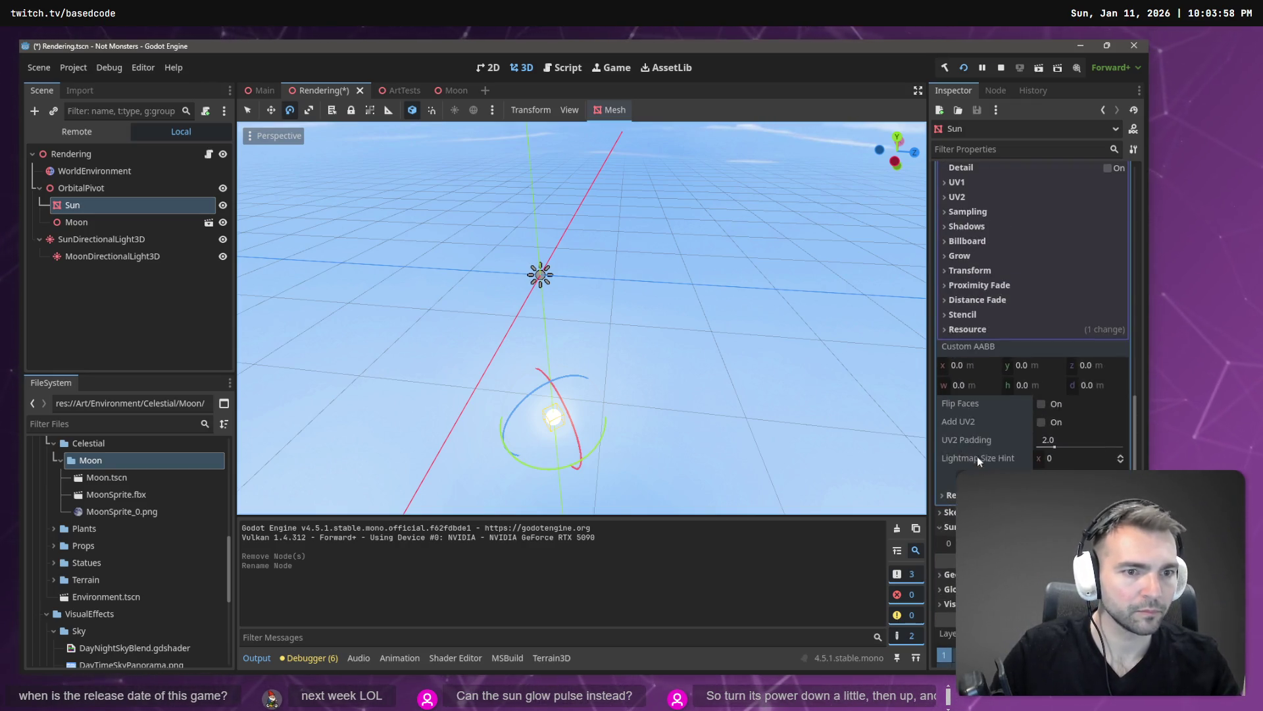
scroll(971, 421, down, 5)
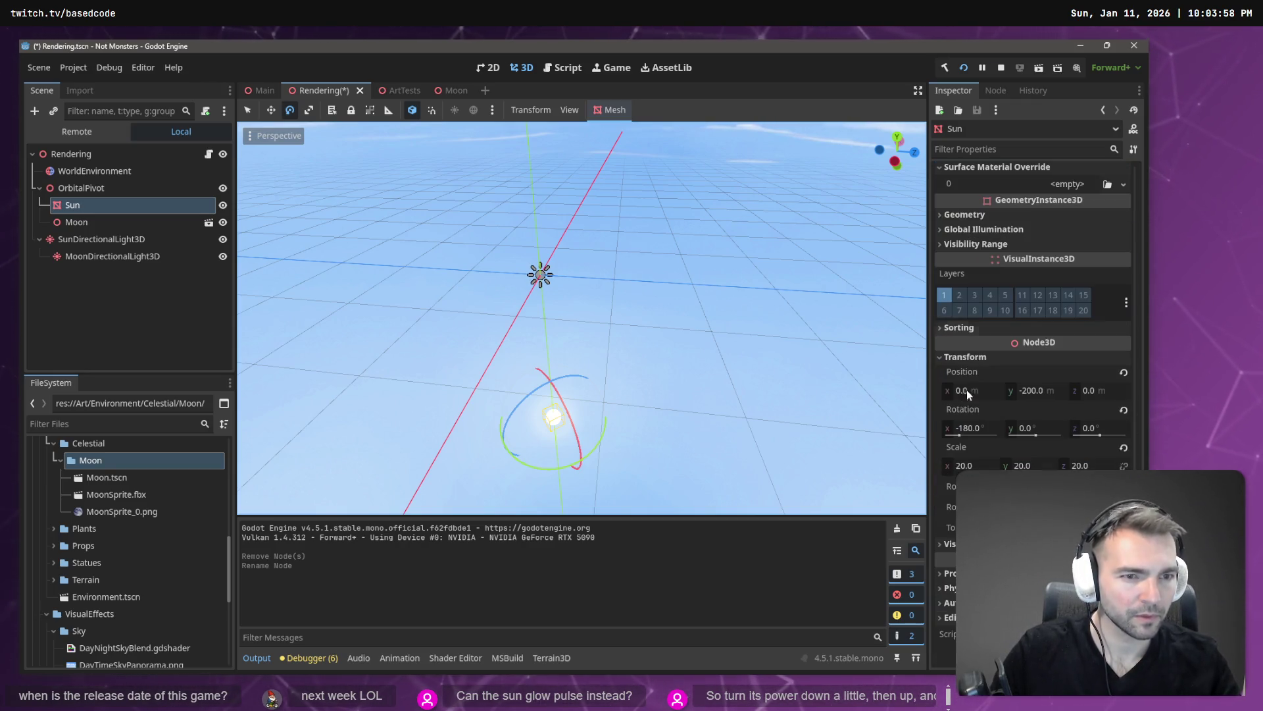
Set the Sun's position Y to -300 m, save the Rendering scene, and launch the game
click(1037, 393)
text(3)
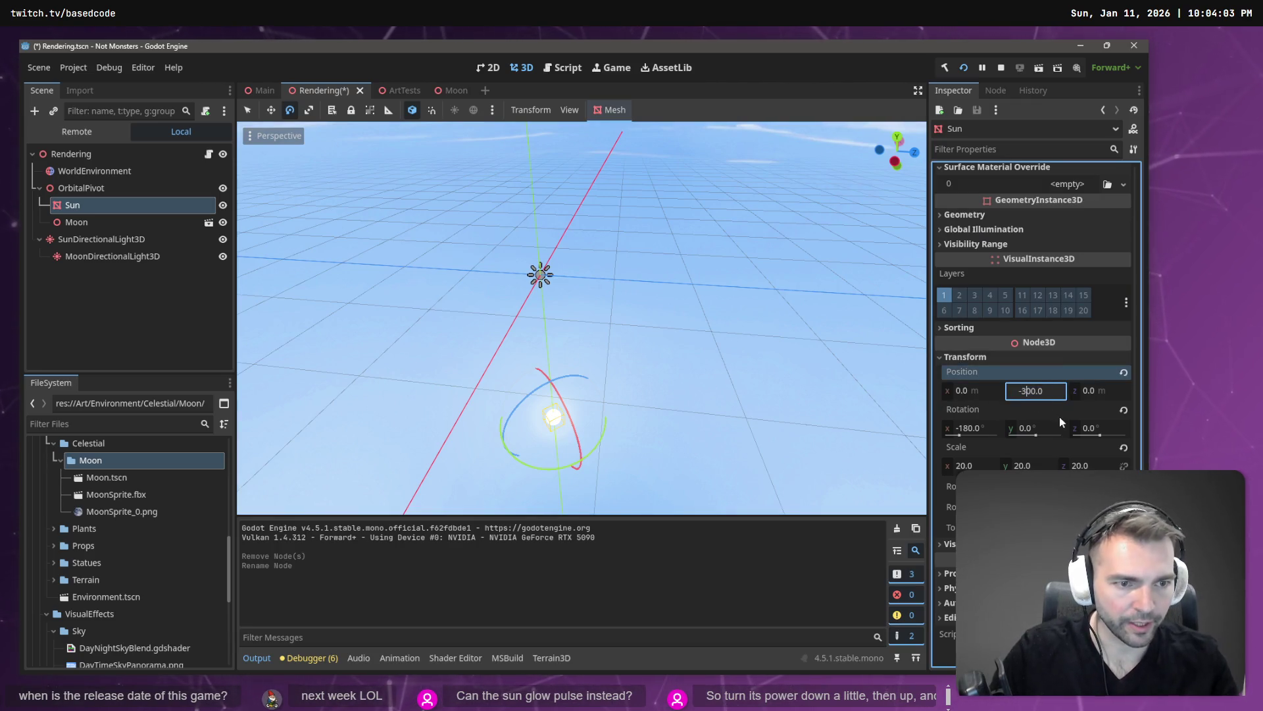
key(Return)
key(ctrl+s)
key(F5)
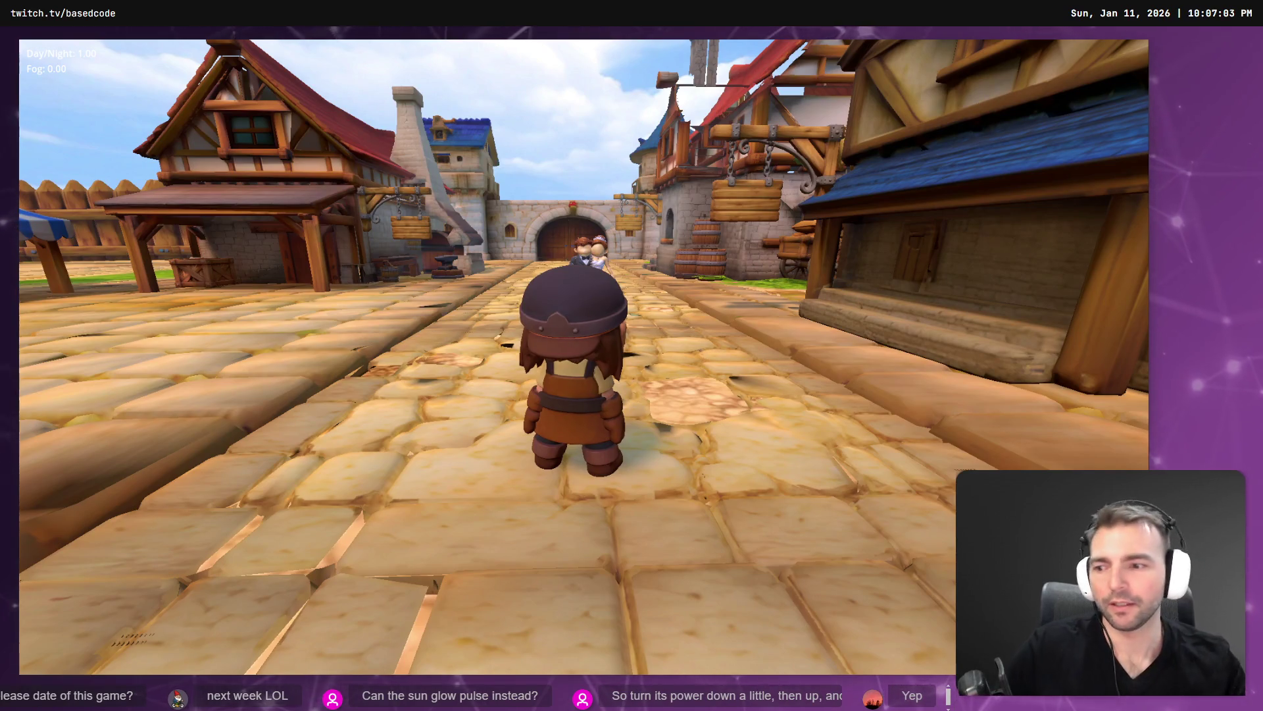
Stop the daytime test run with F8 after walking around the village
key(F8)
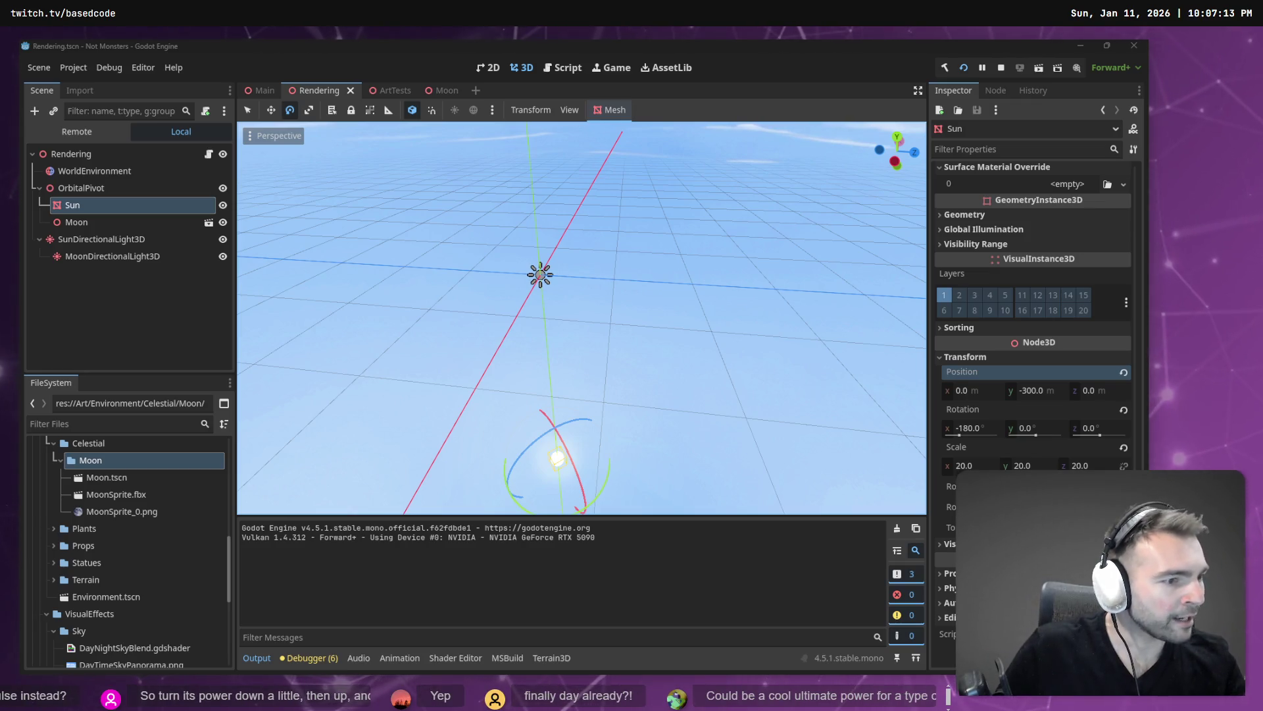
Bring up DayNightCycle.cs in Rider and highlight the usages of deltaSeconds
key(alt+Tab)
scroll(786, 378, down, 6)
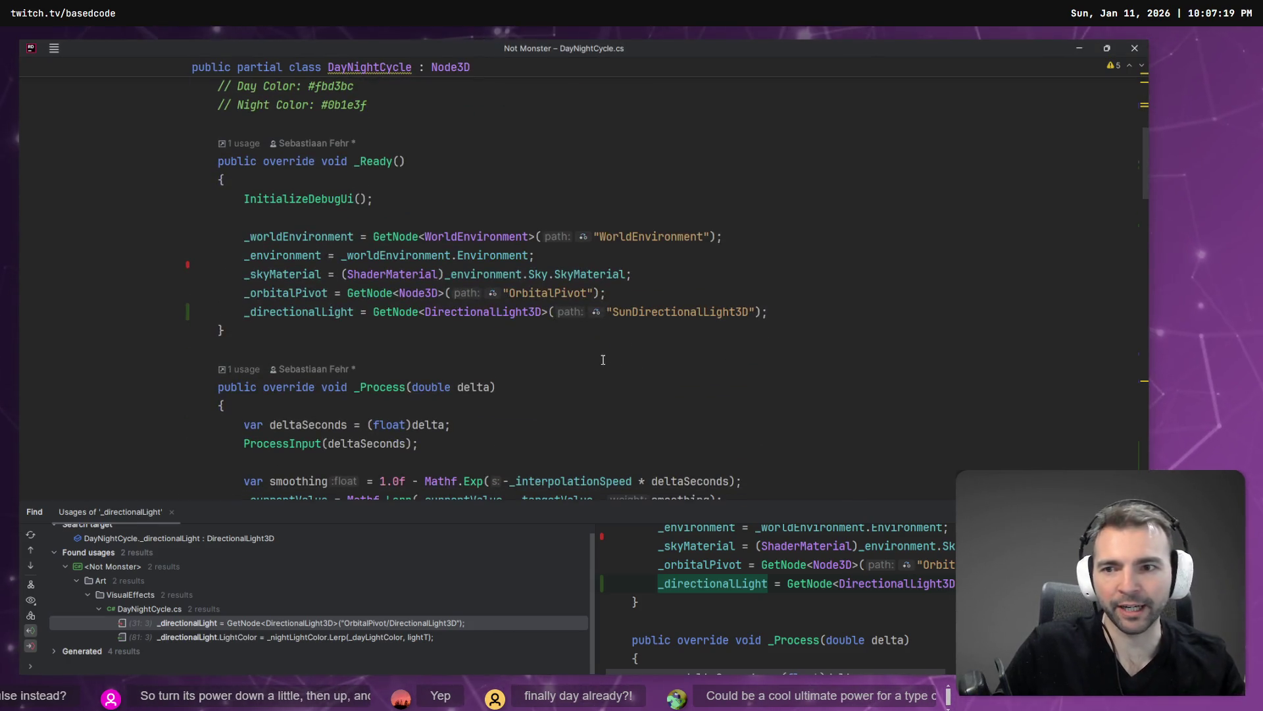
scroll(311, 323, down, 4)
click(302, 199)
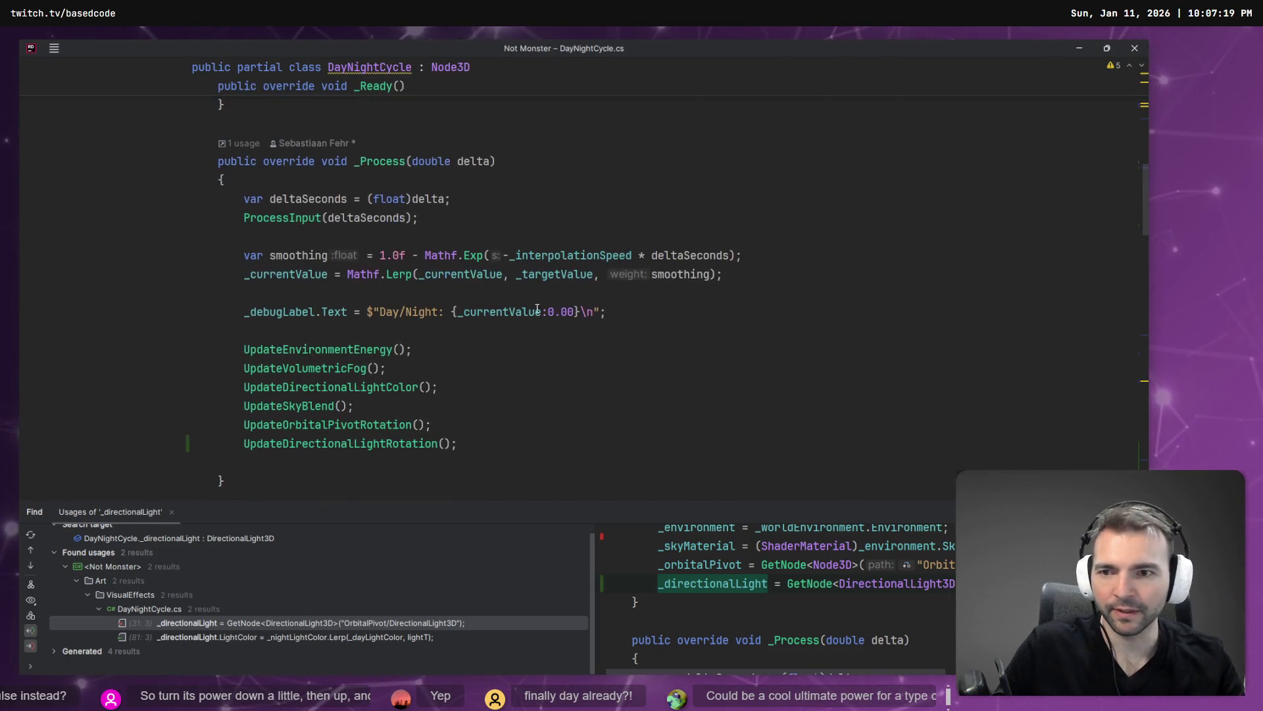
scroll(323, 211, down, 15)
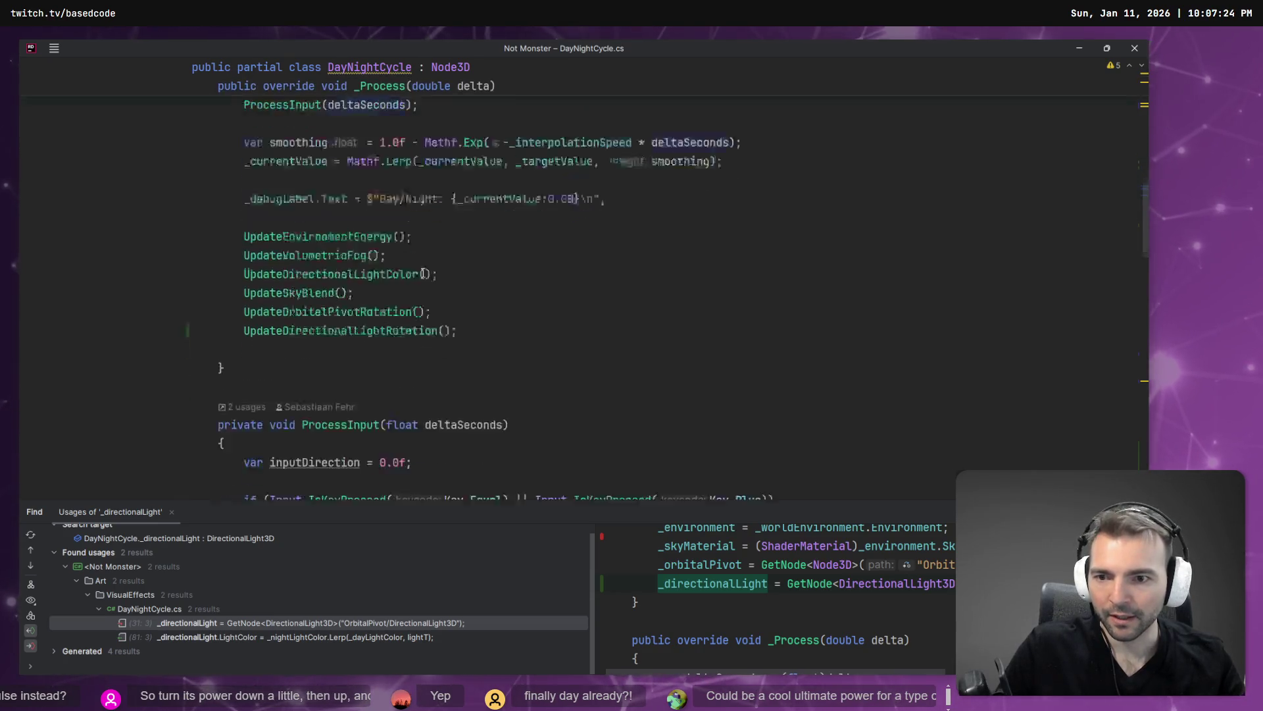
scroll(511, 272, down, 10)
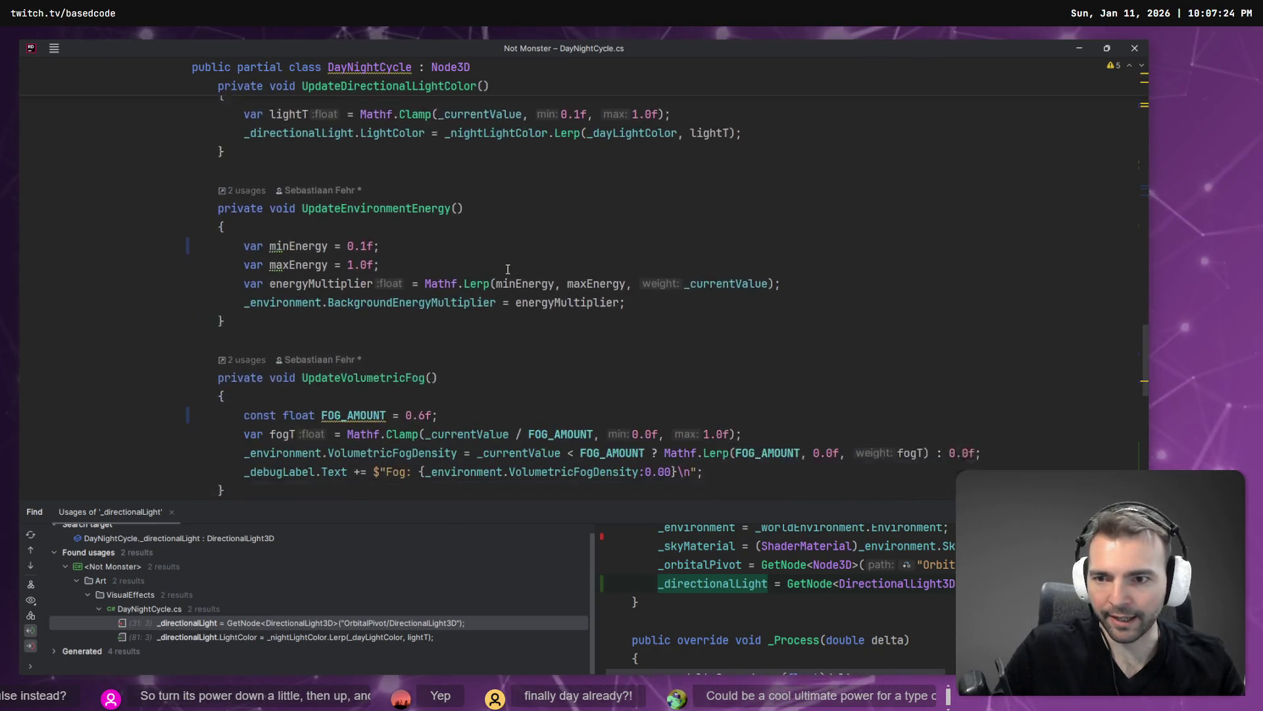
scroll(494, 231, down, 3)
scroll(473, 243, up, 12)
scroll(343, 338, up, 10)
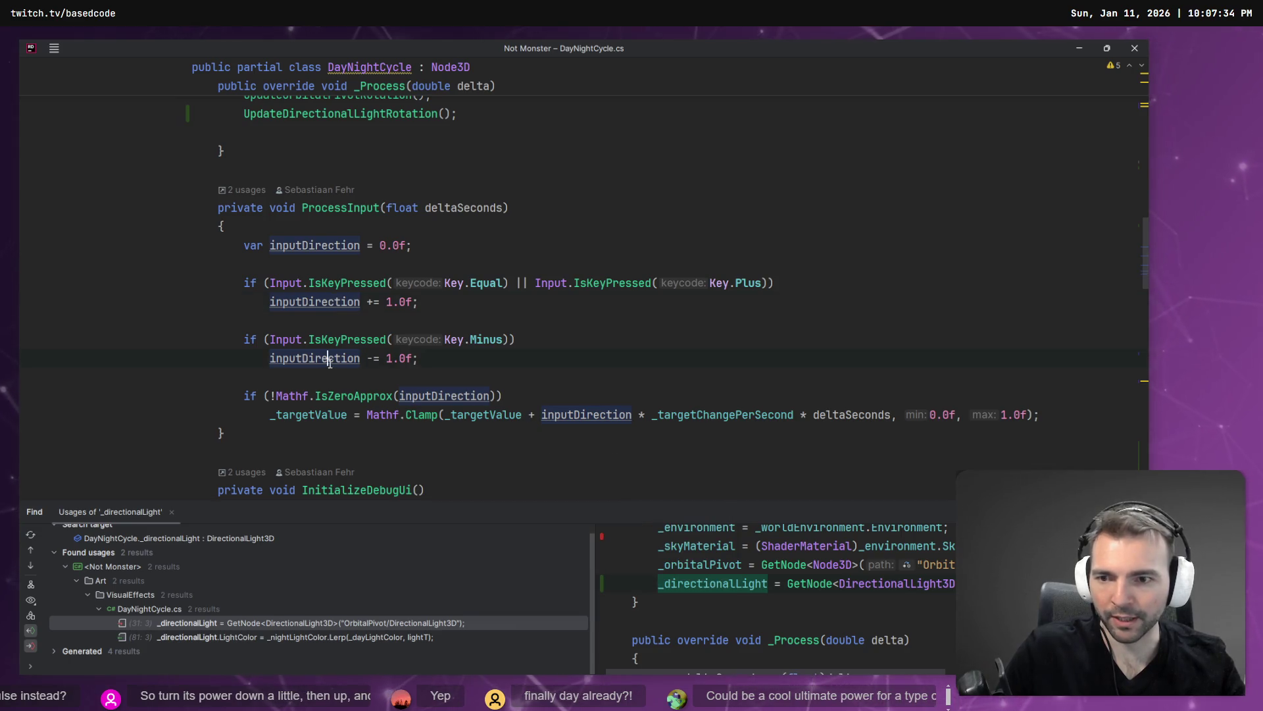
Inspect the _targetValue clamping assignment and highlight where ProcessInput is called
click(307, 399)
click(347, 415)
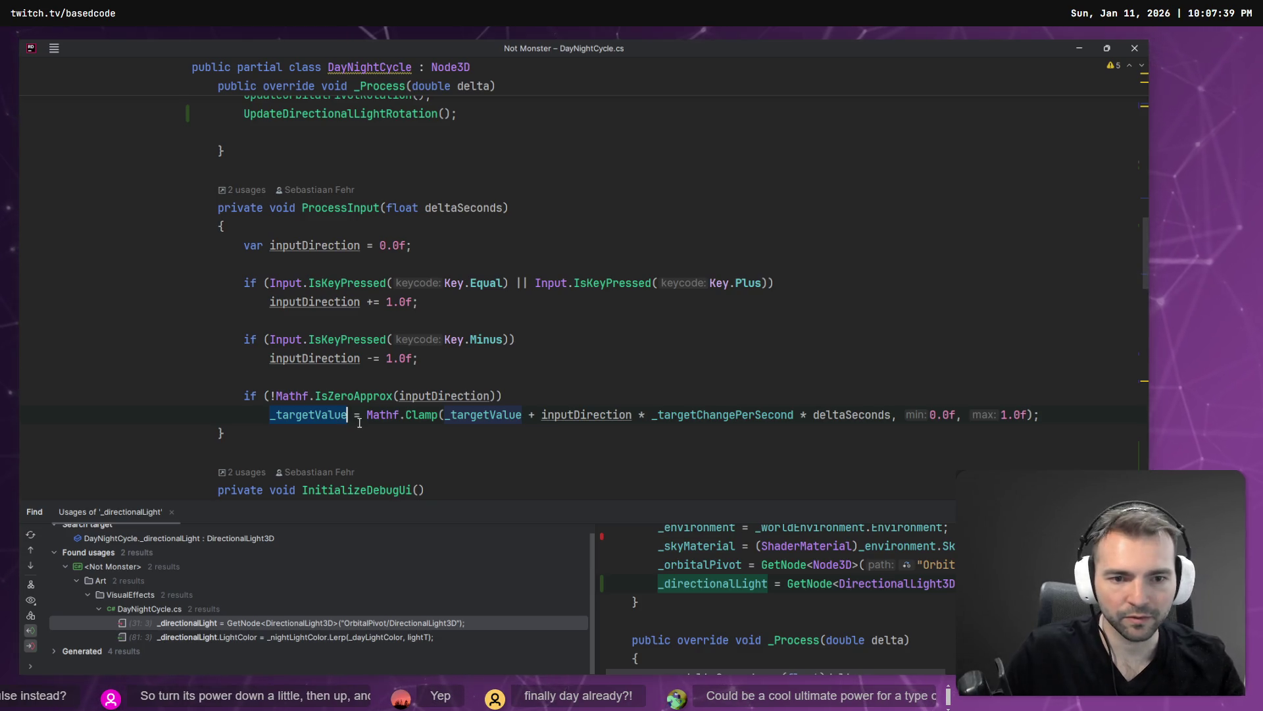
key(ctrl+w)
key(ctrl+w)
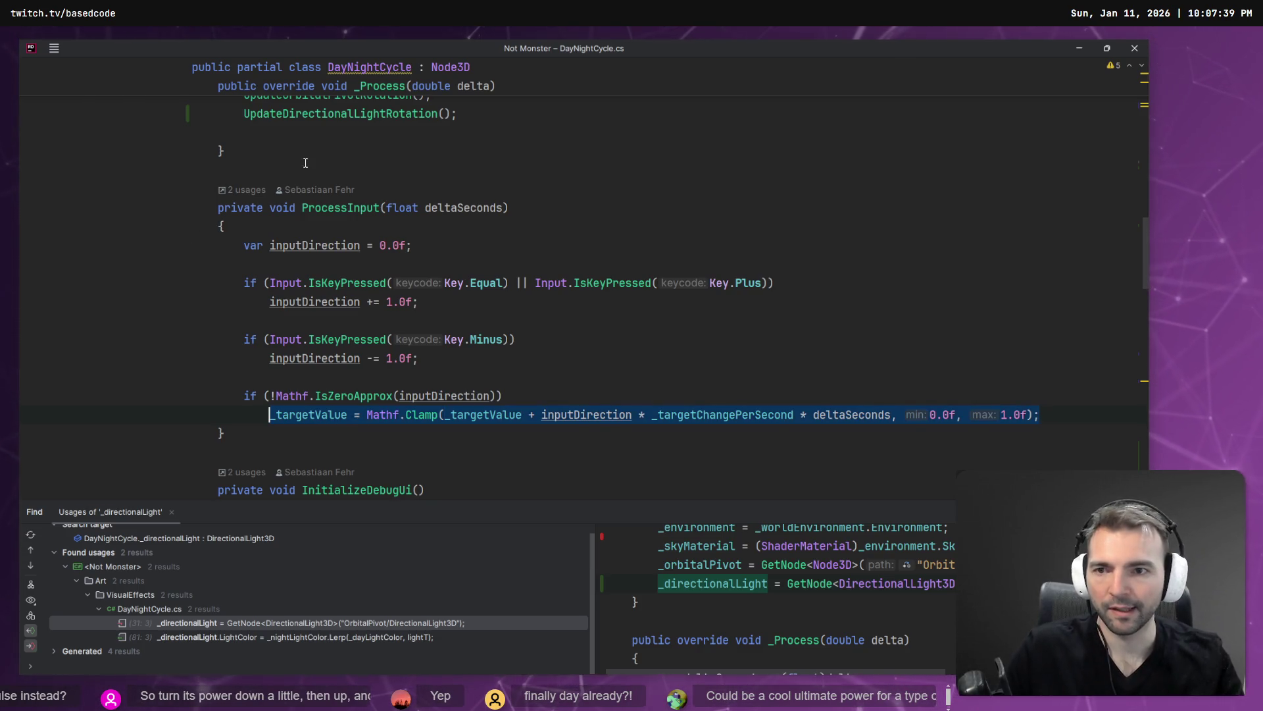
click(356, 210)
scroll(421, 190, up, 5)
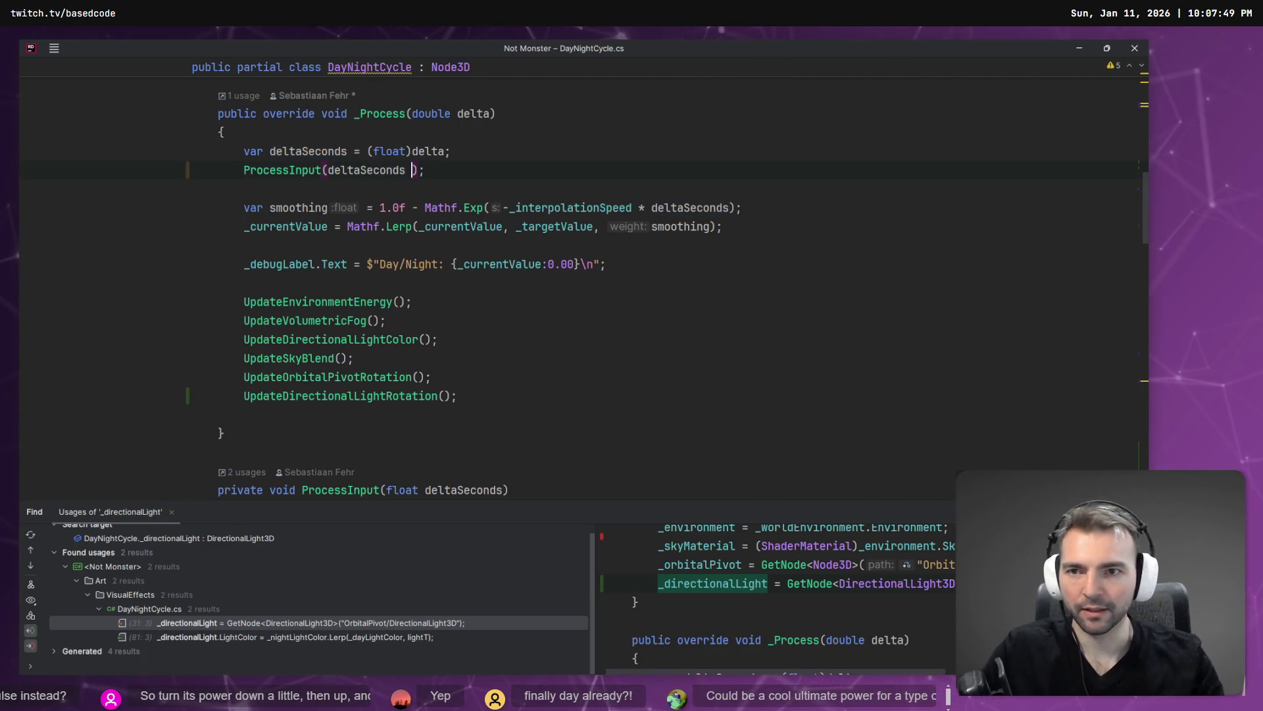
Start inputDirection at 0.01f in ProcessInput and switch back to the Godot editor
scroll(454, 257, down, 5)
scroll(454, 257, down, 2)
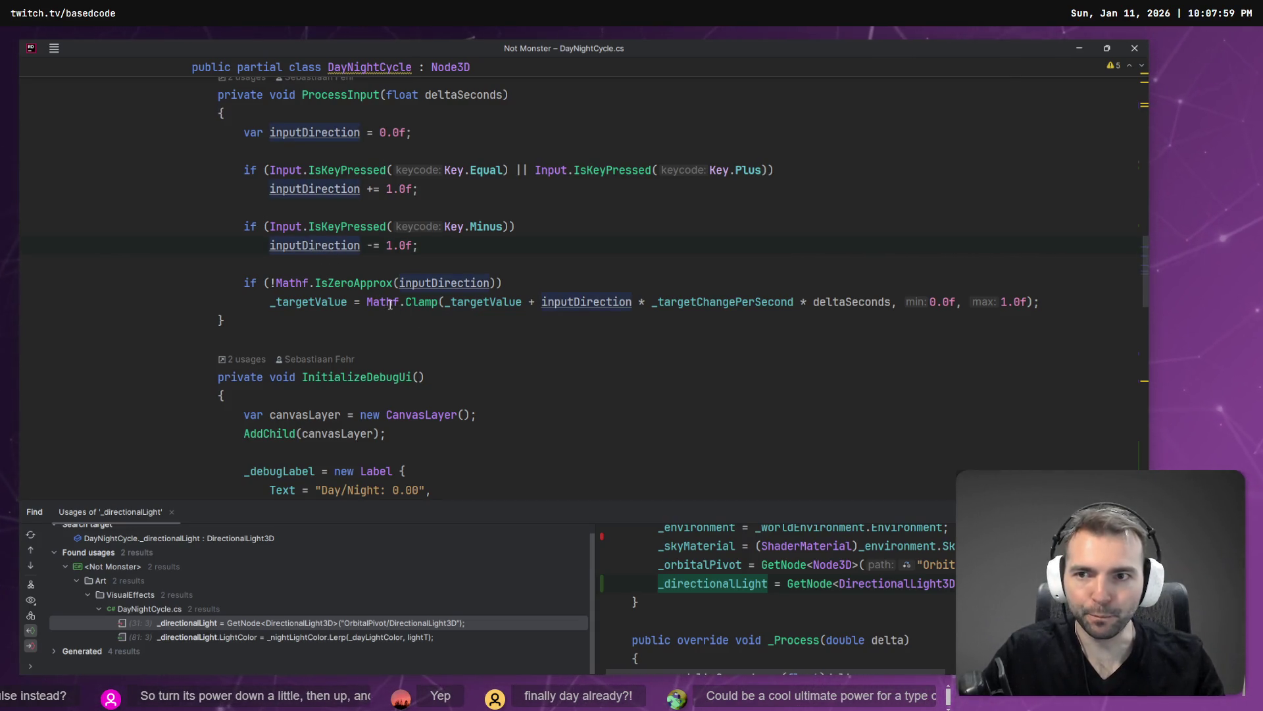
scroll(390, 305, up, 2)
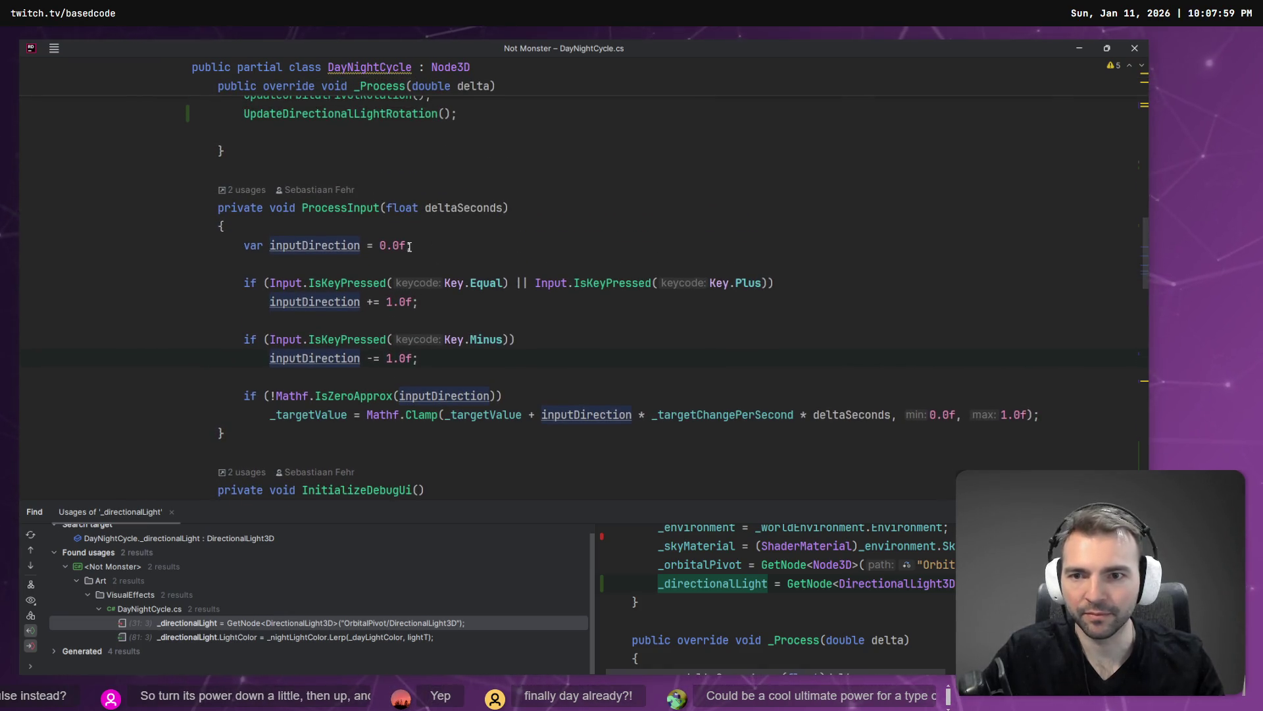
key(Left)
key(Left)
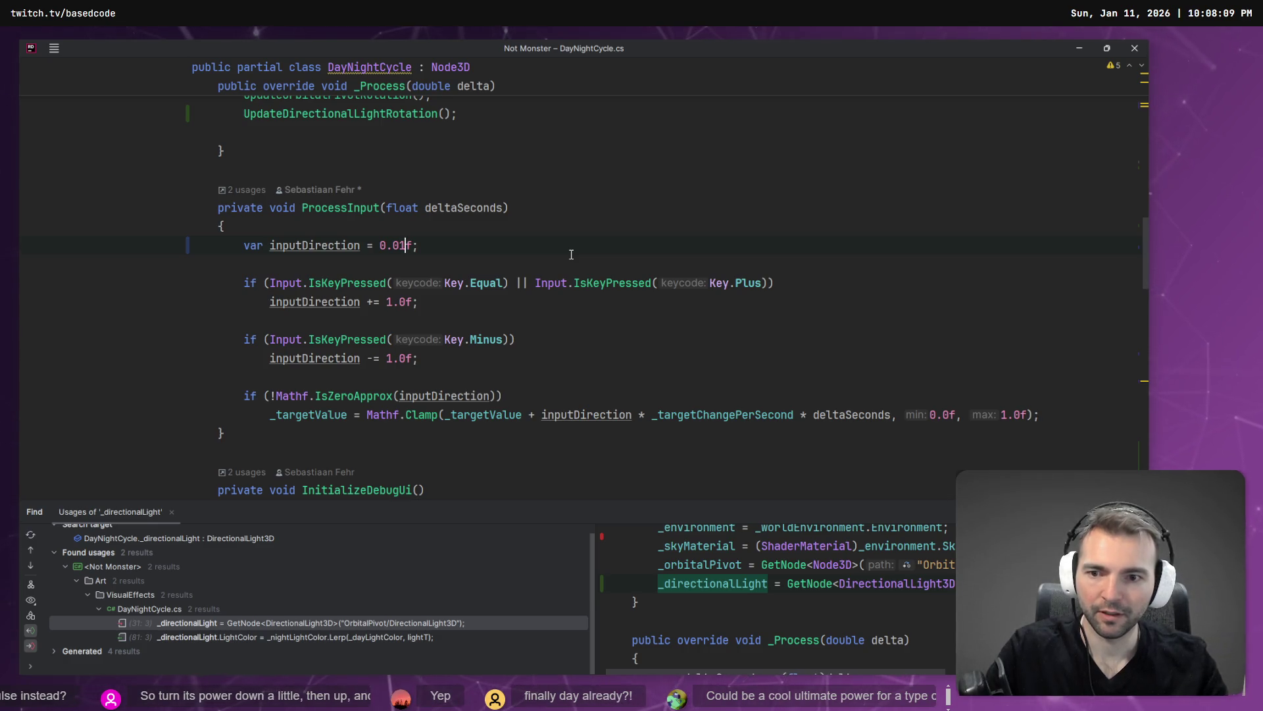
key(alt+Tab)
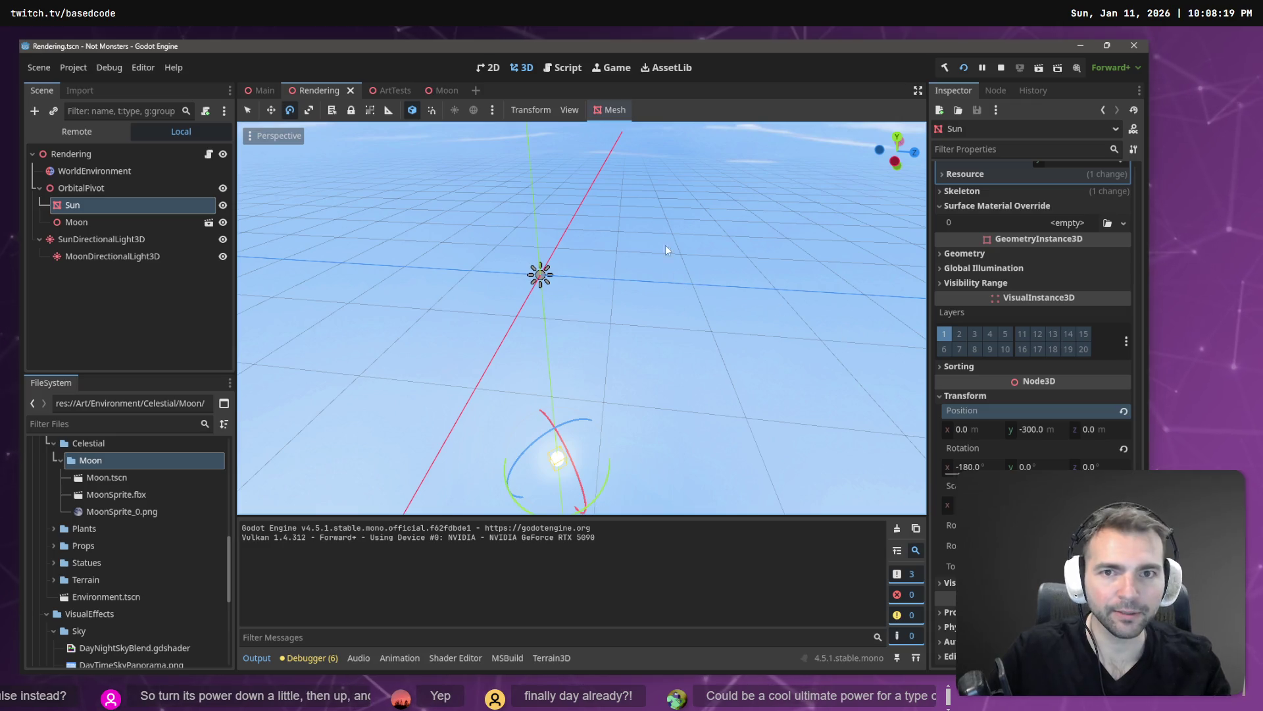
Relaunch the game with F5 to test the 0.01f input value
key(F5)
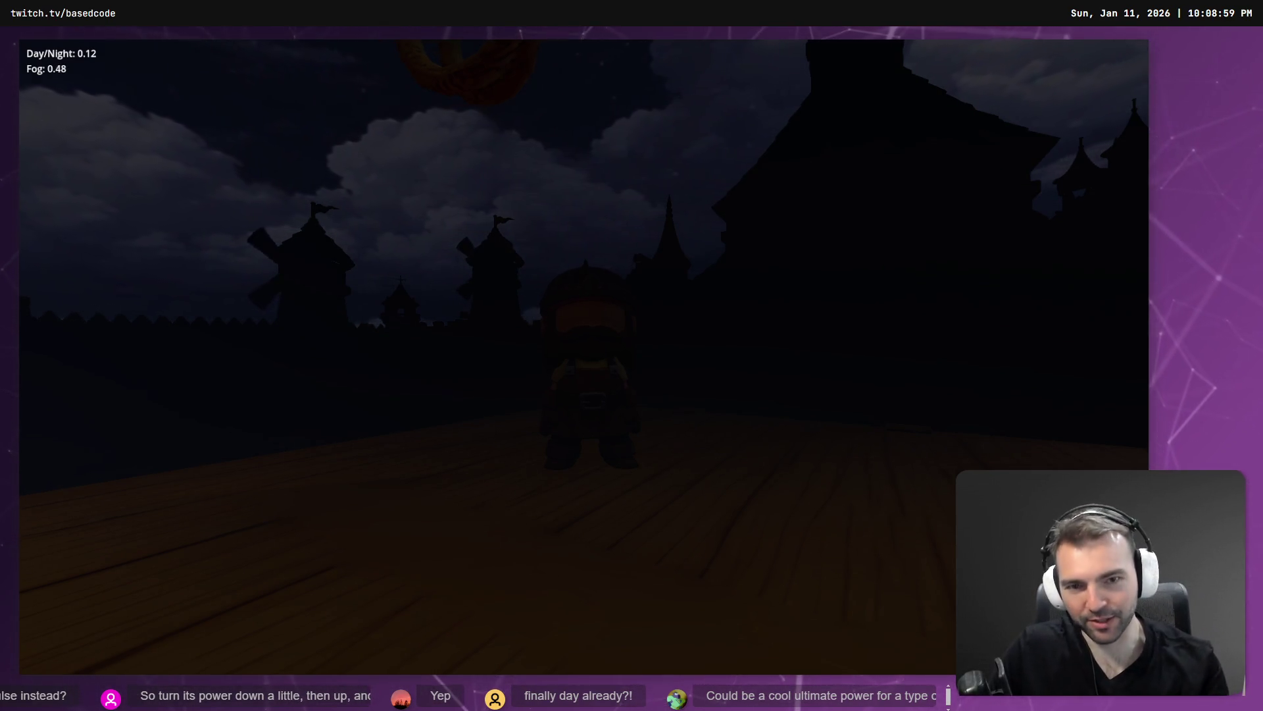
Stop the game once Day/Night reaches 0.12 and return to the script in Rider
key(F8)
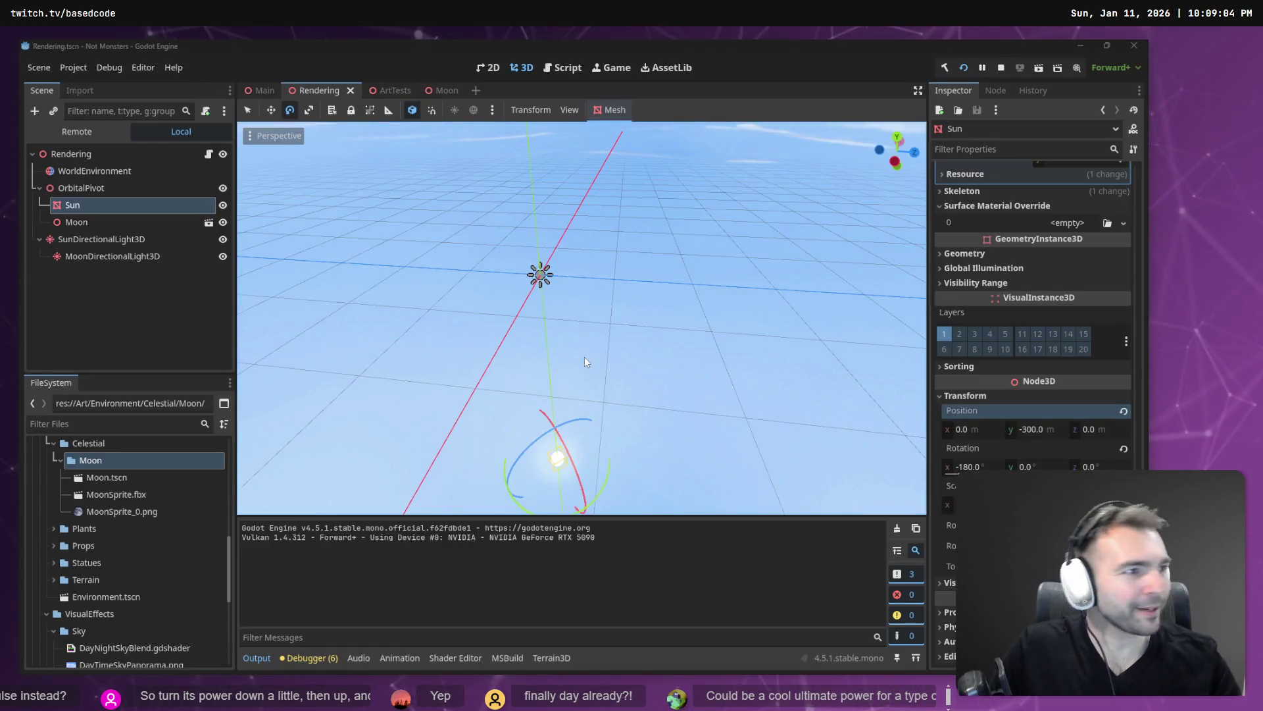
key(alt+Tab)
Change inputDirection's start value from 0.01f to 0.005f and run the project again
click(405, 245)
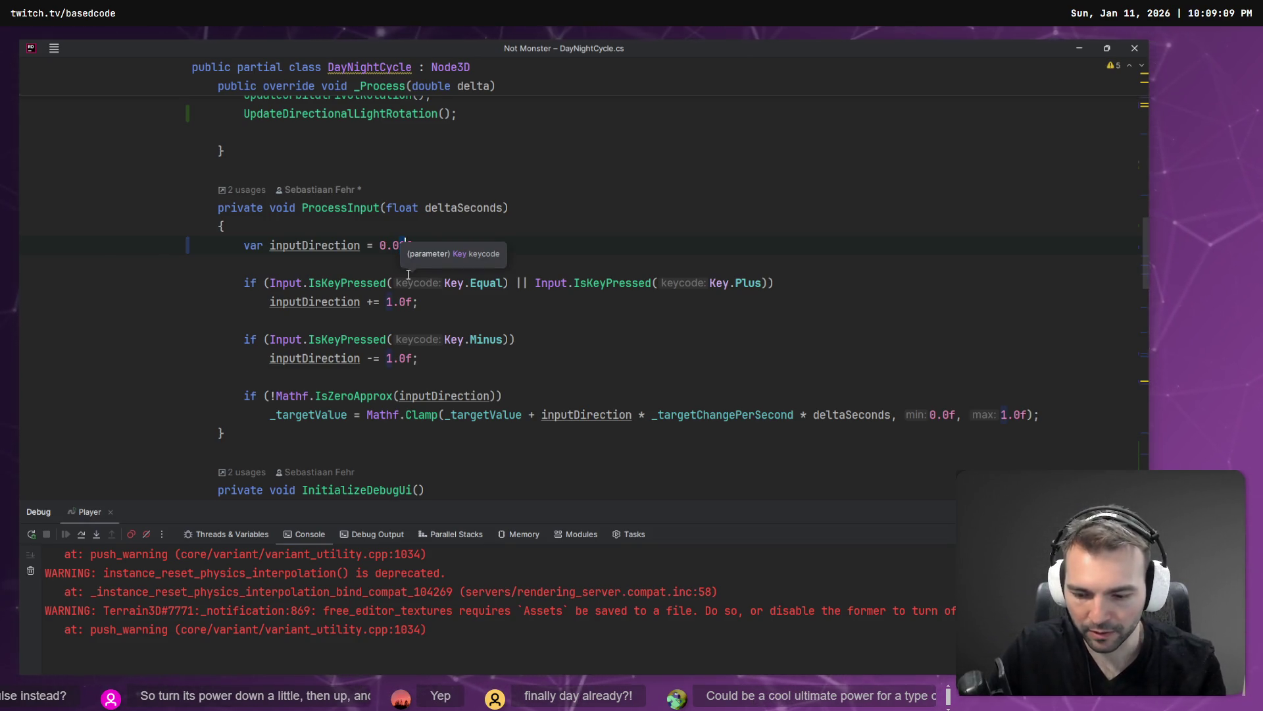
key(BackSpace)
text(05f;)
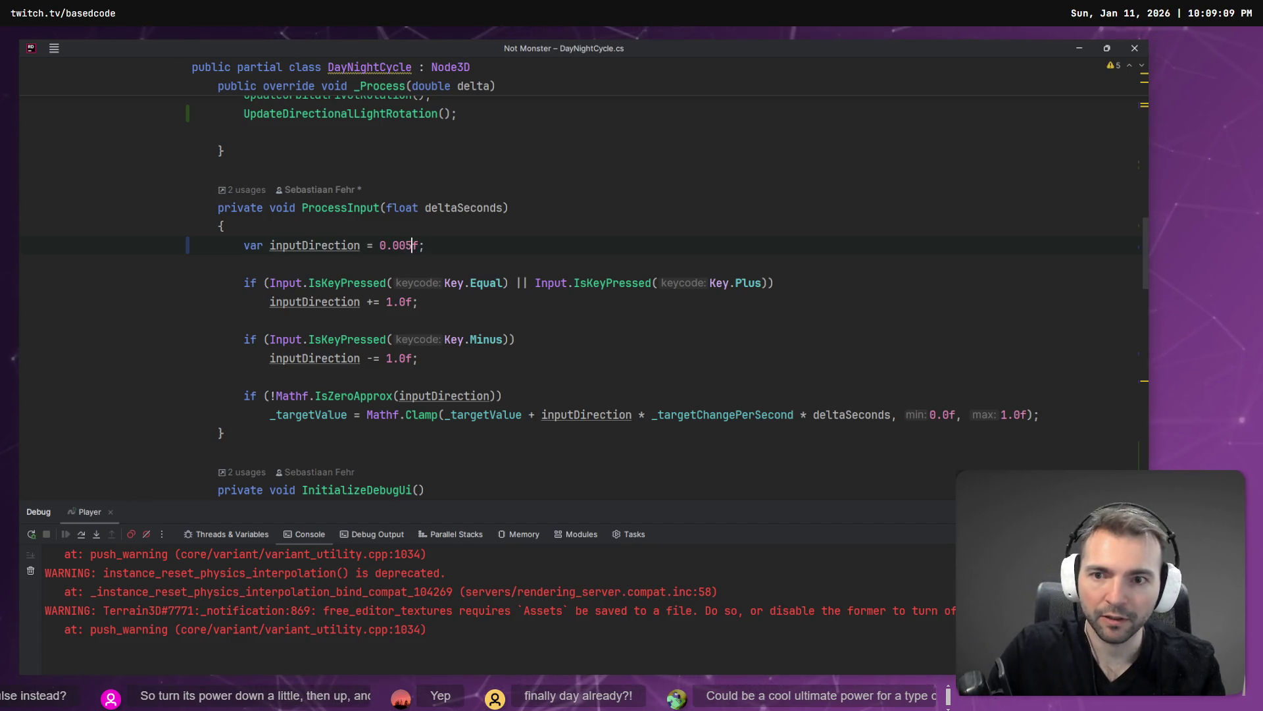
key(alt+Tab)
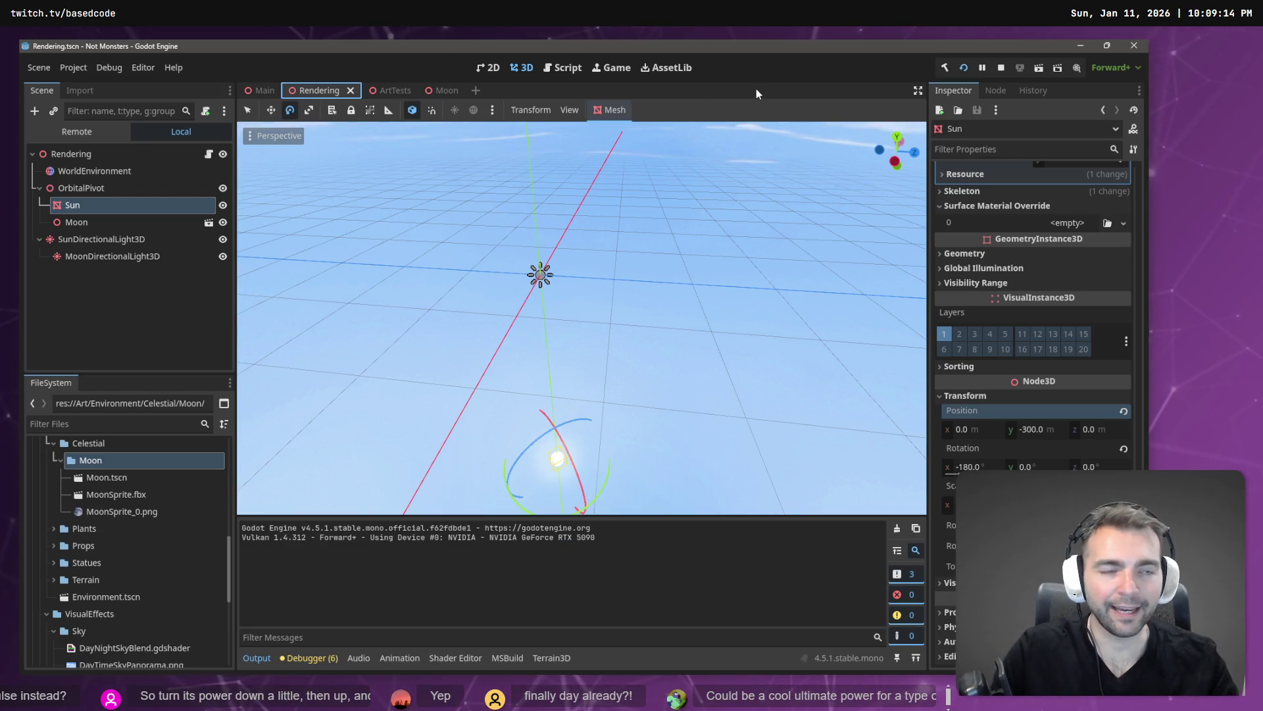
click(962, 68)
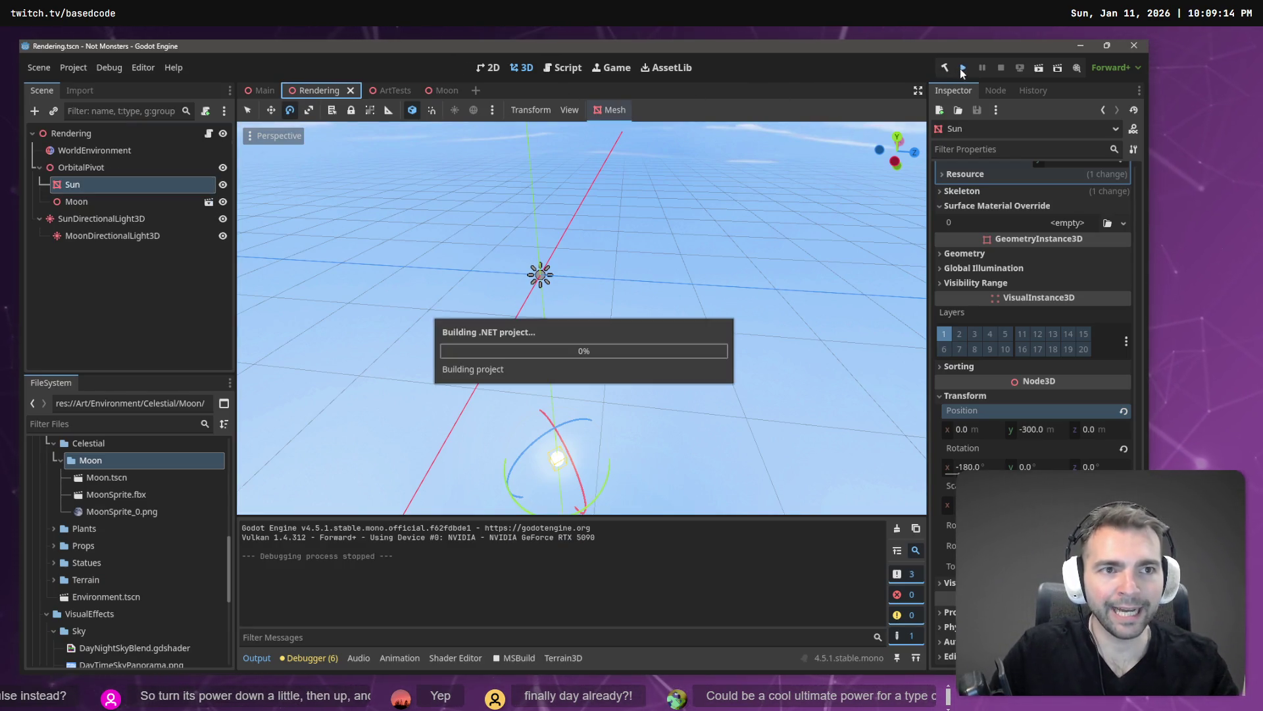
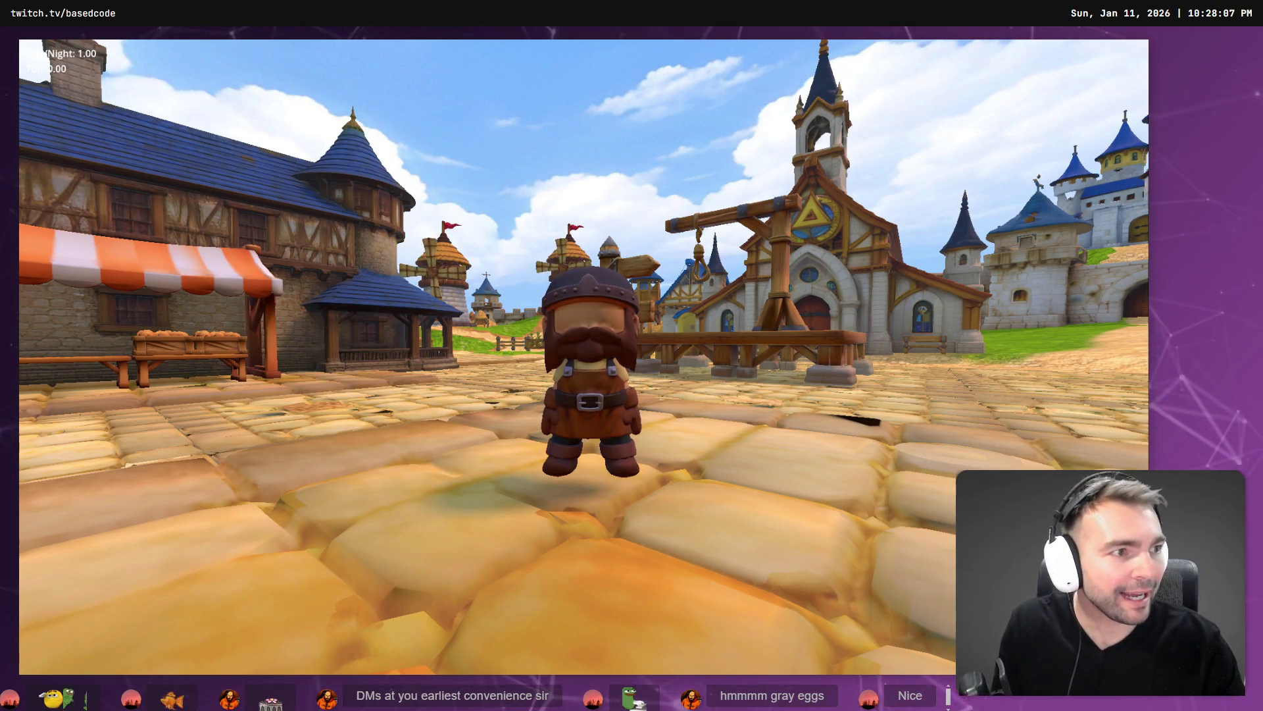
Switch the square to foggy night (Day/Night 0.00, Fog 0.60), then start fading it back toward day
key(n)
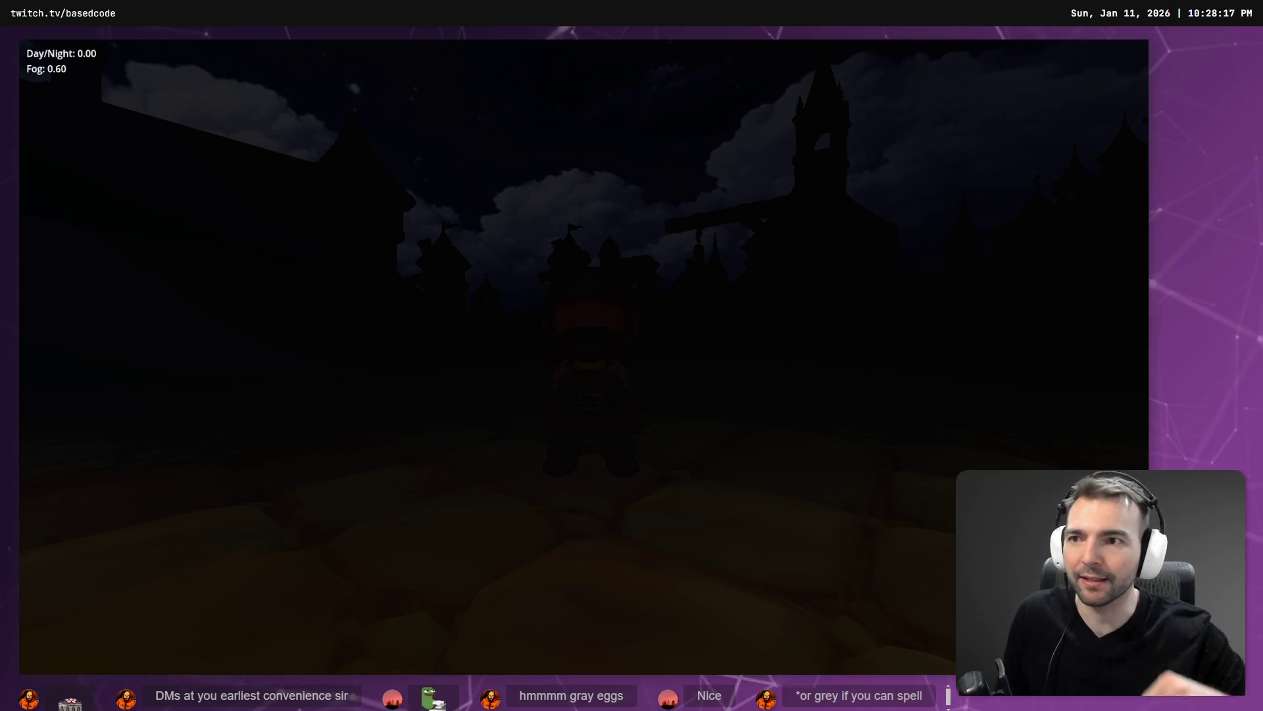
key(n)
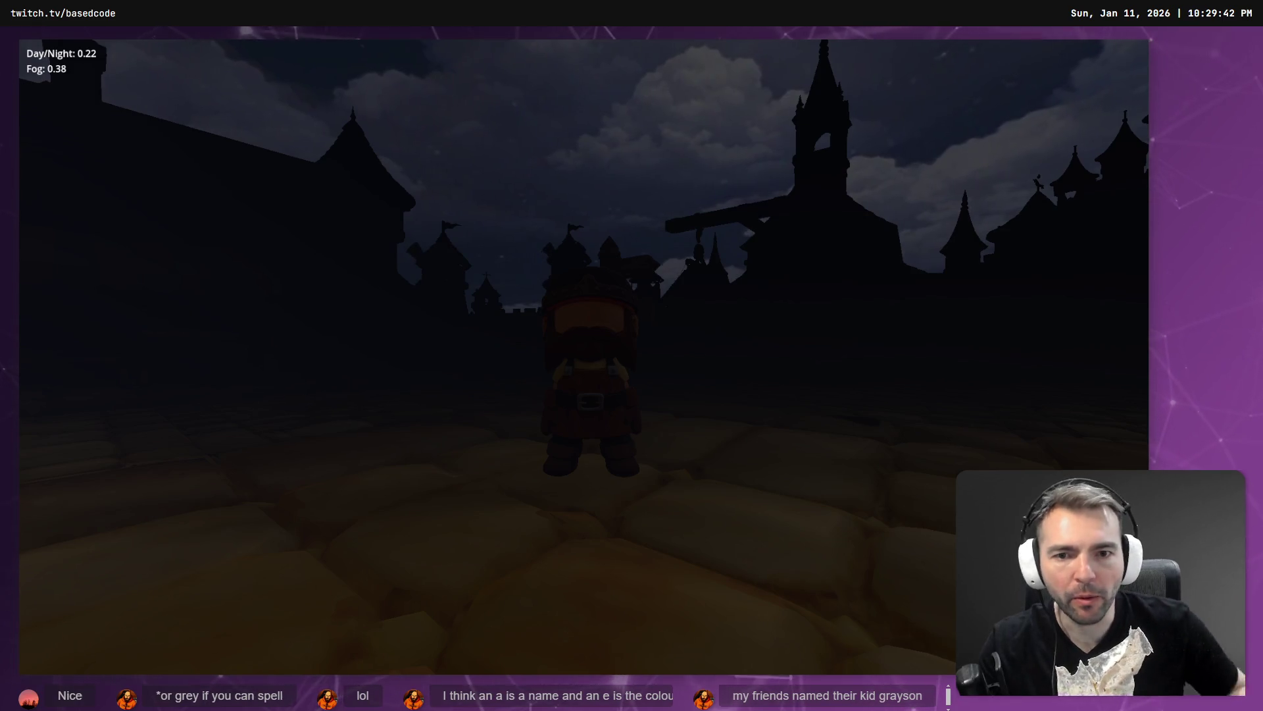
Turn the view left and right across the dim square: signpost, church tower, castle spires, gallows and rooftops
key(Left)
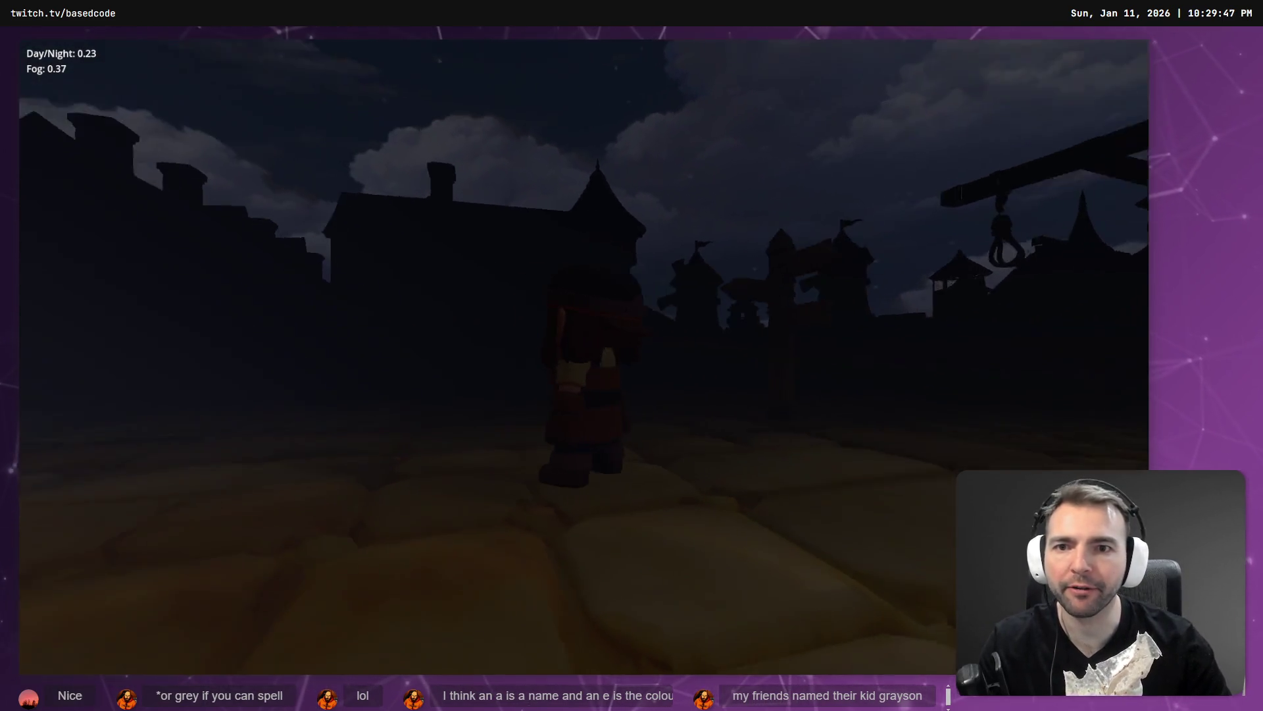
key(Right)
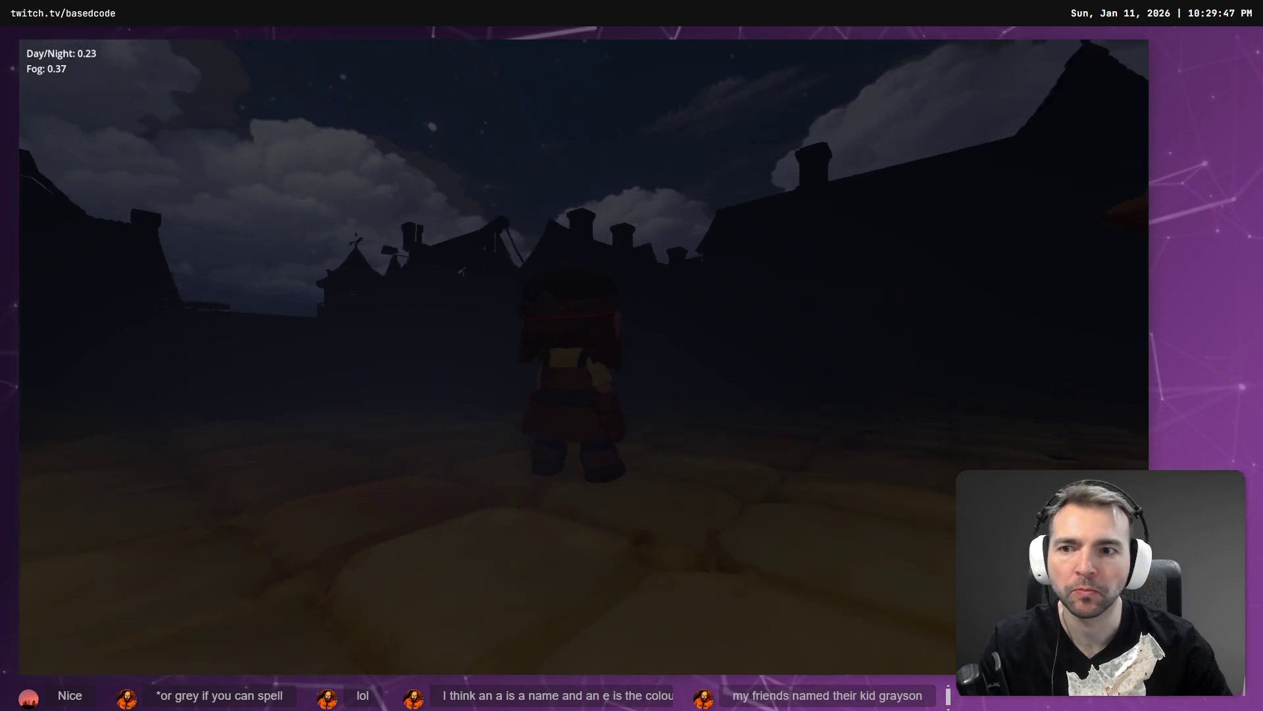
key(Right)
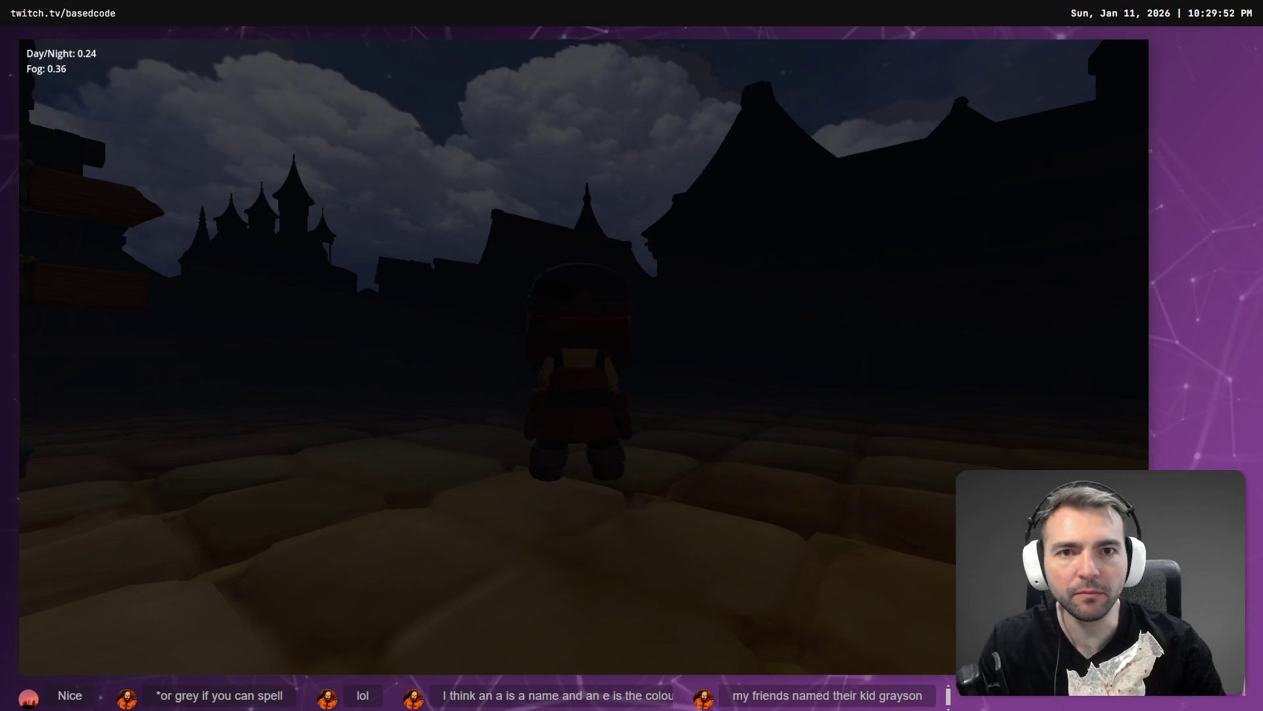
key(Left)
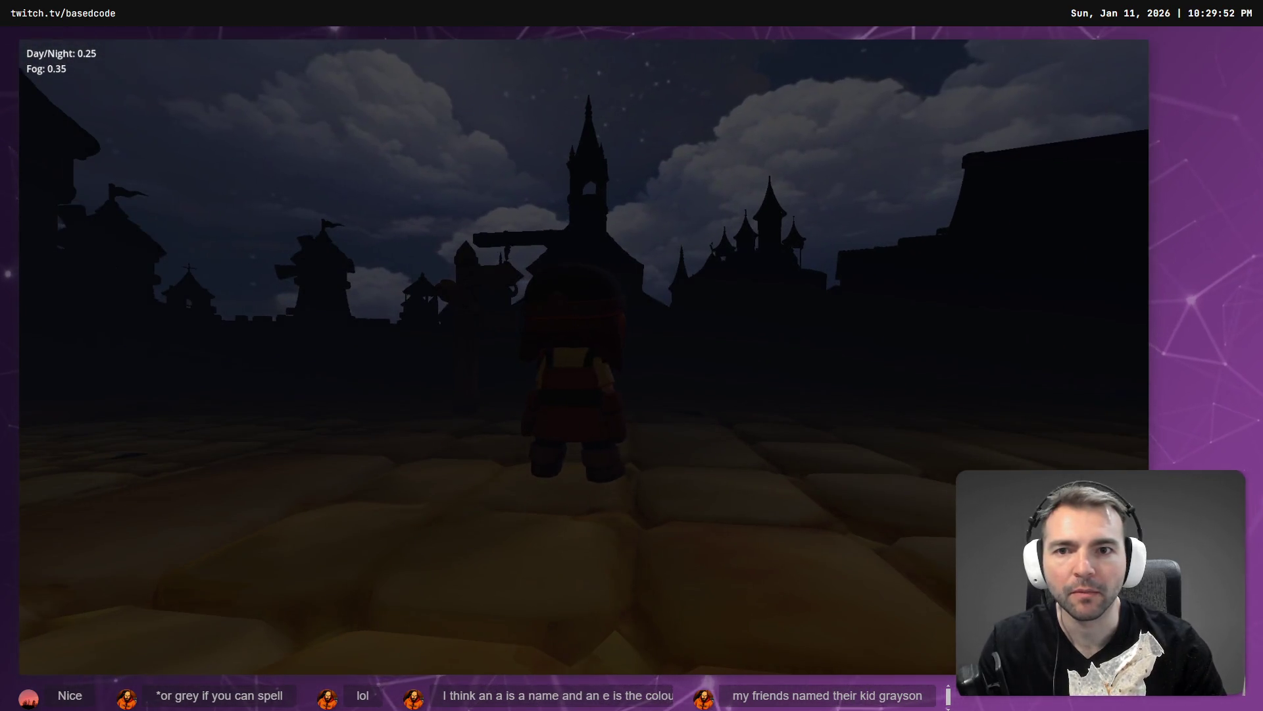
key(Left)
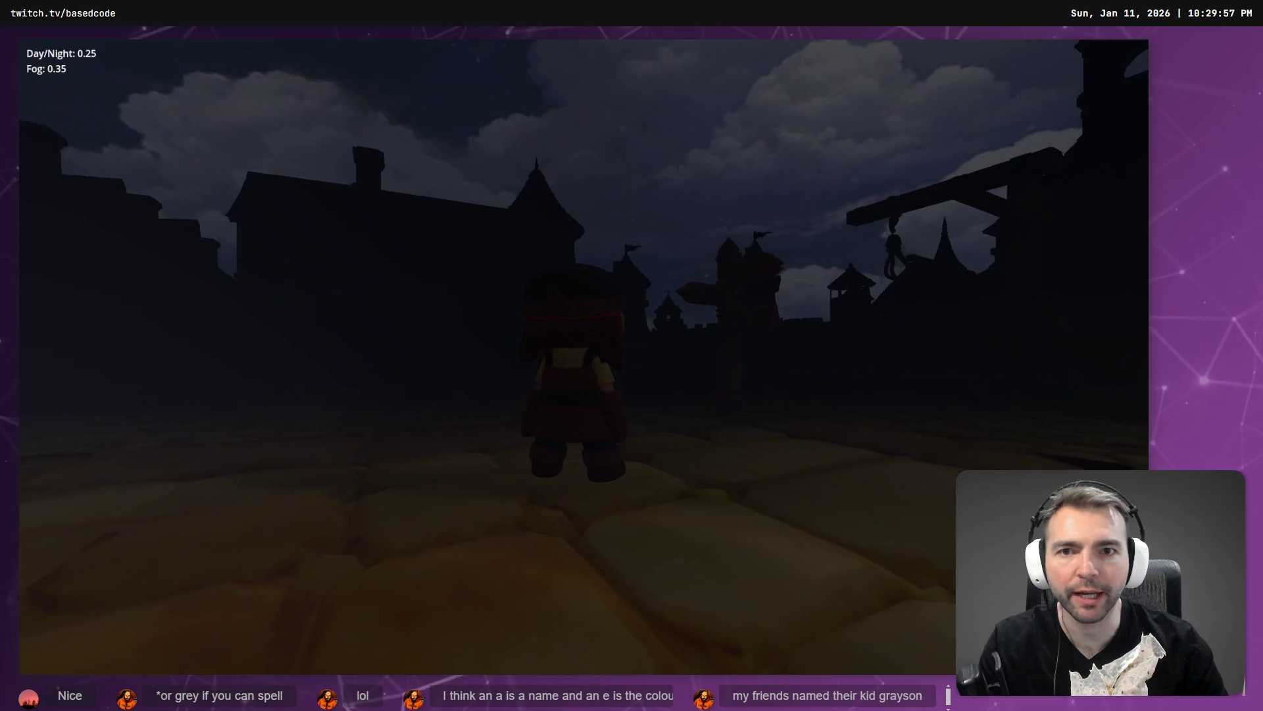
key(Left)
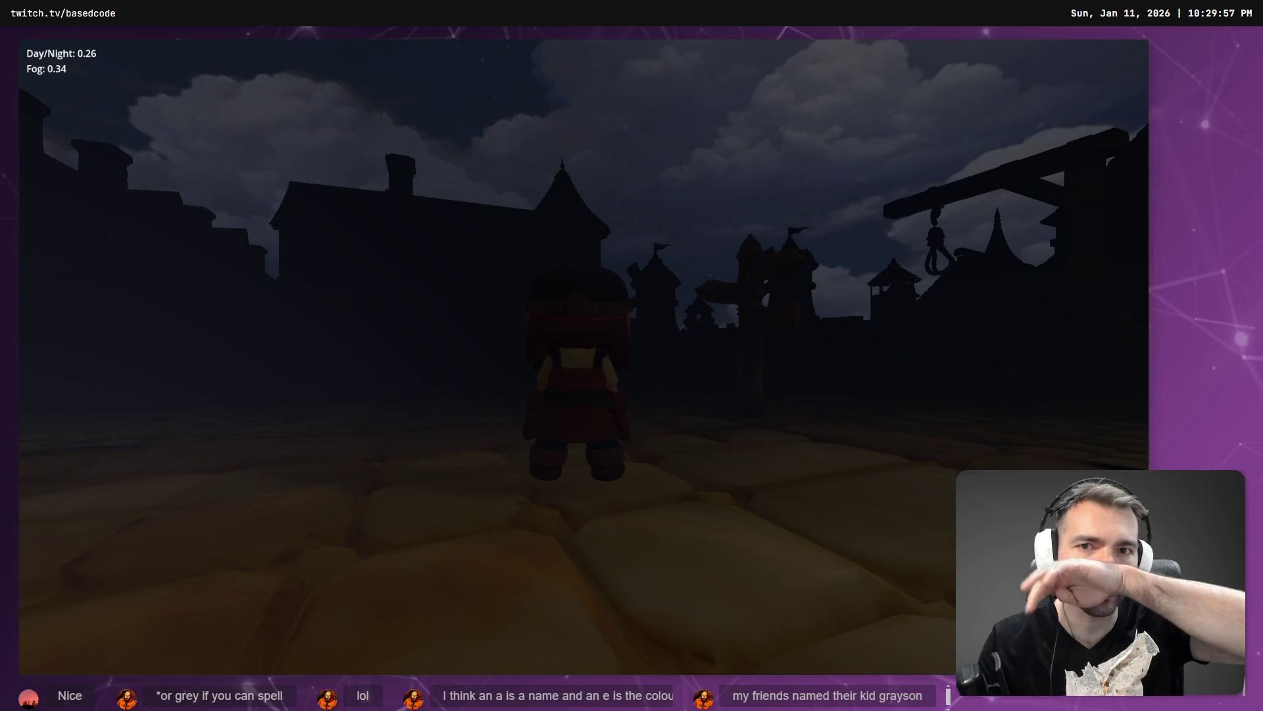
key(Right)
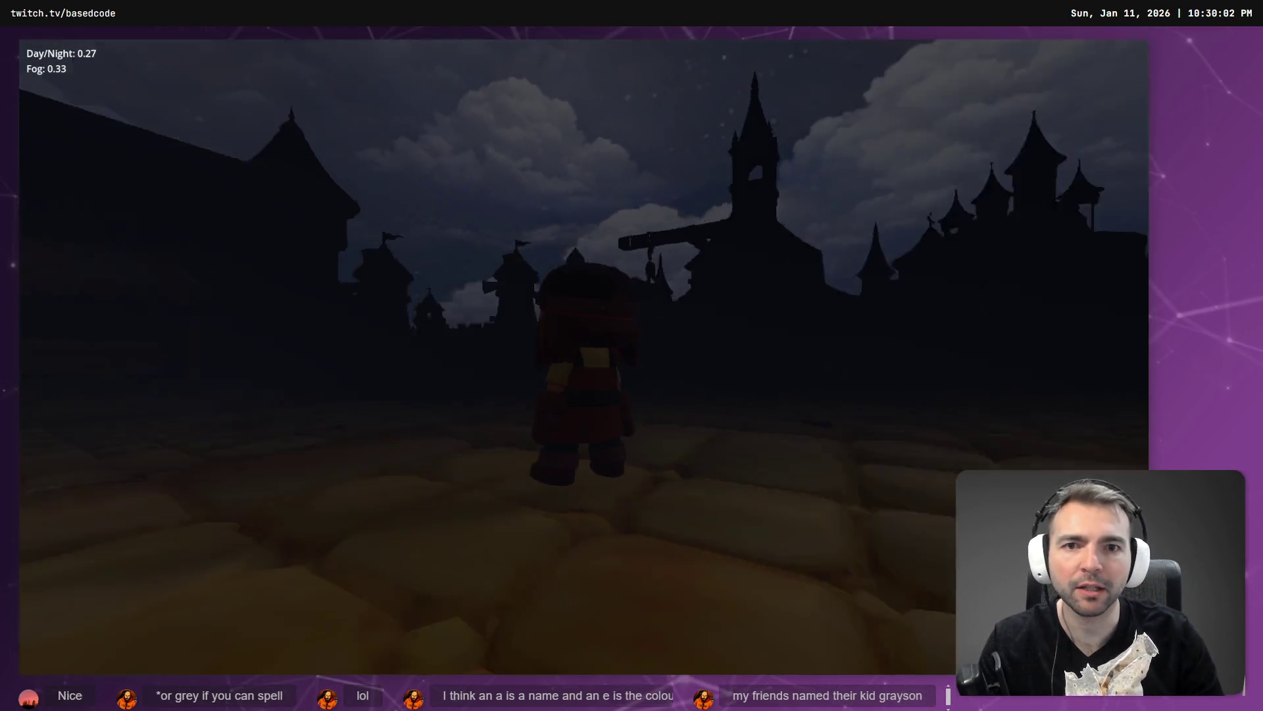
key(Right)
key(Right)
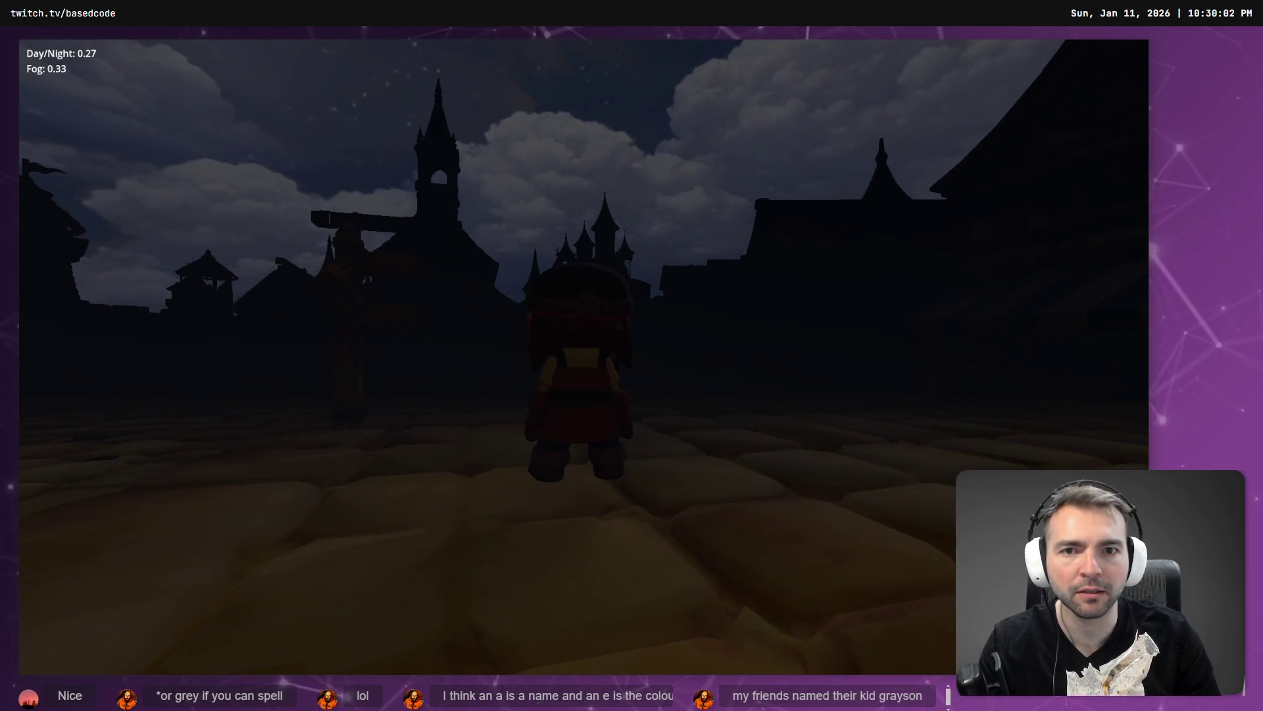
key(Right)
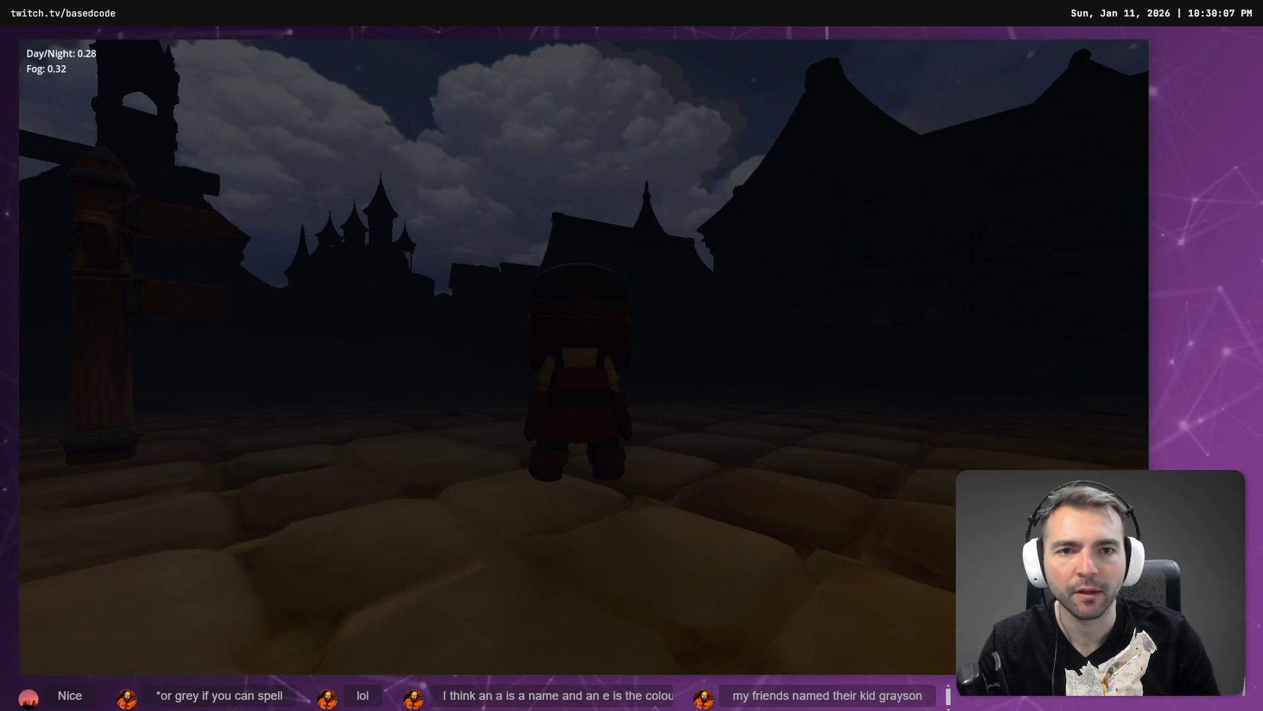
key(Left)
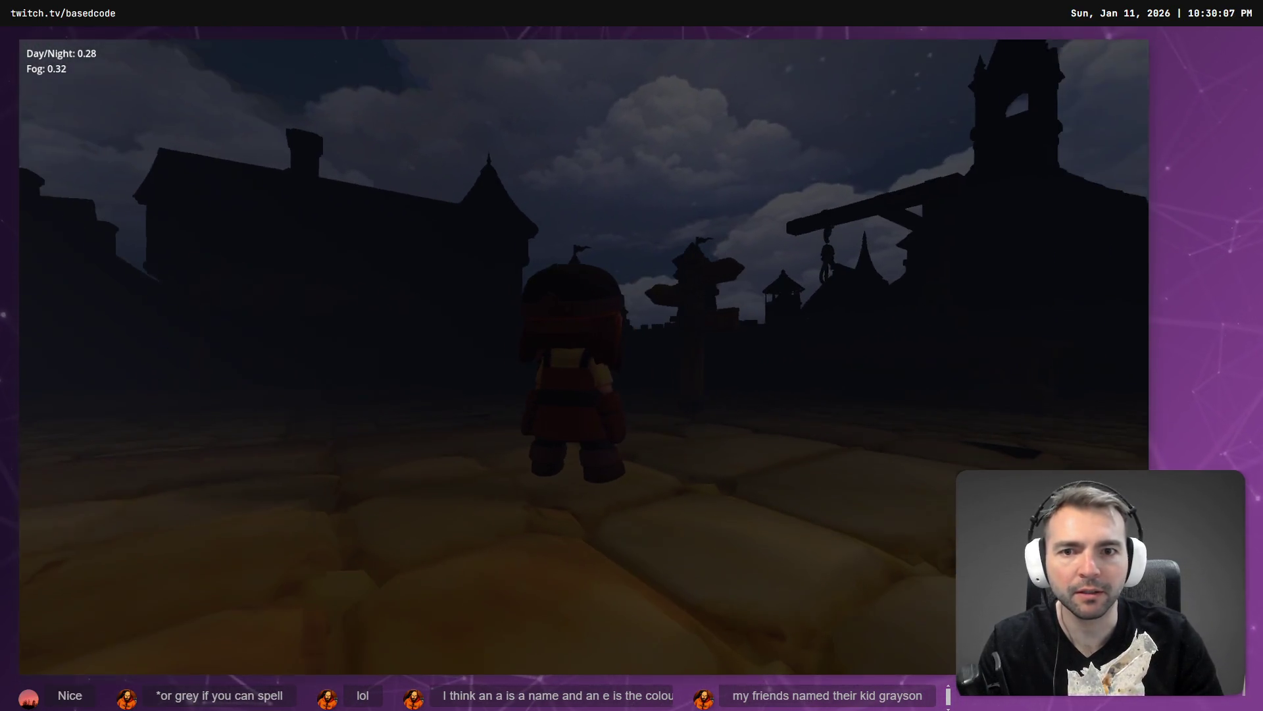
key(Right)
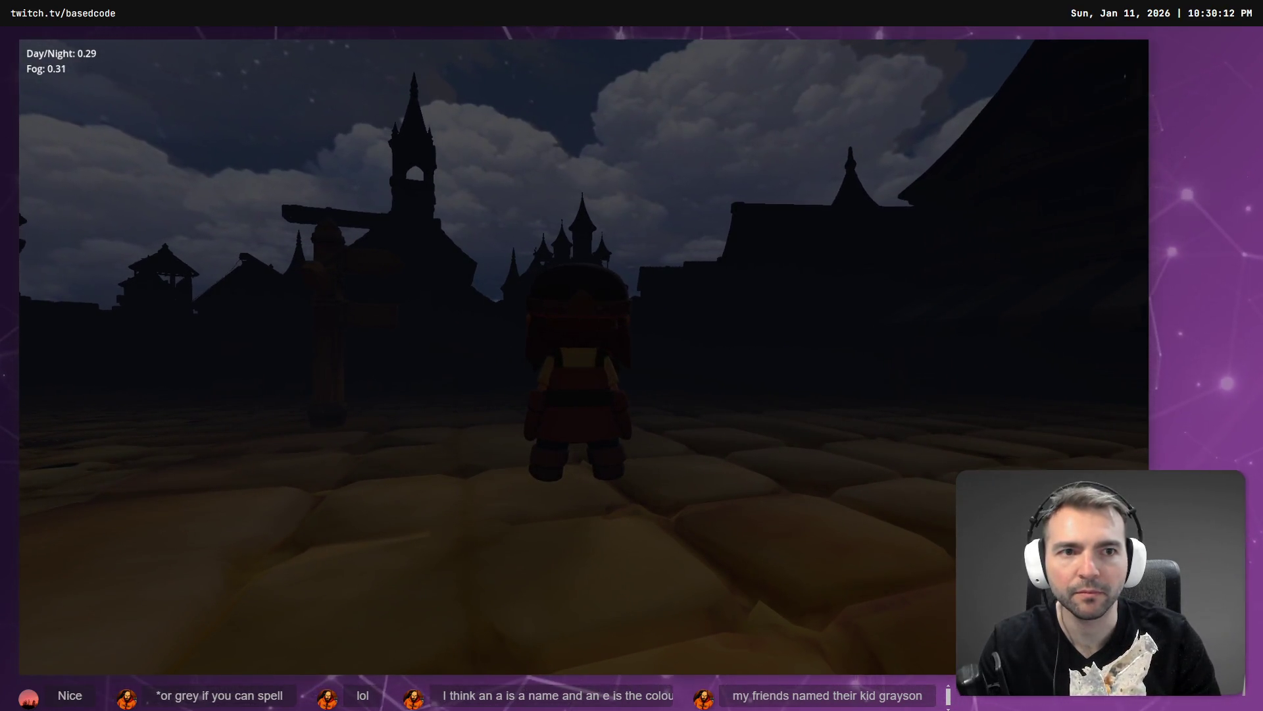
key(Left)
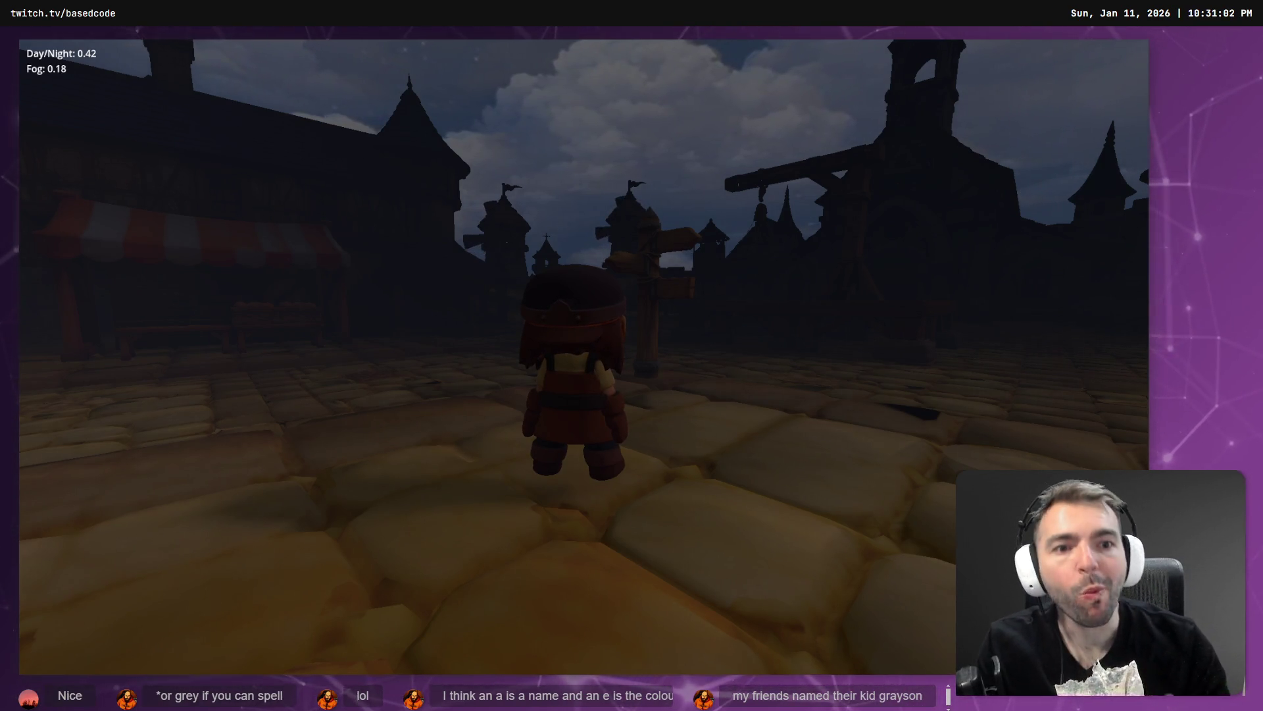
Turn the character and camera toward the moon, the castle, then the town houses and signpost
key(d)
key(d)
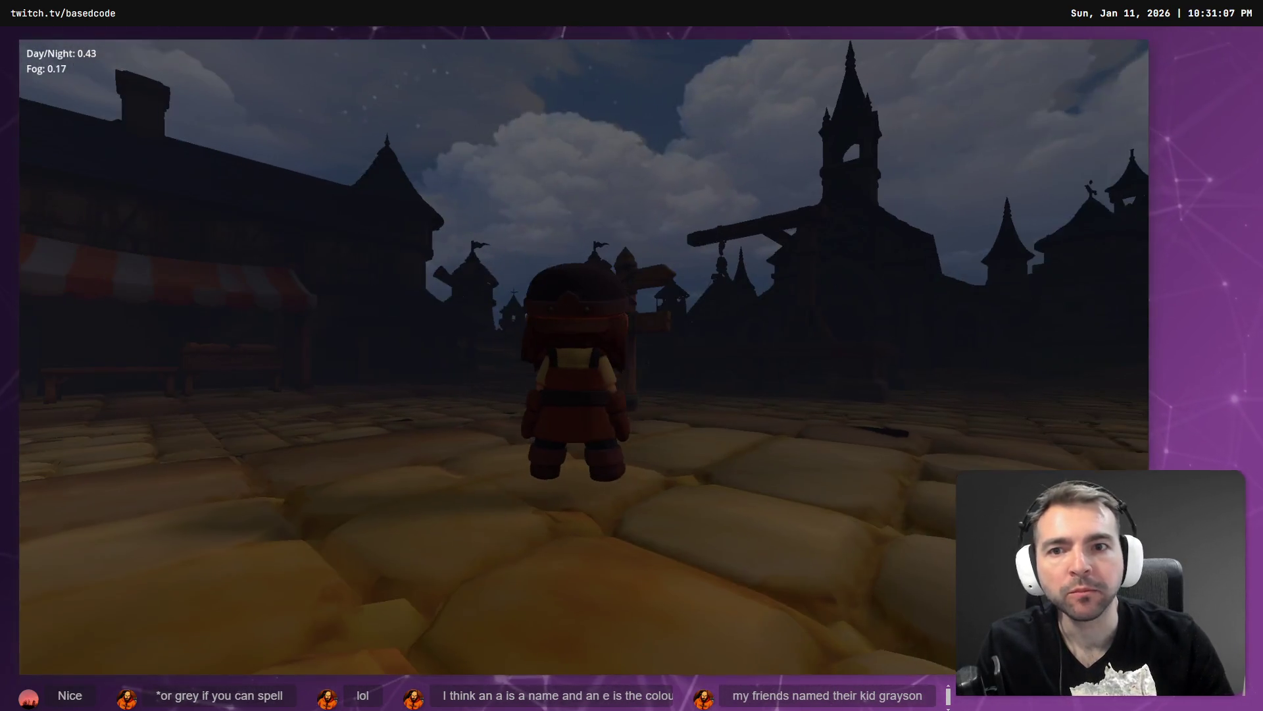
key(a)
key(a)
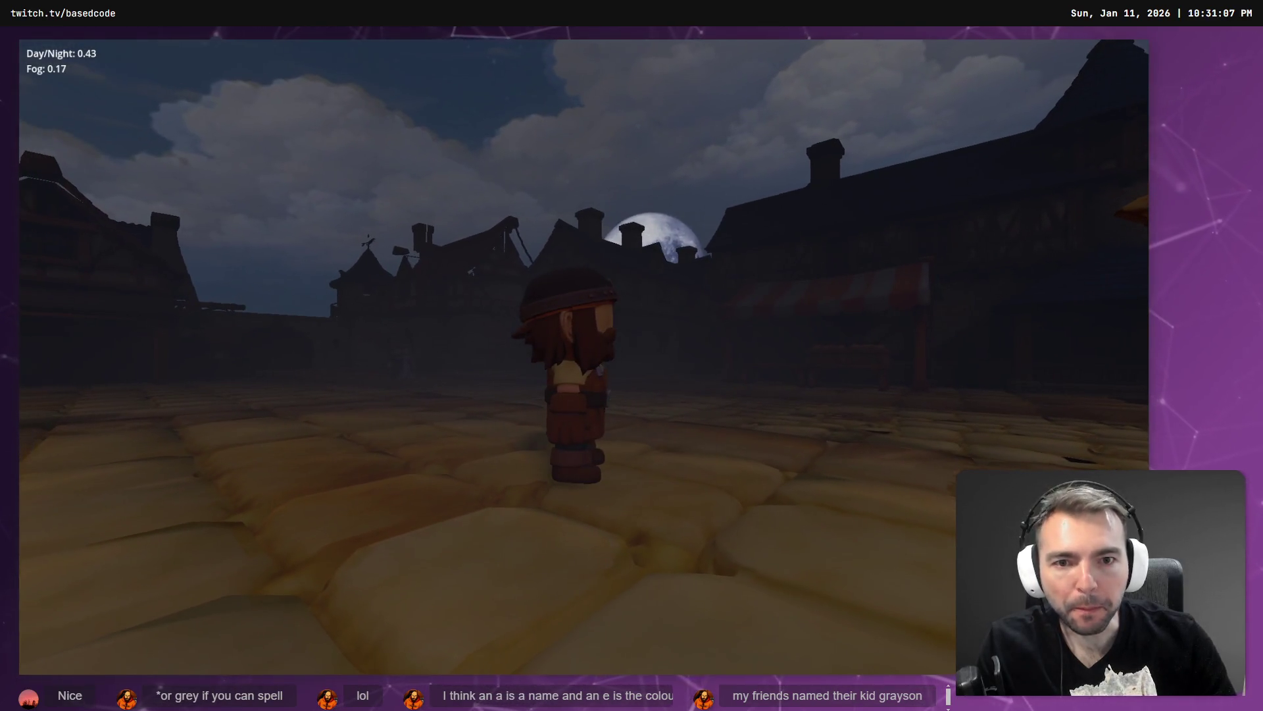
key(a)
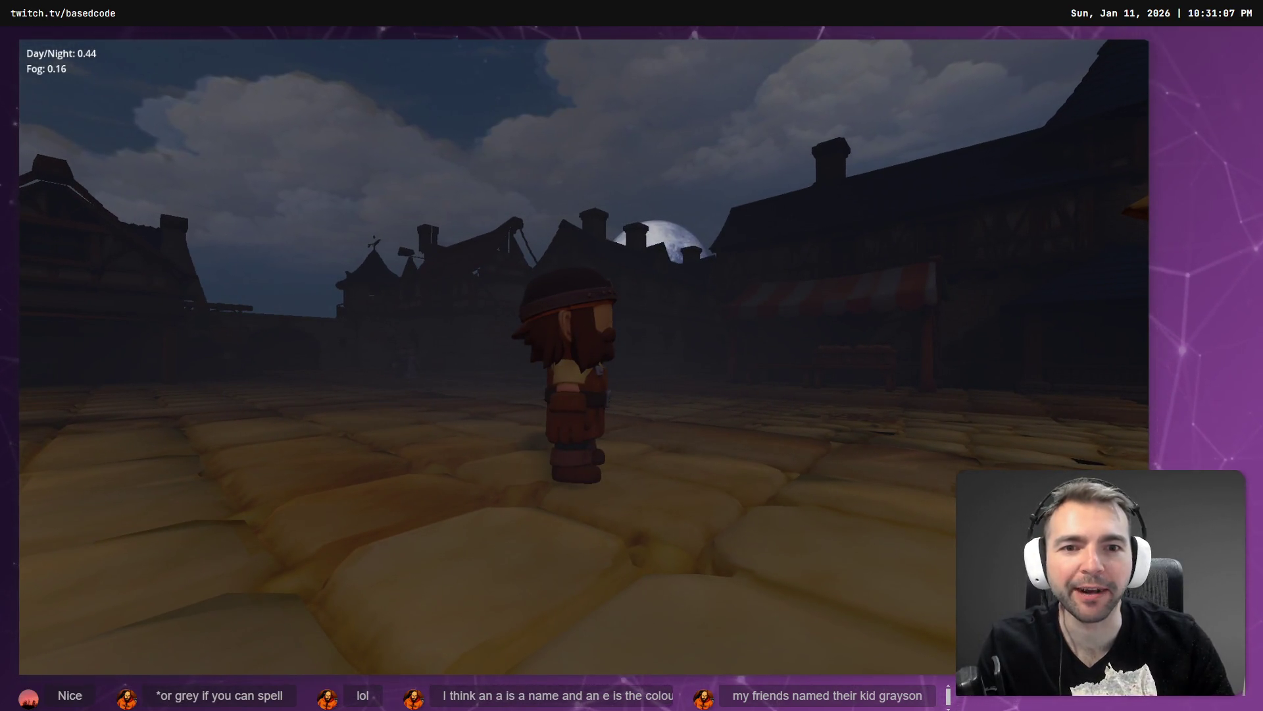
key(d)
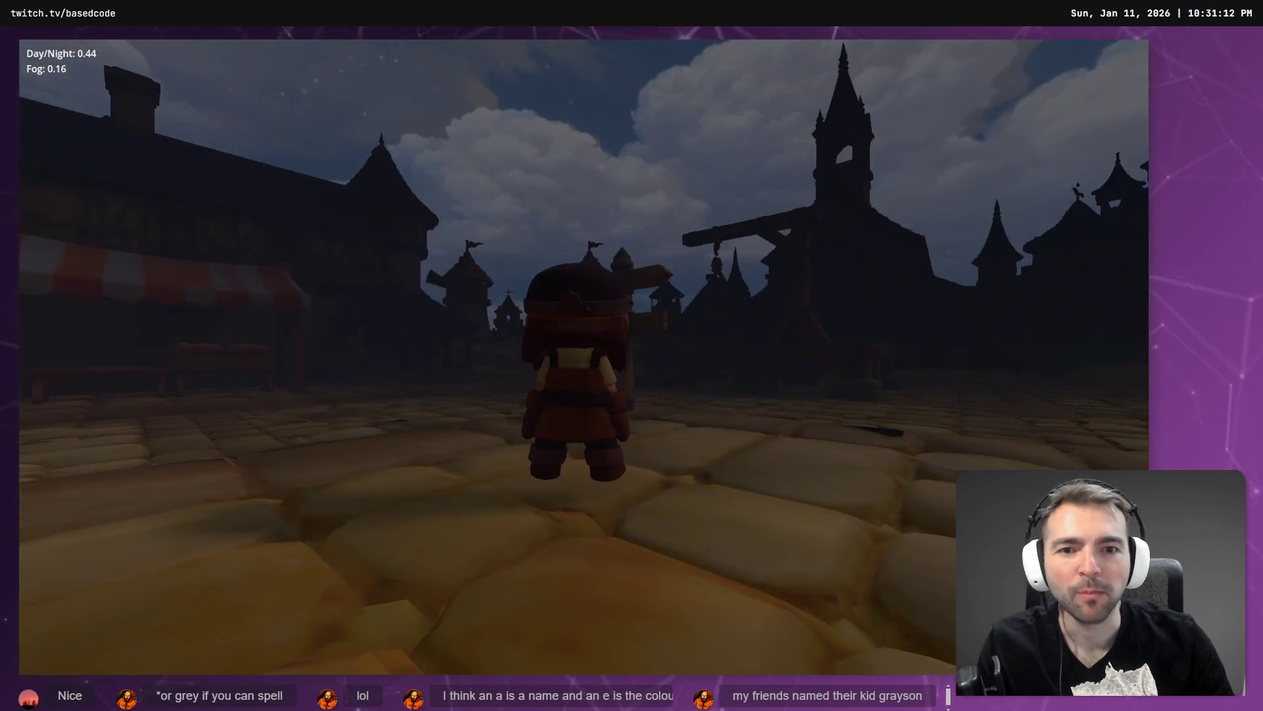
key(a)
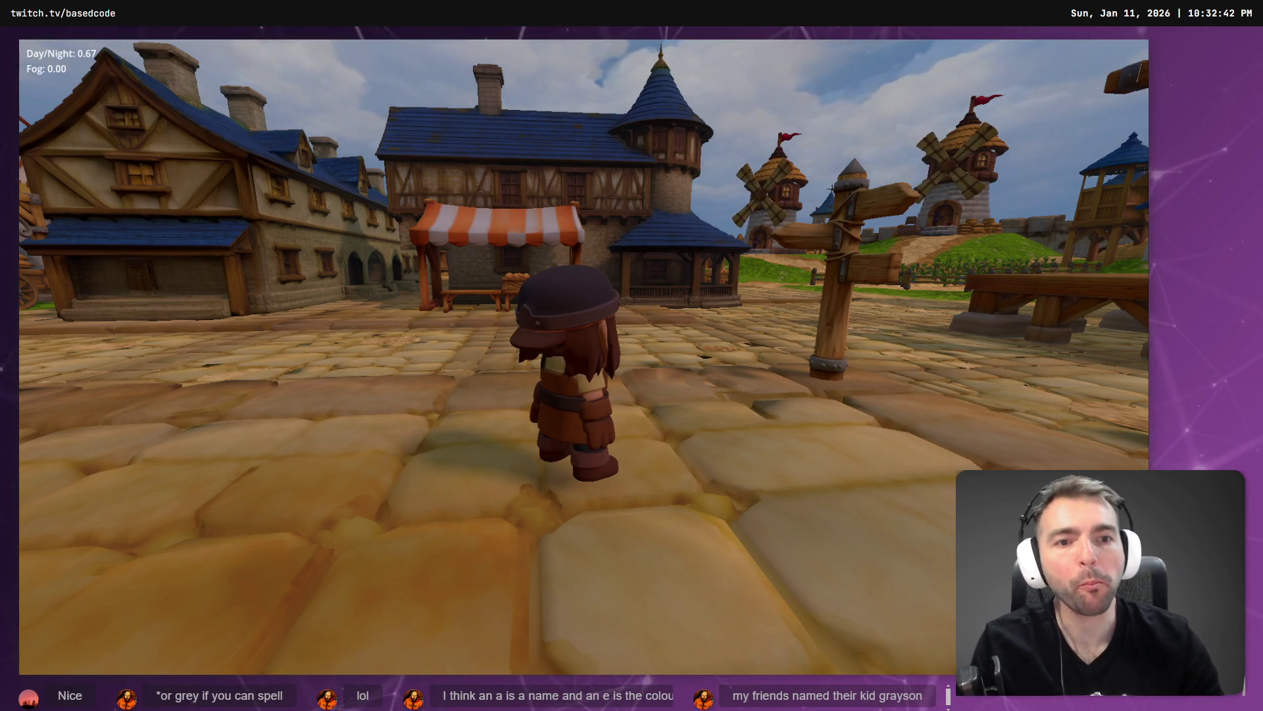
Orbit the camera to face the church and castle, then toward the blue-roofed street on the right
drag(114, 88, 408, 88)
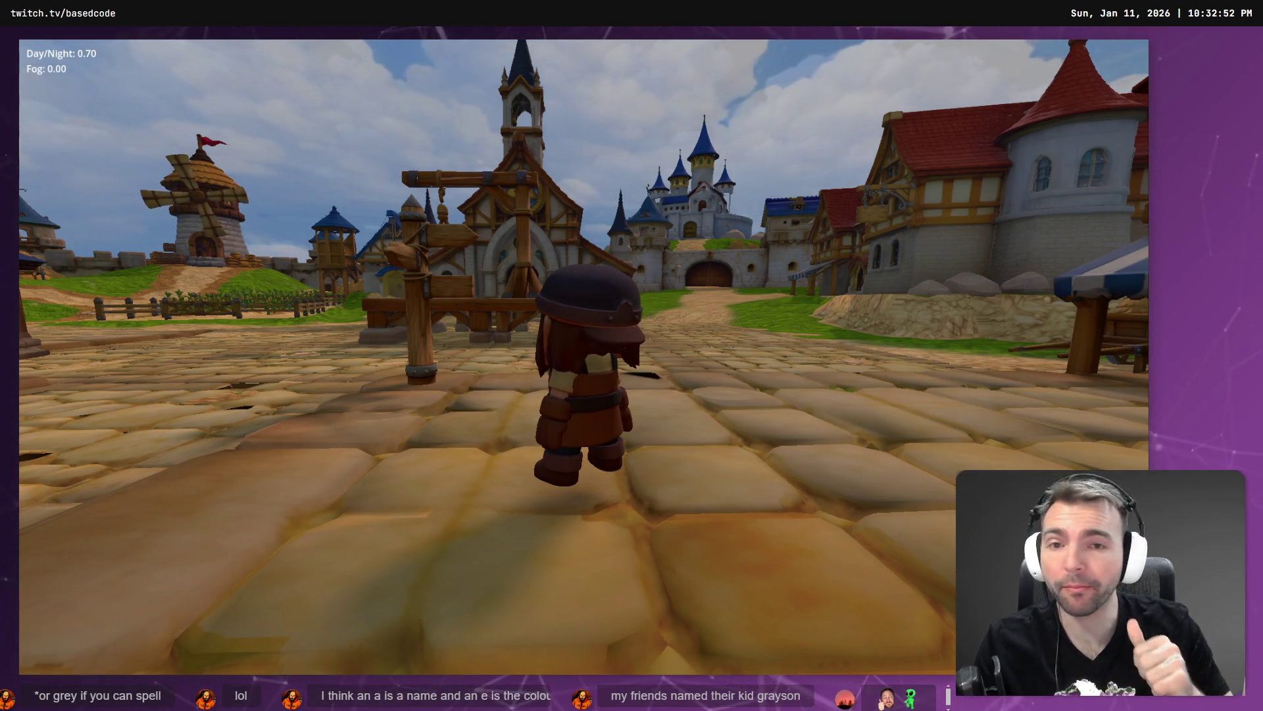
mouse_move(631, 355)
mouse_down()
mouse_move(369, 356)
mouse_move(1052, 356)
mouse_up()
drag(632, 355, 710, 355)
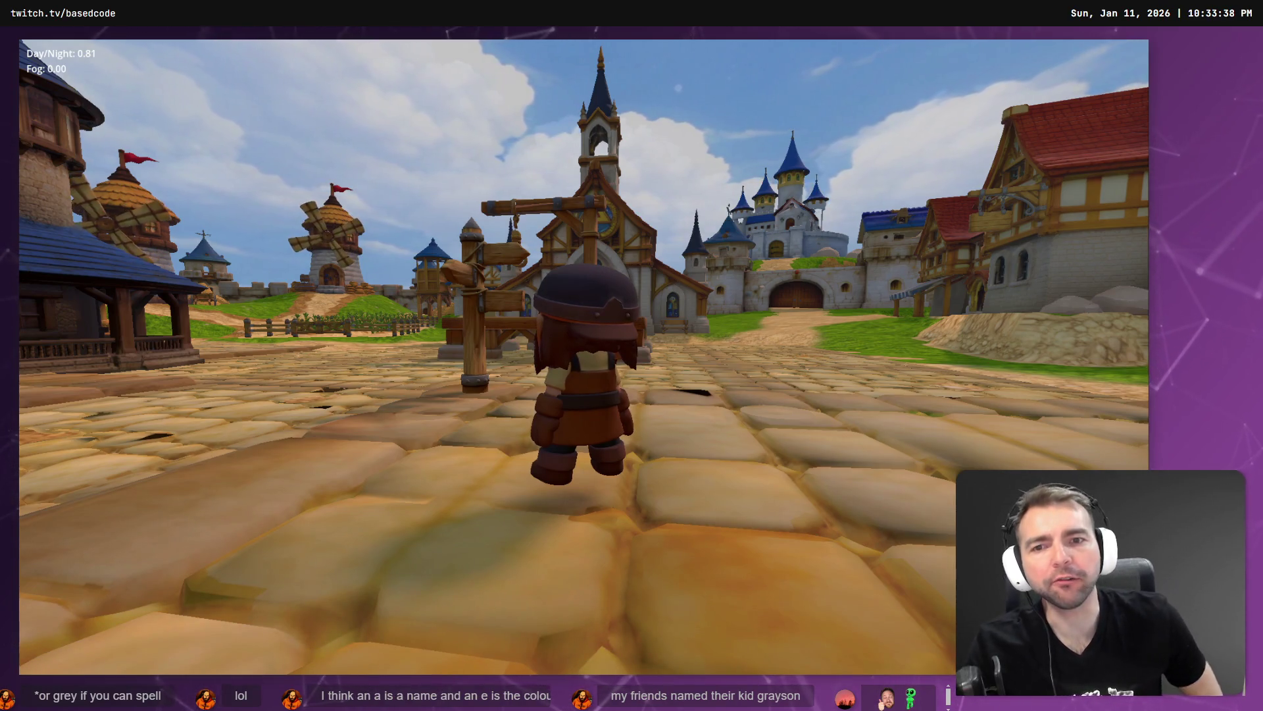
Orbit the camera so the houses fill the right side of the view
drag(584, 369, 823, 369)
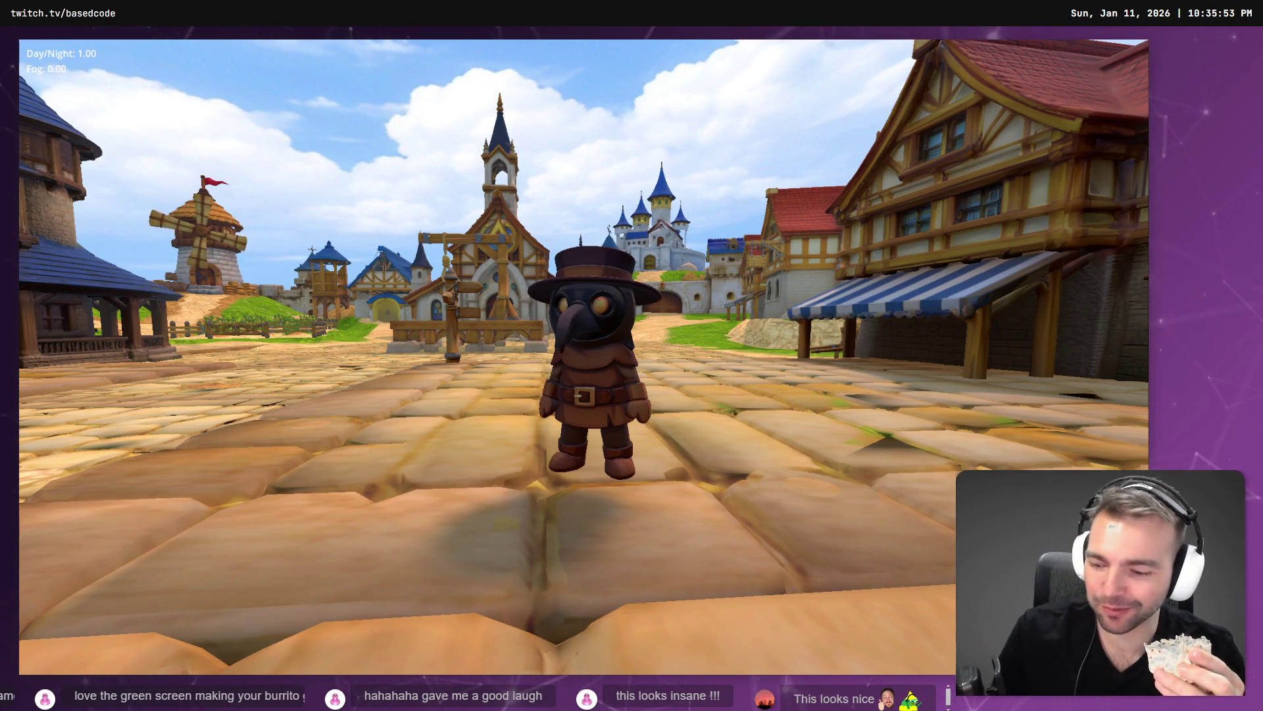
Cycle from the plague doctor to the blue-dress girl and run her forward into town, then back toward the camera
key(Tab)
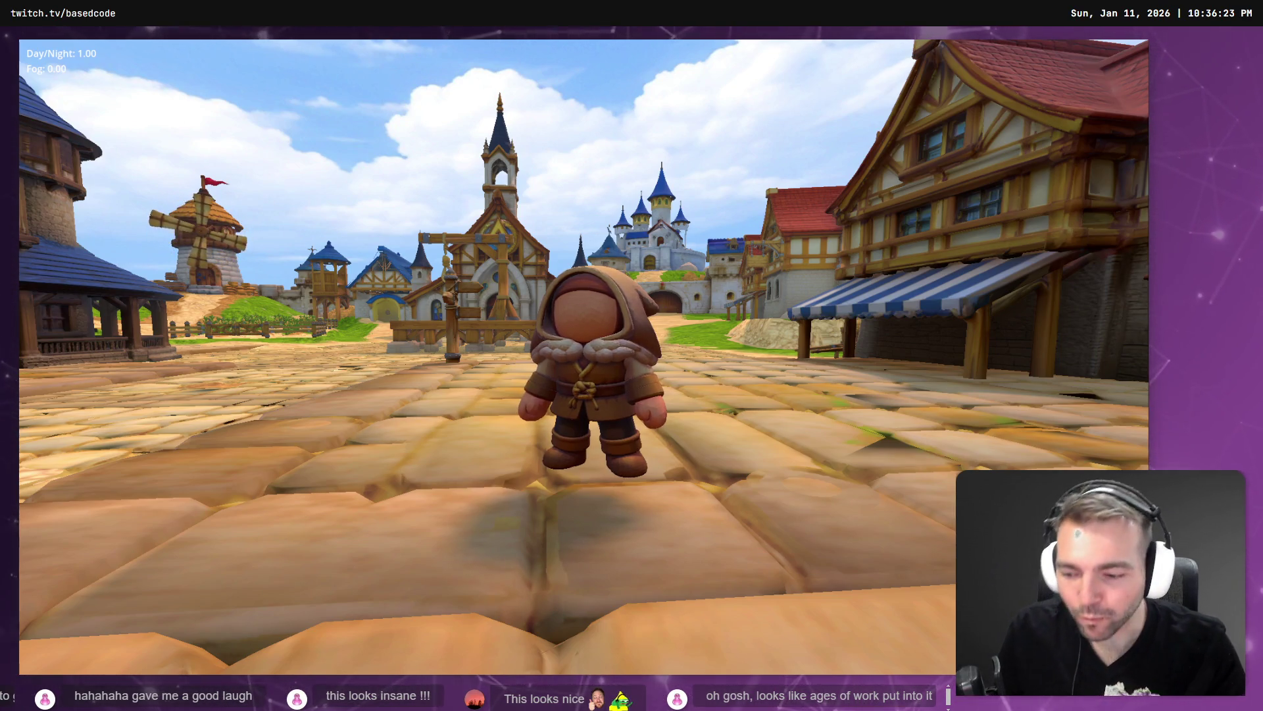
key(c)
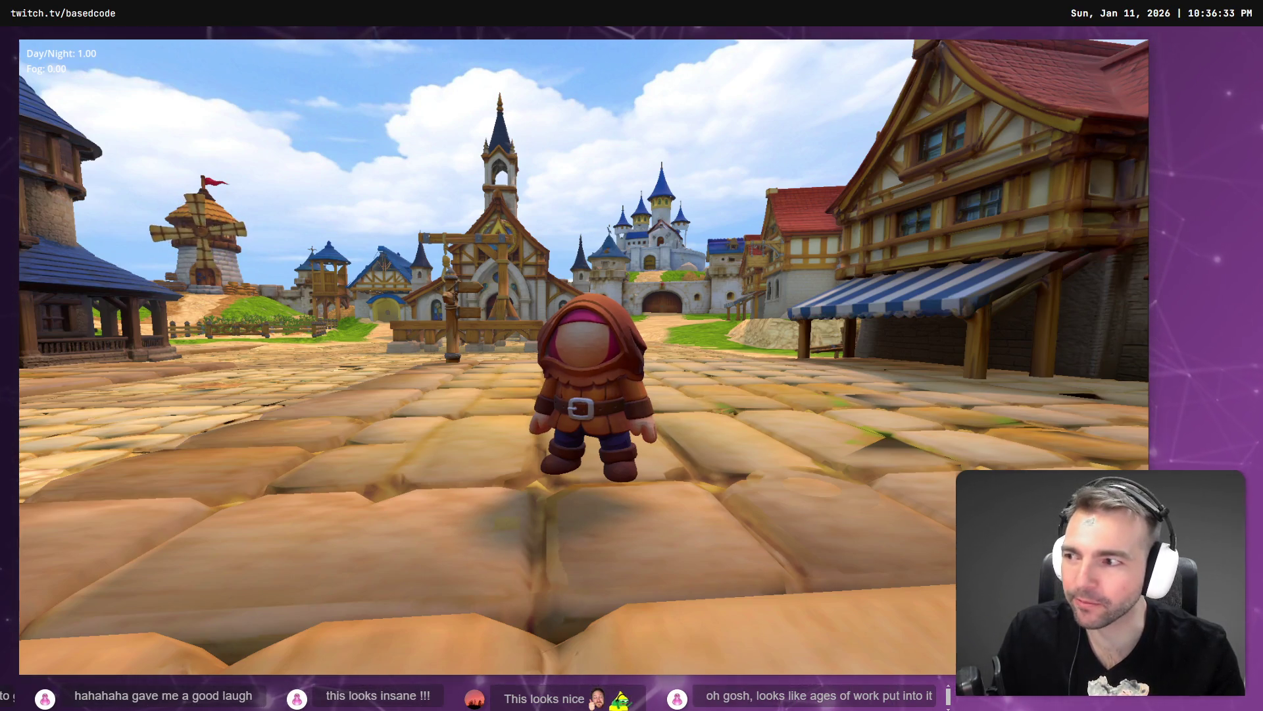
key(c)
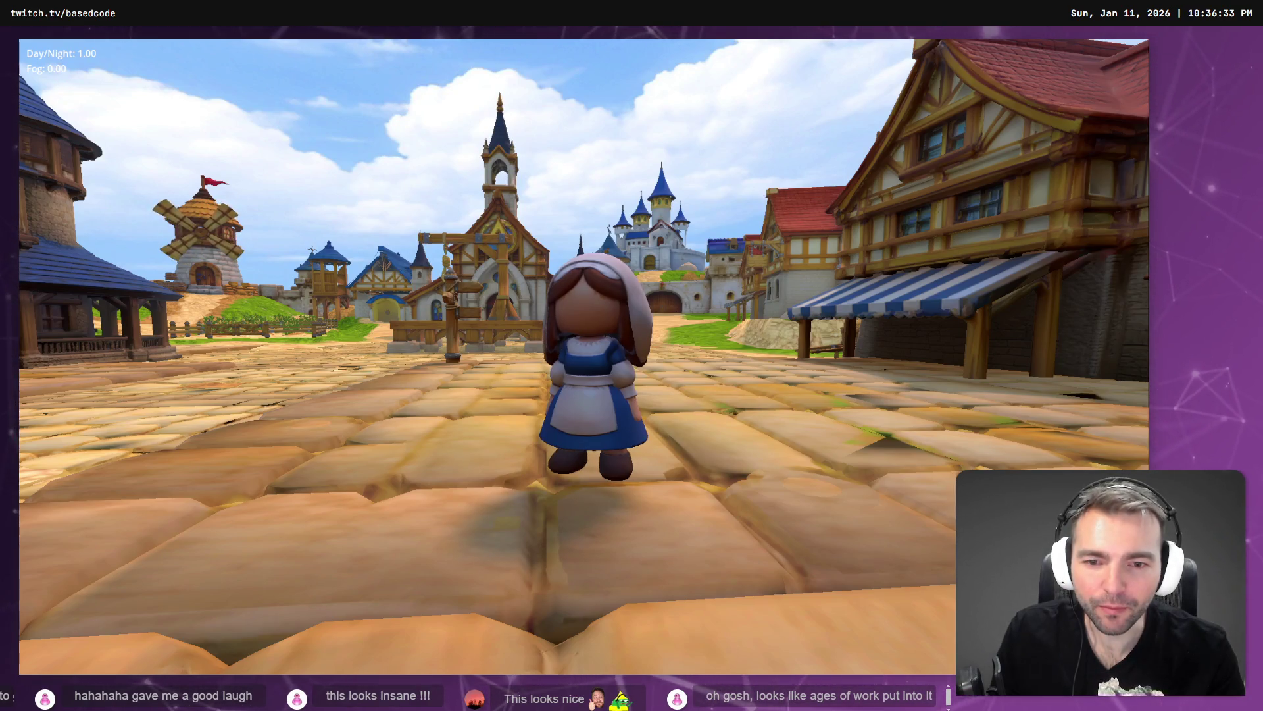
key(w)
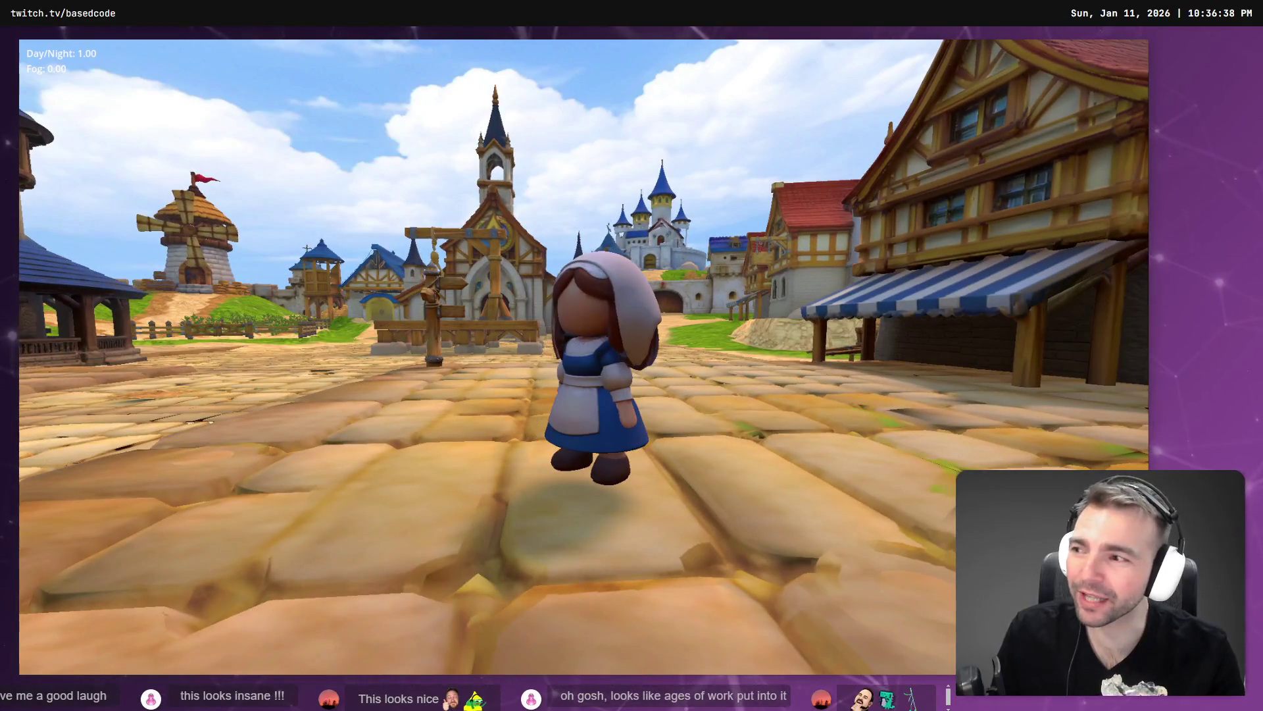
key(w)
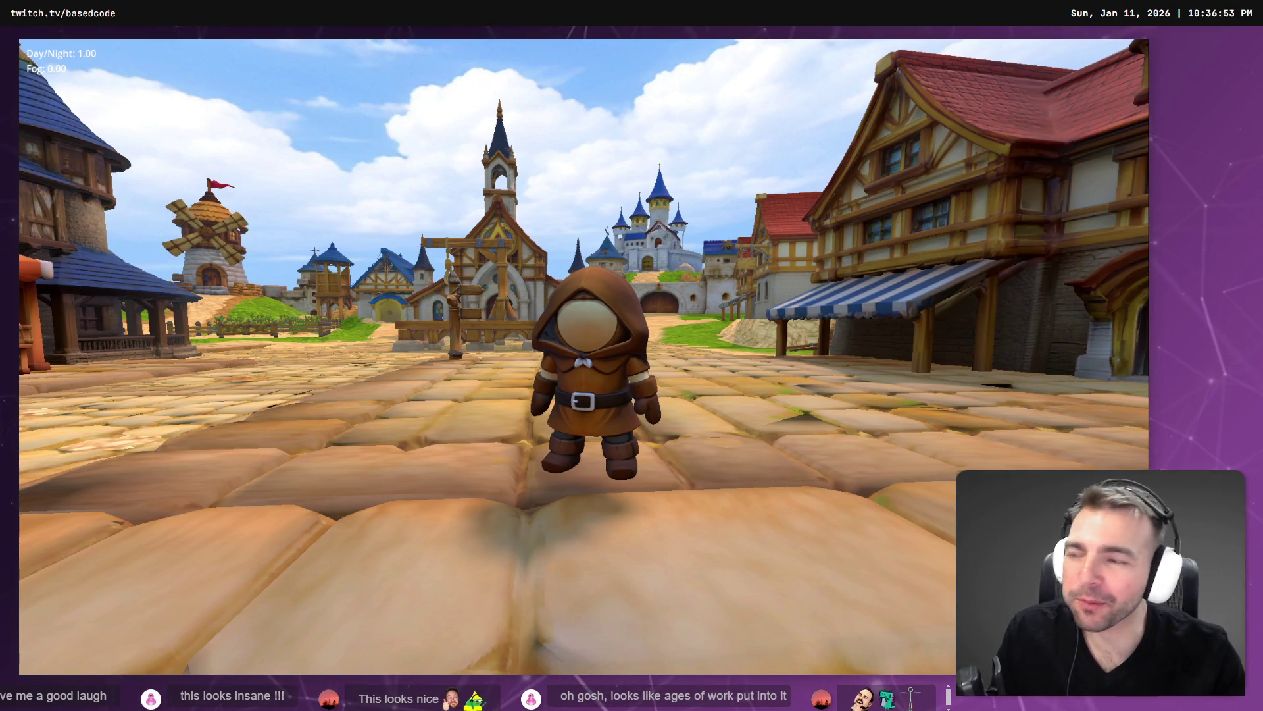
key(Tab)
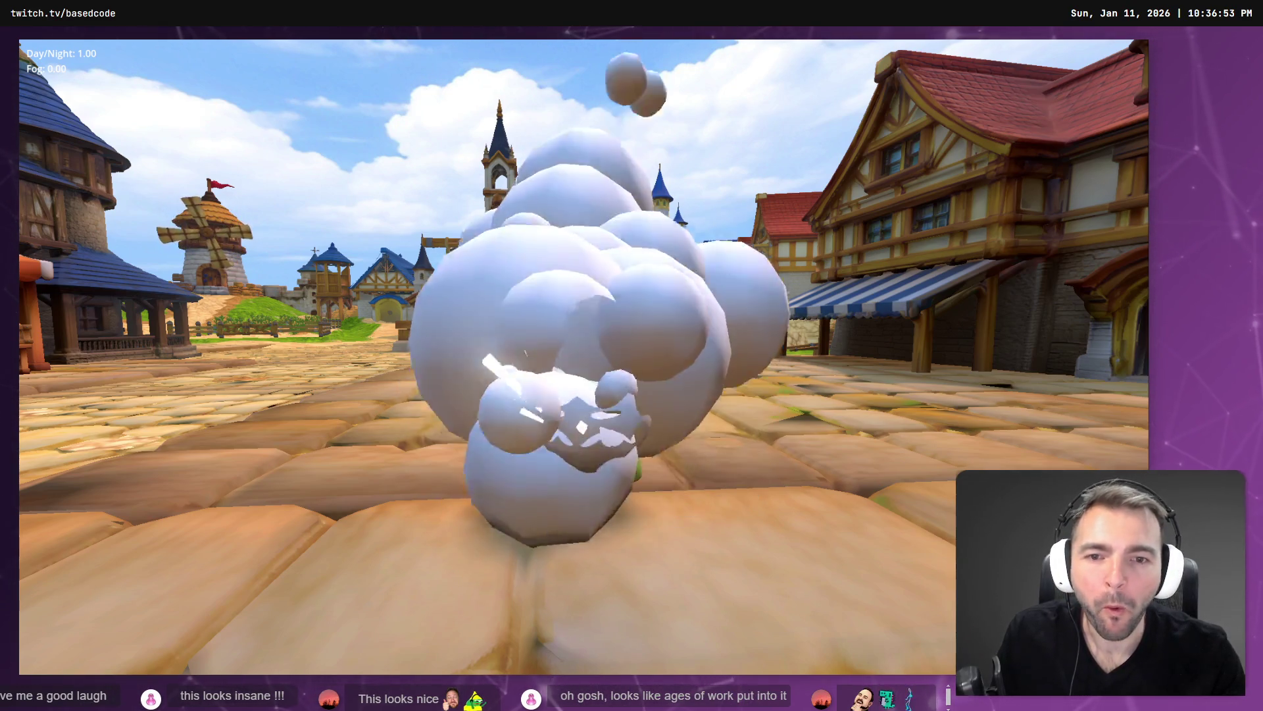
key(s)
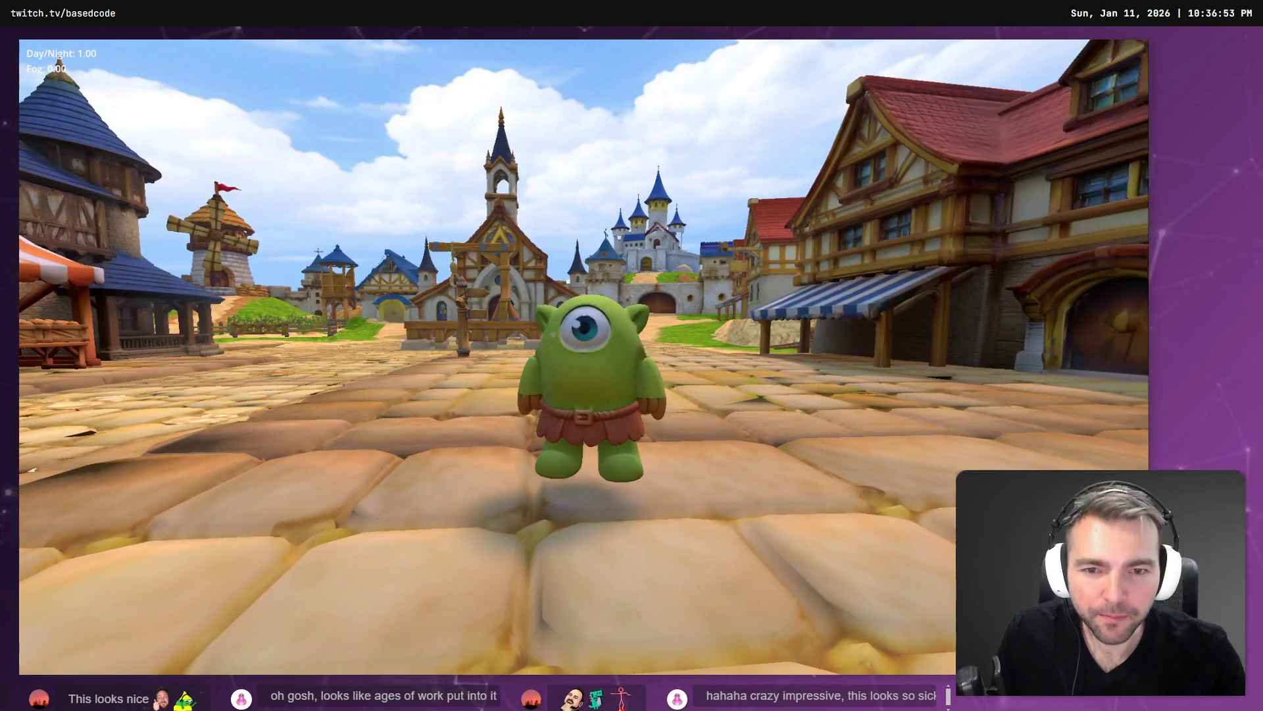
key(Tab)
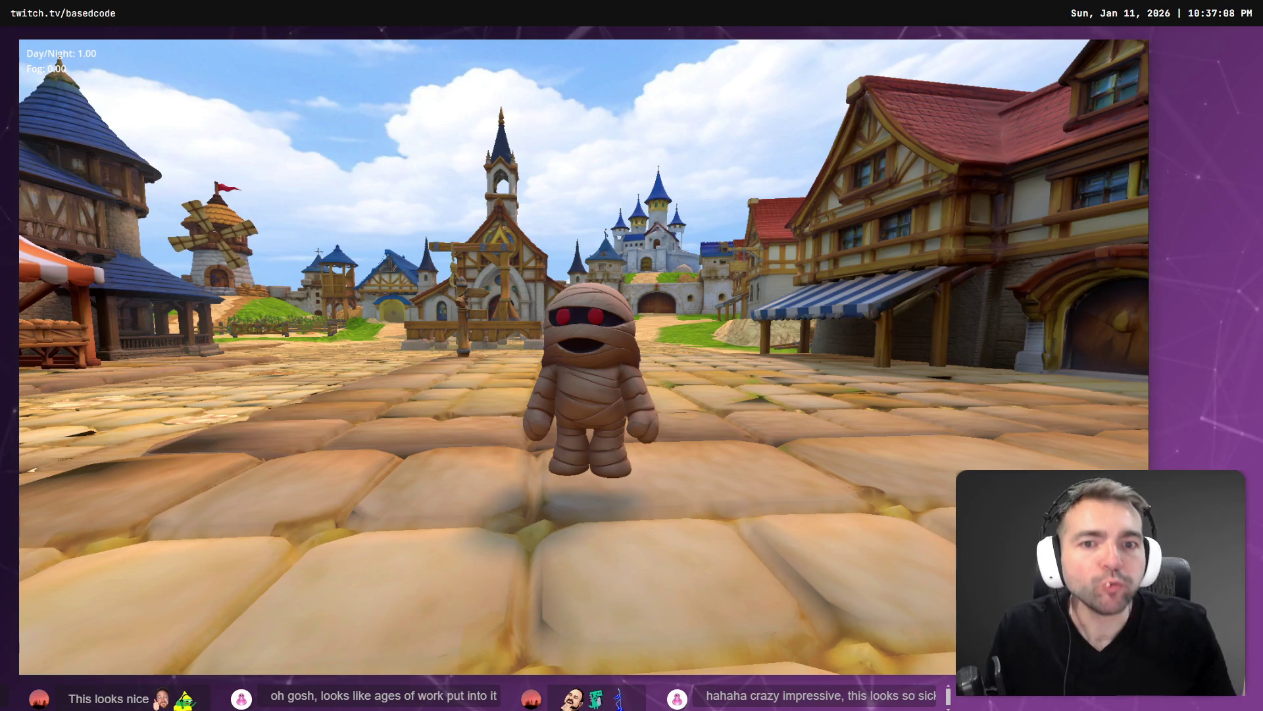
key(Tab)
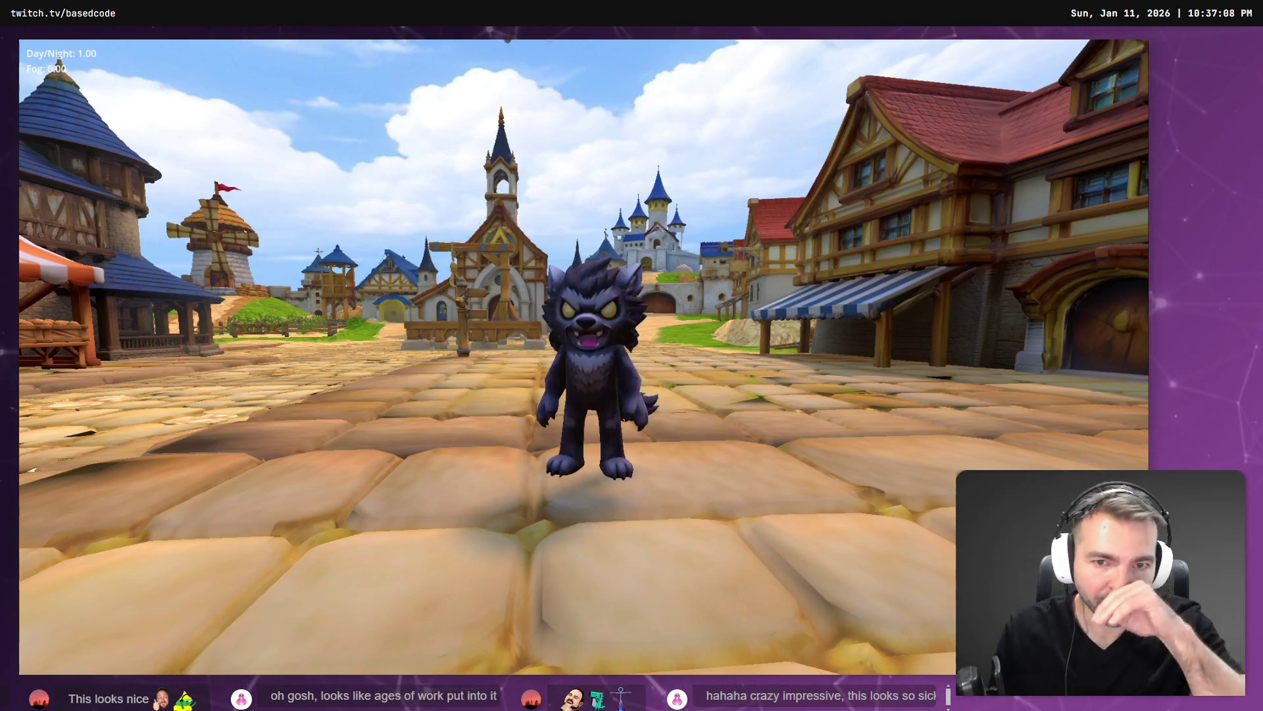
key(n)
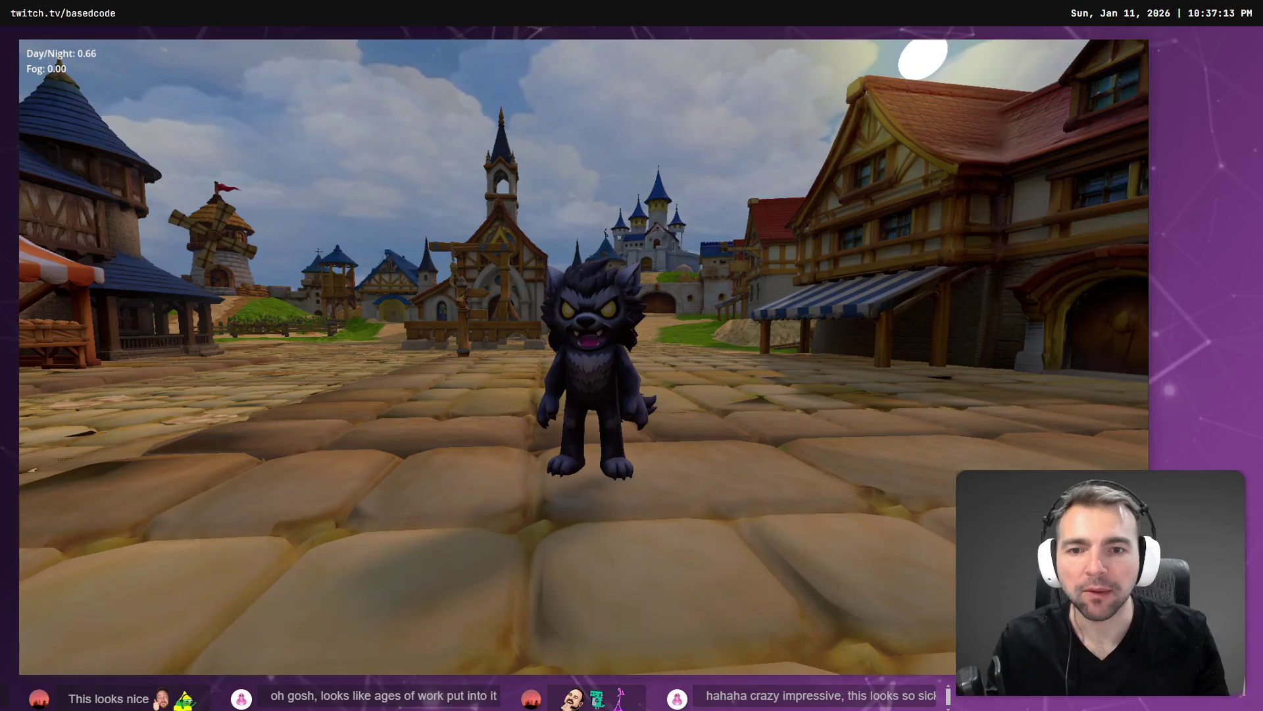